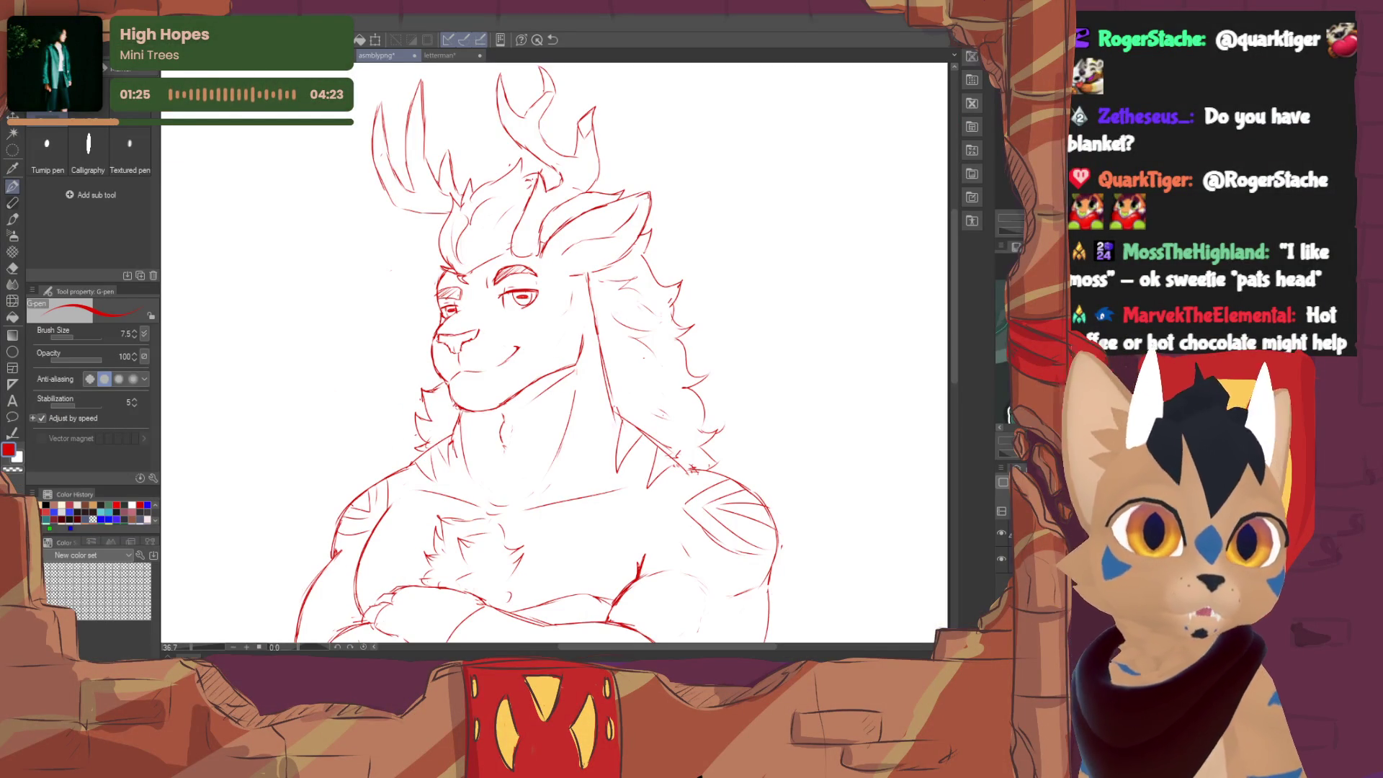
- Zoom out and recenter so the whole deer figure, antlers to torso, fits in view
key(ctrl+minus)
drag(509, 356, 516, 355)
scroll(520, 357, down, 1)
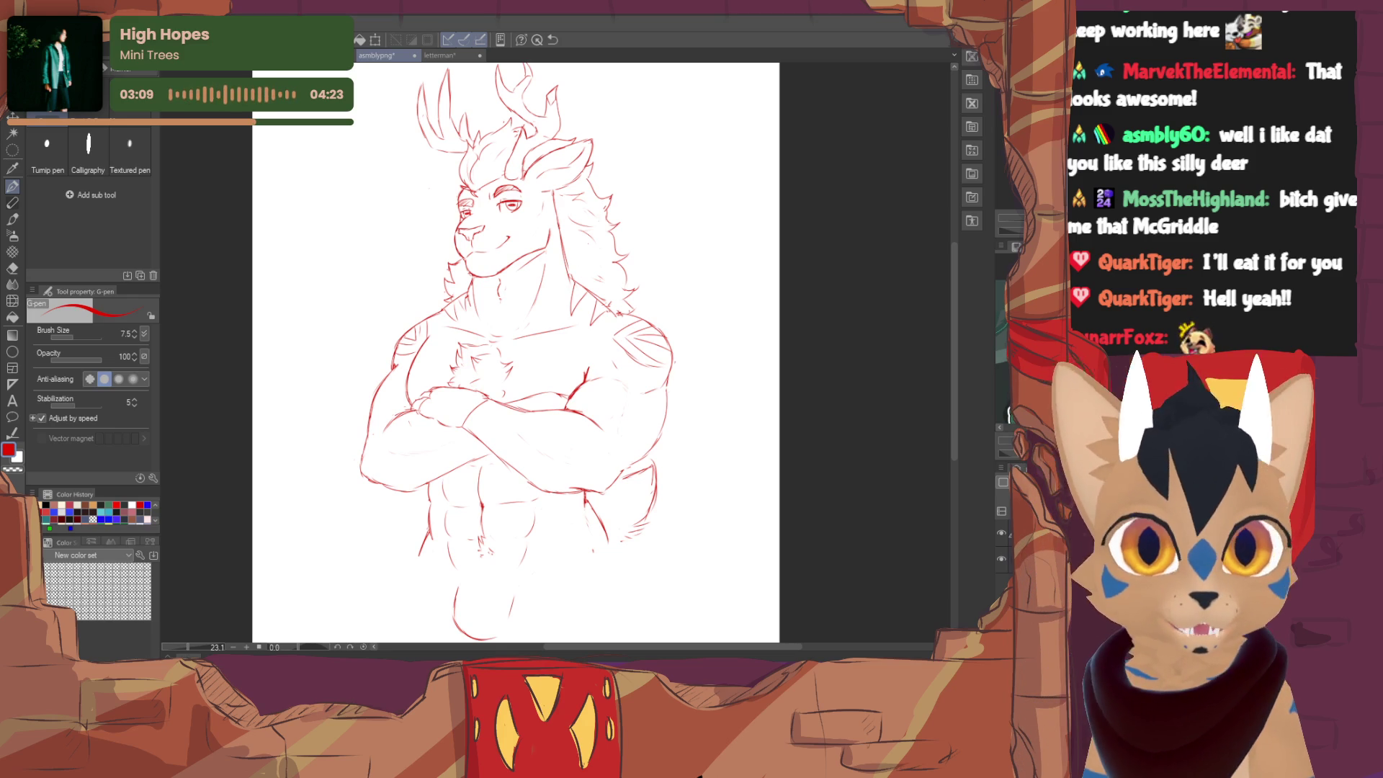
scroll(384, 357, down, 1)
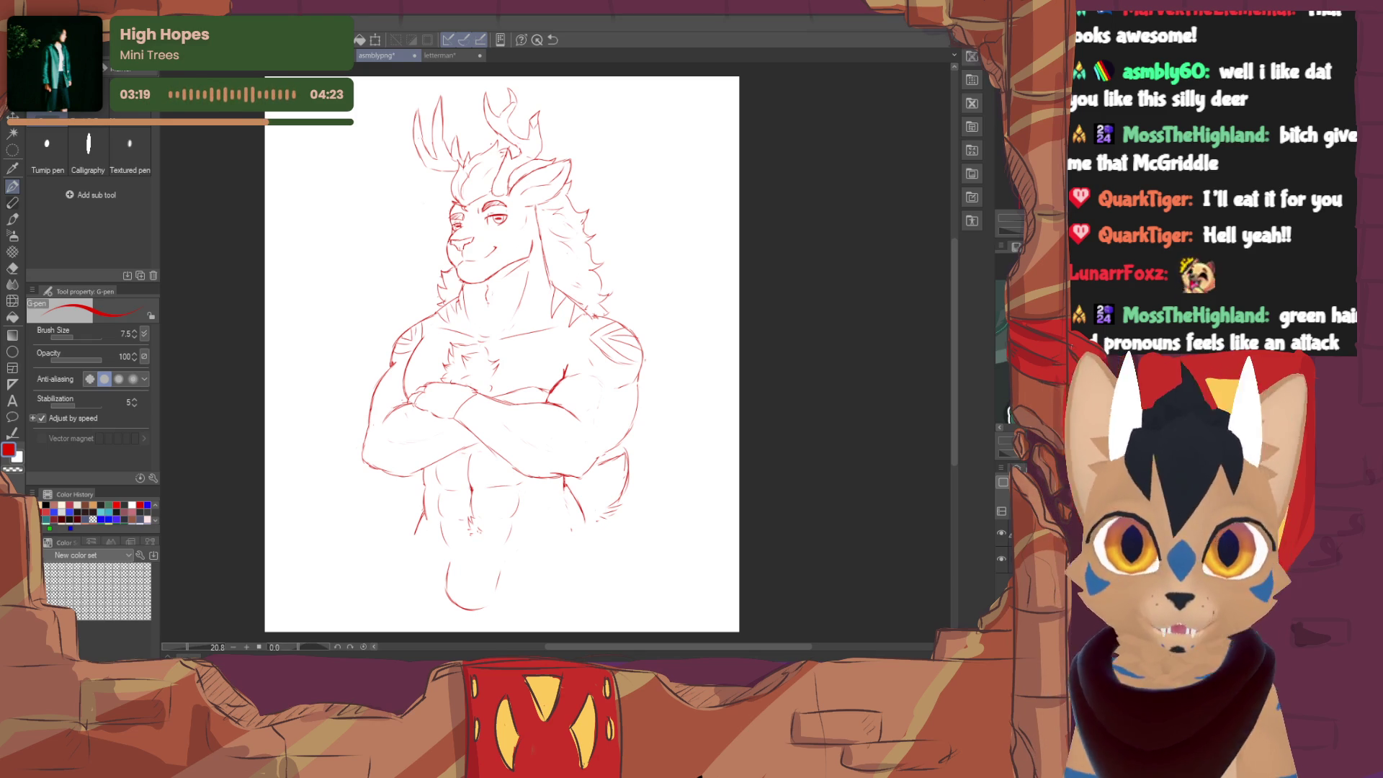
drag(502, 357, 526, 386)
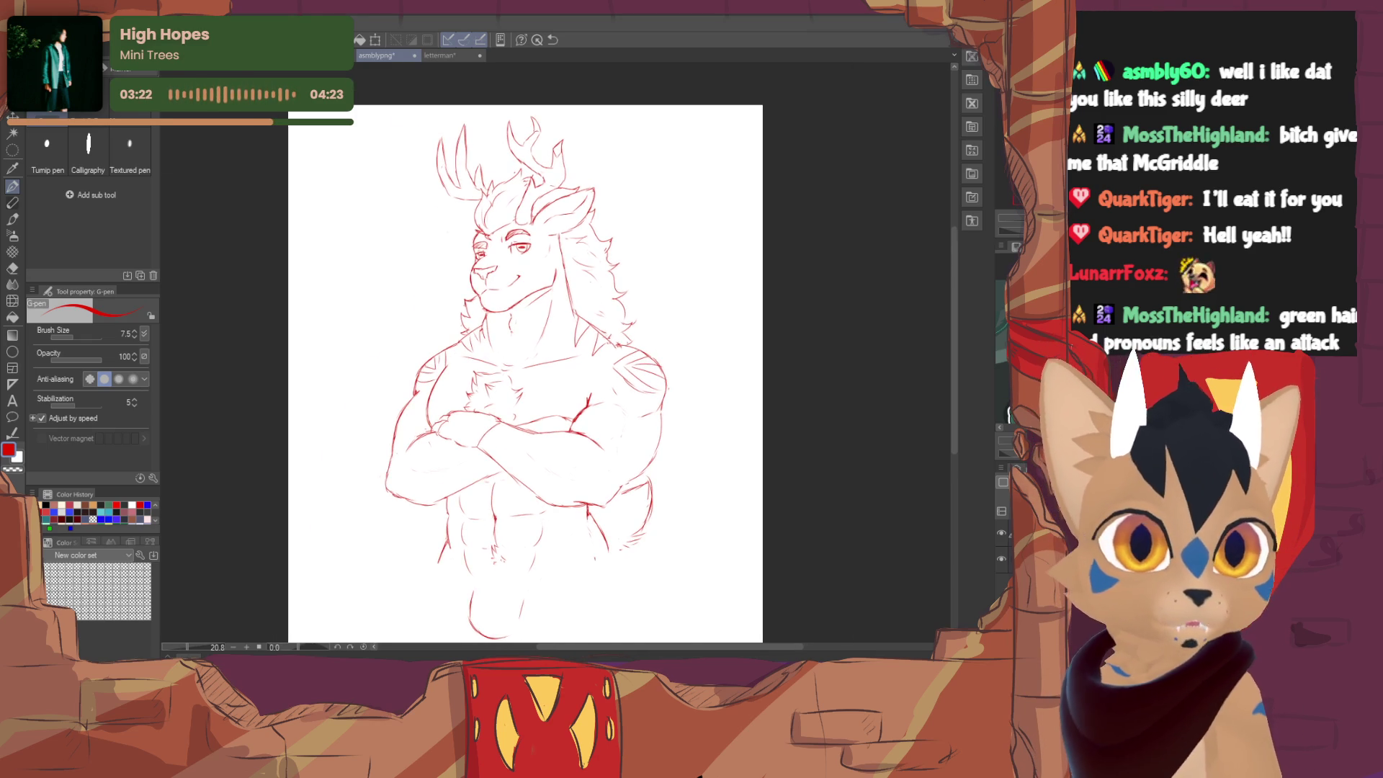
scroll(444, 234, up, 2)
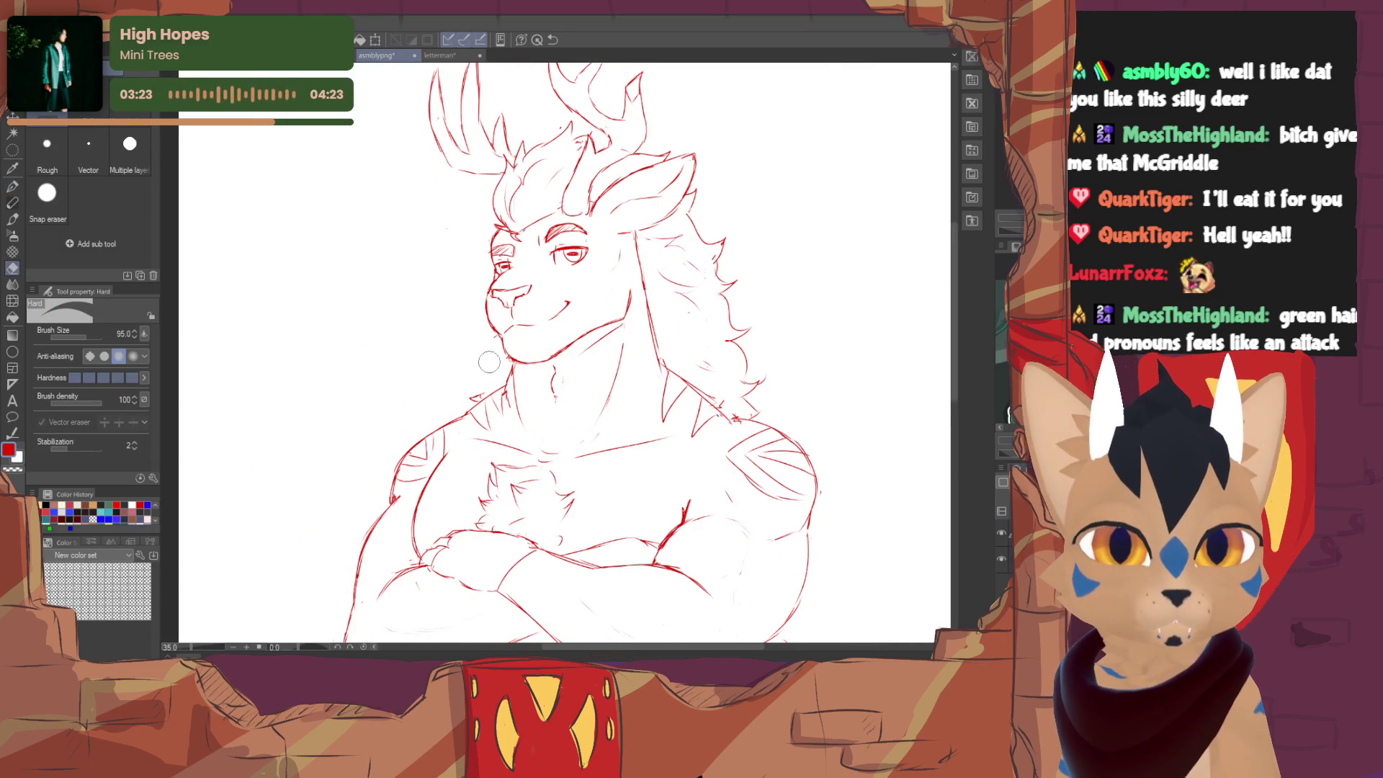
scroll(552, 357, down, 1)
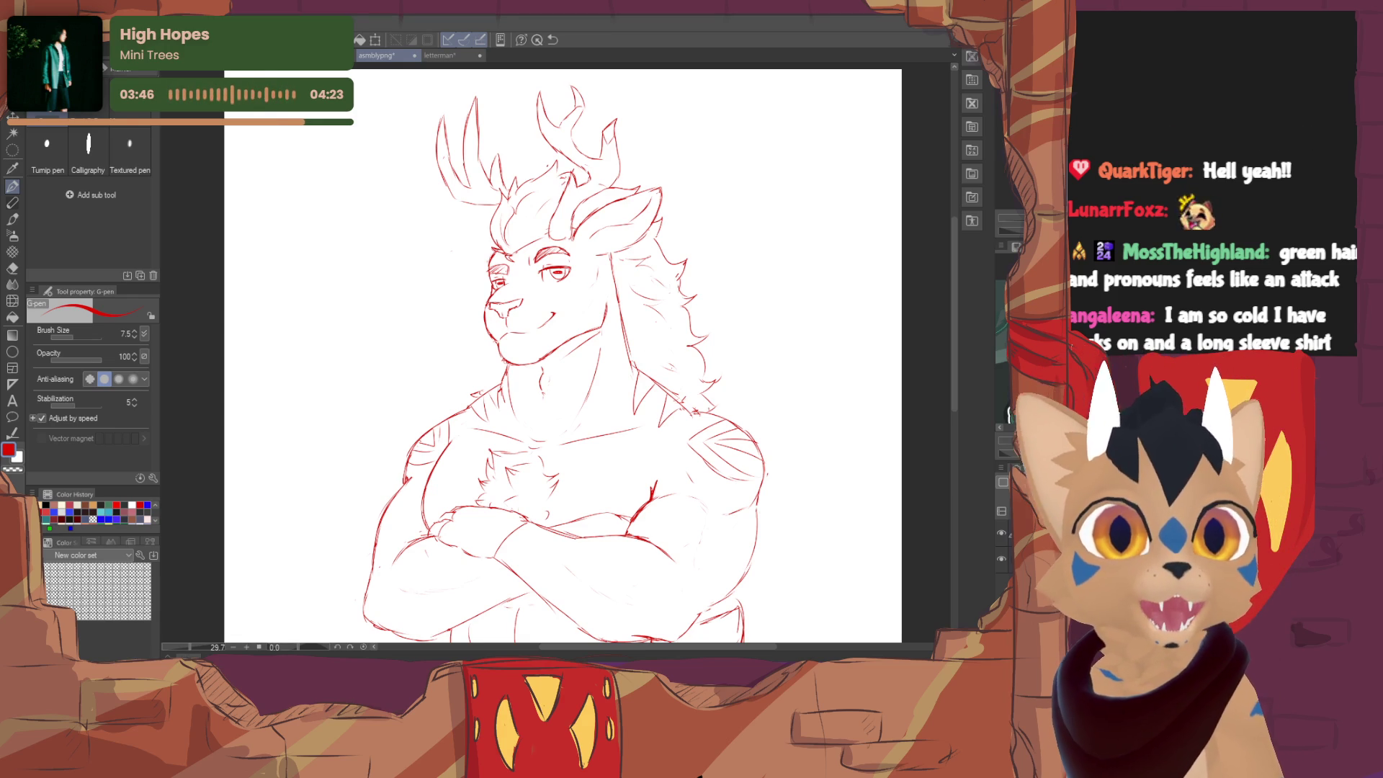
- Shift the view and switch to the PotatoPen brush for drawing
drag(562, 357, 504, 396)
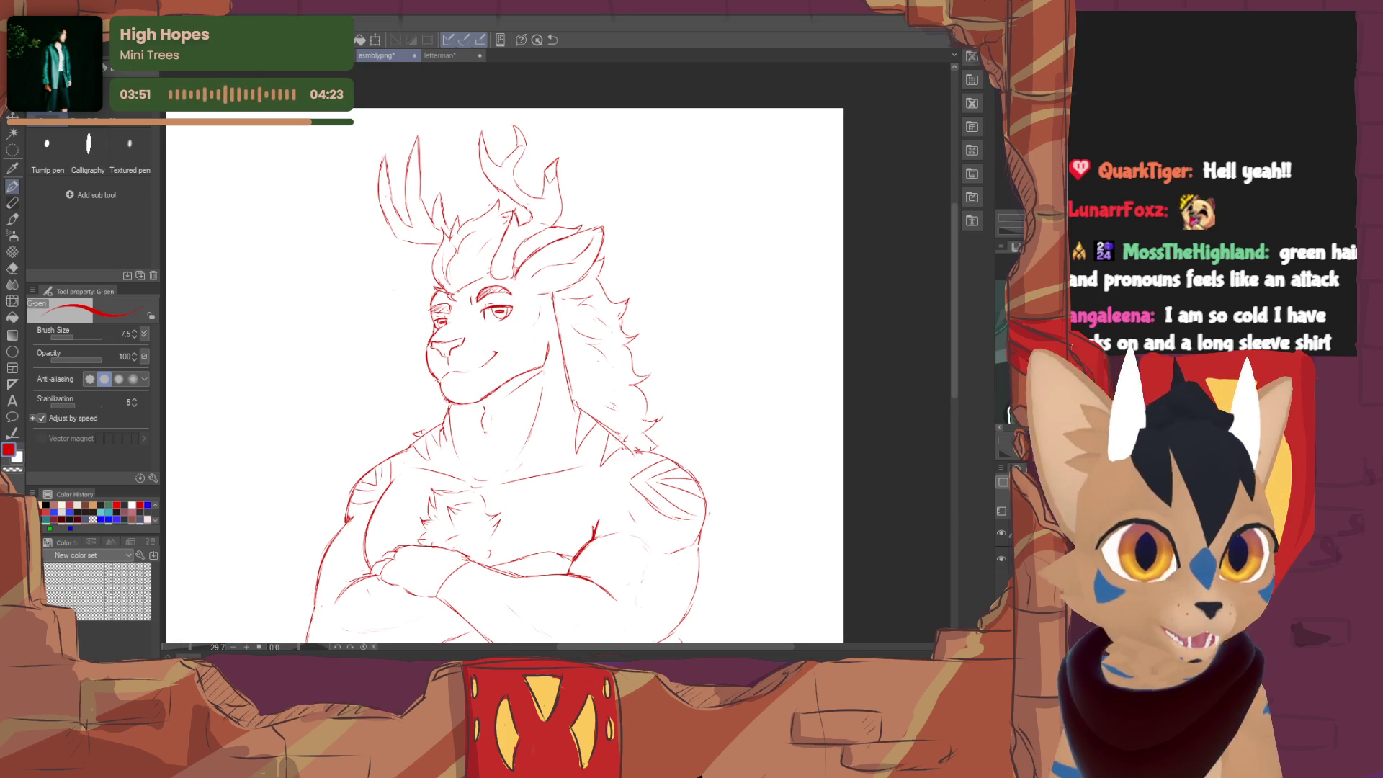
key(p)
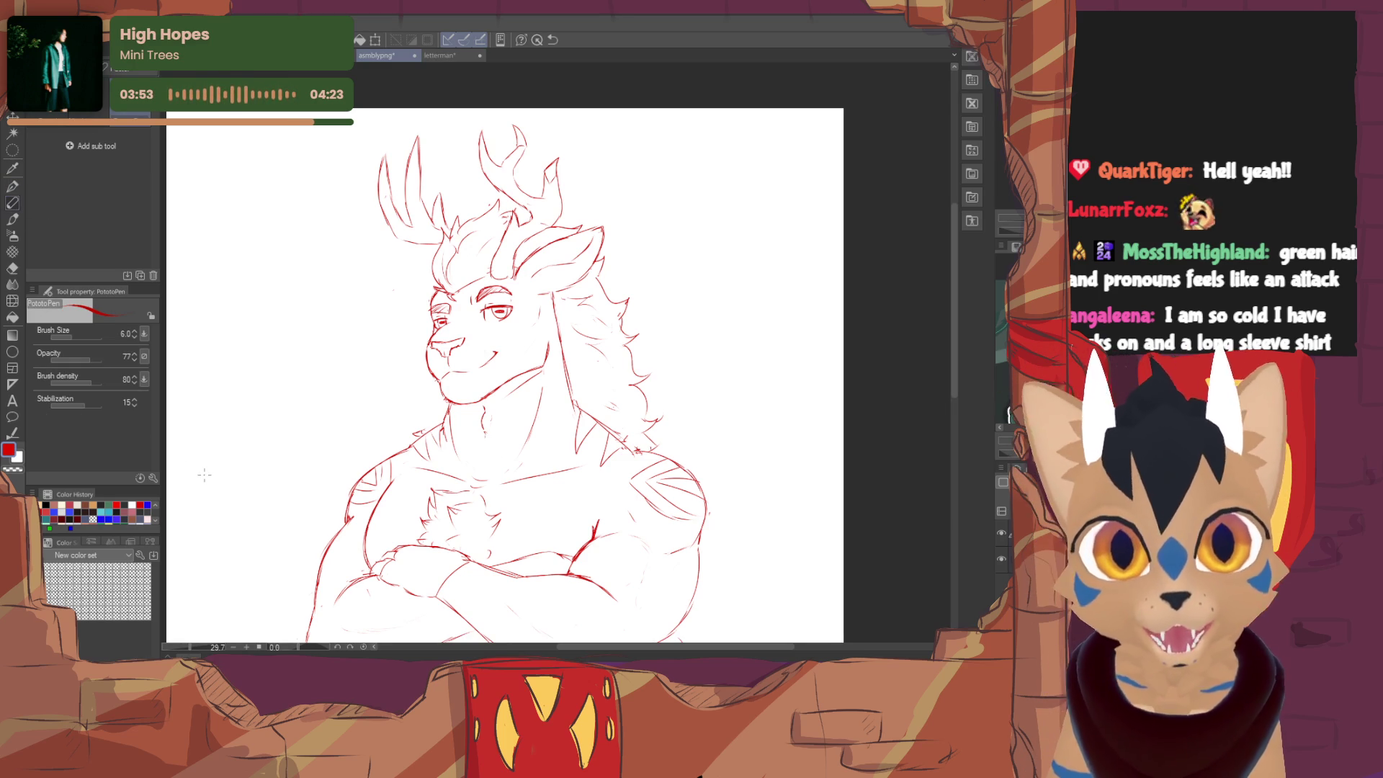
- Bring the head into view and switch to freehand lasso selection
drag(203, 473, 126, 515)
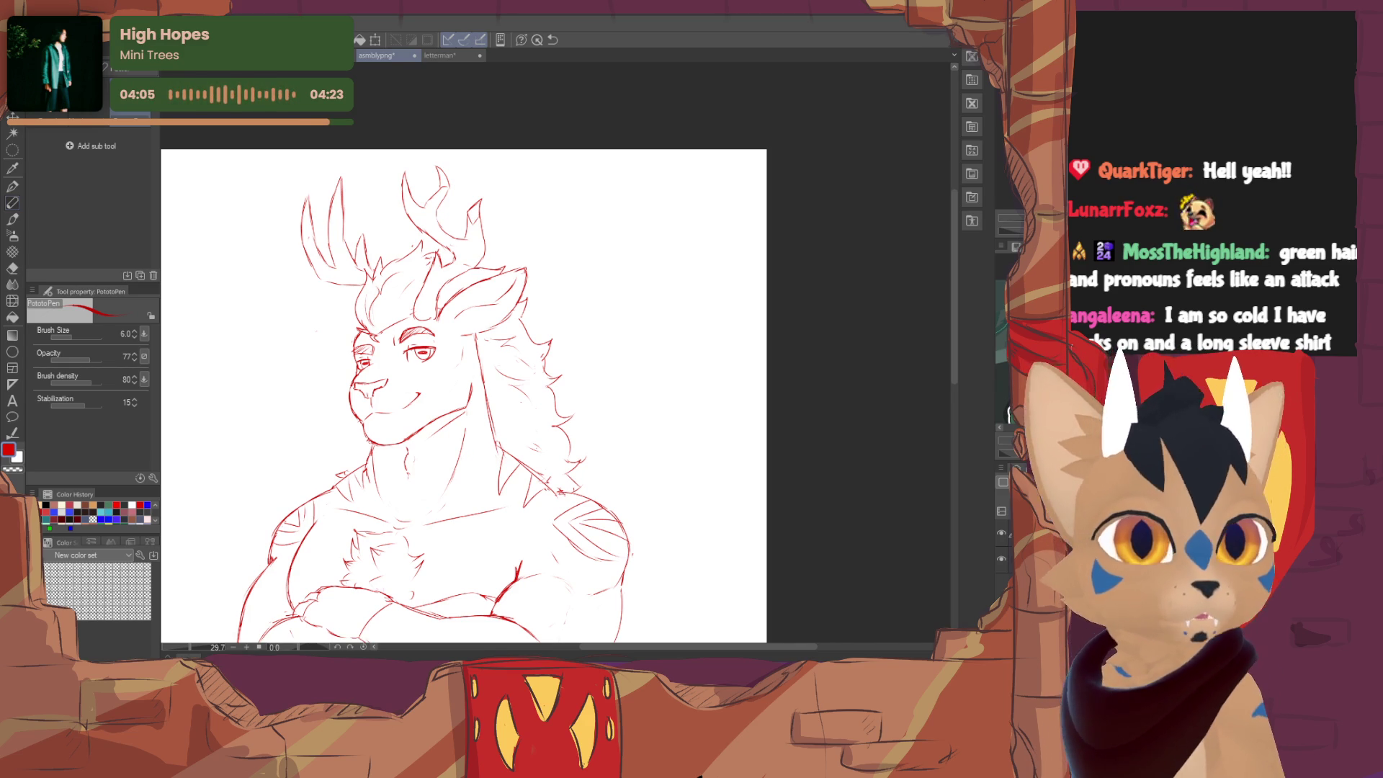
drag(273, 381, 317, 337)
key(m)
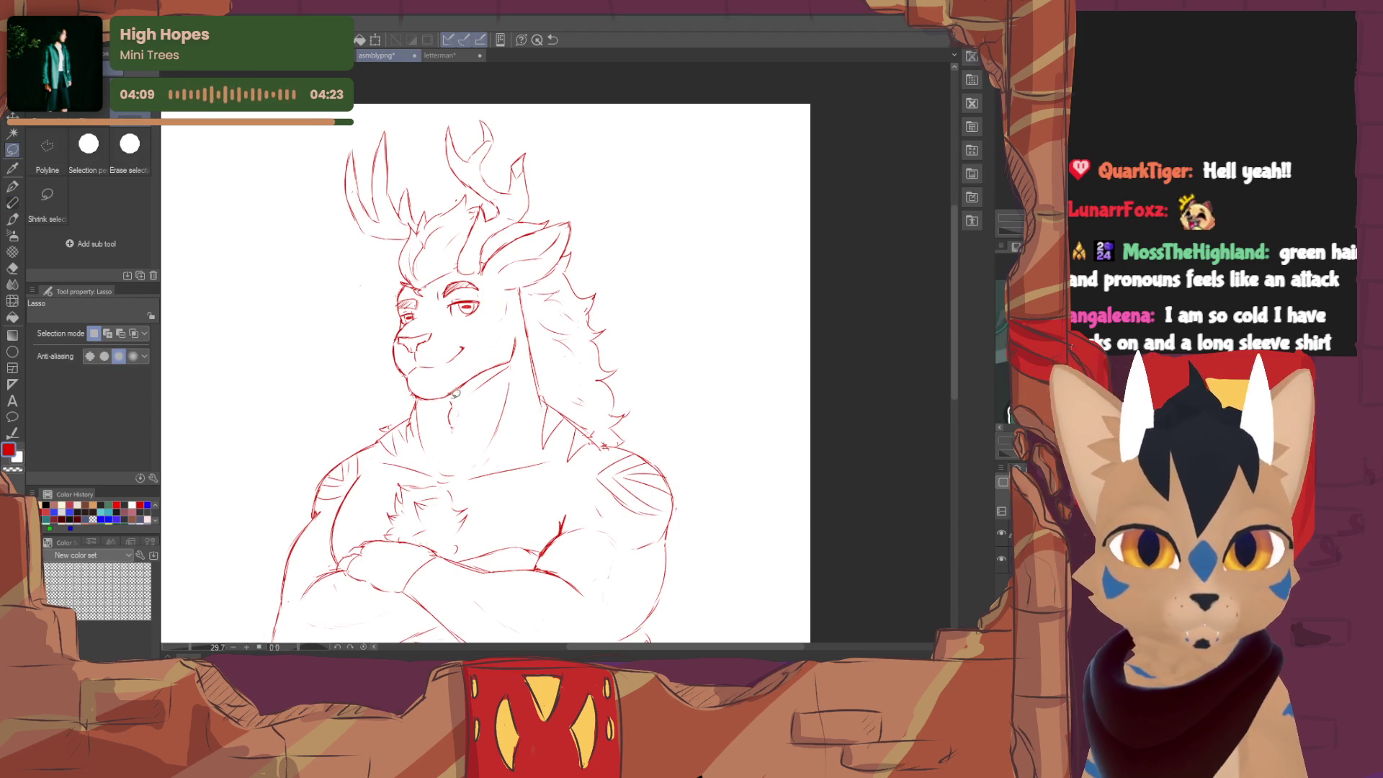
- Lasso the deer's head and antlers, scale to 97% with a slight tilt, and confirm
drag(520, 289, 386, 103)
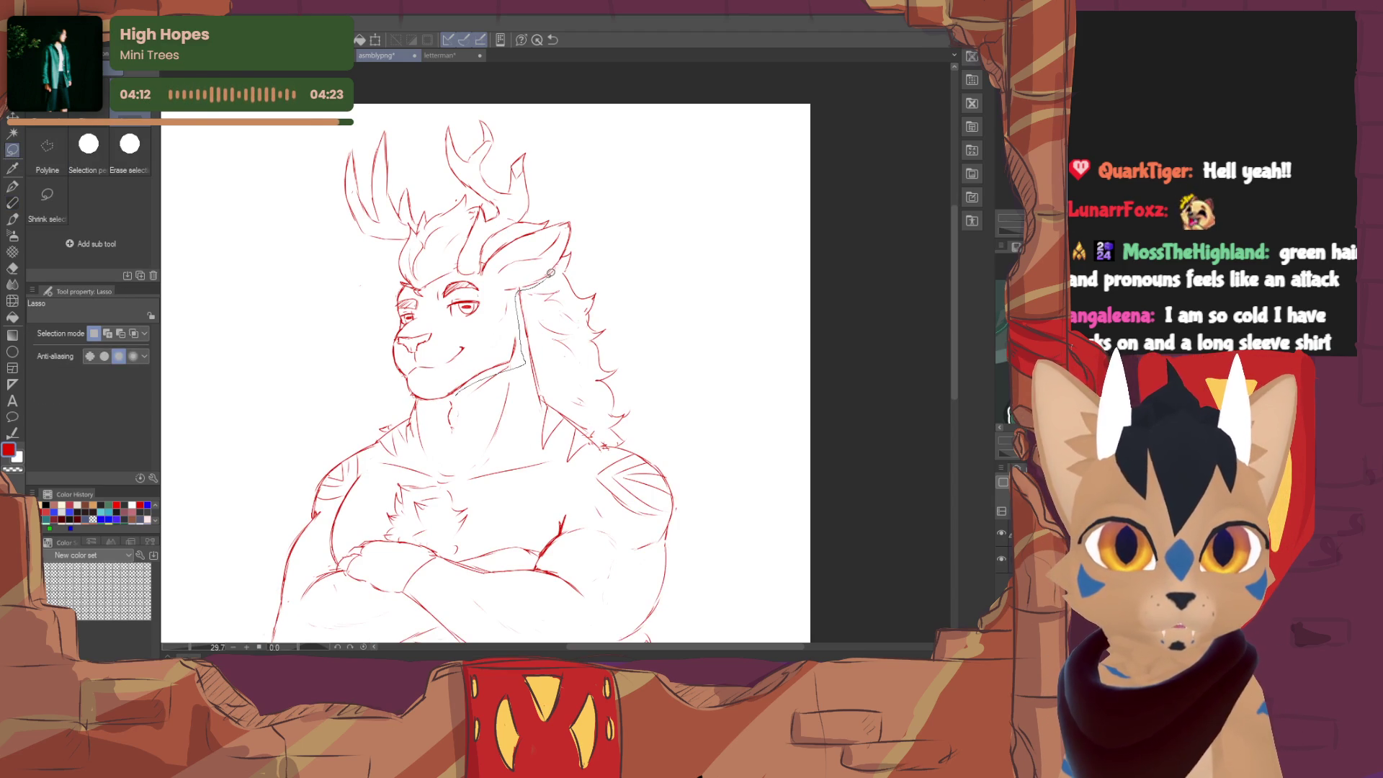
drag(385, 389, 458, 394)
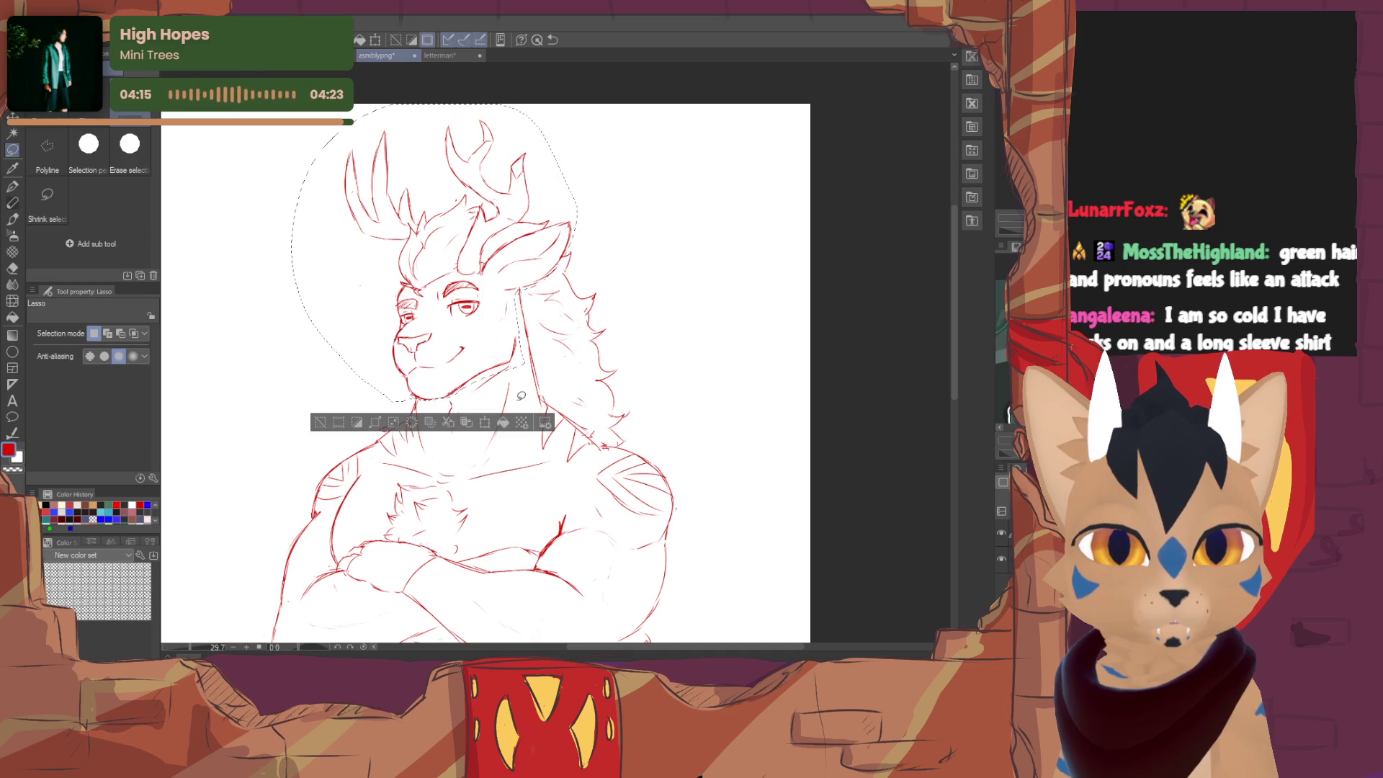
click(490, 424)
mouse_move(572, 395)
mouse_down()
mouse_move(544, 354)
mouse_move(521, 363)
mouse_up()
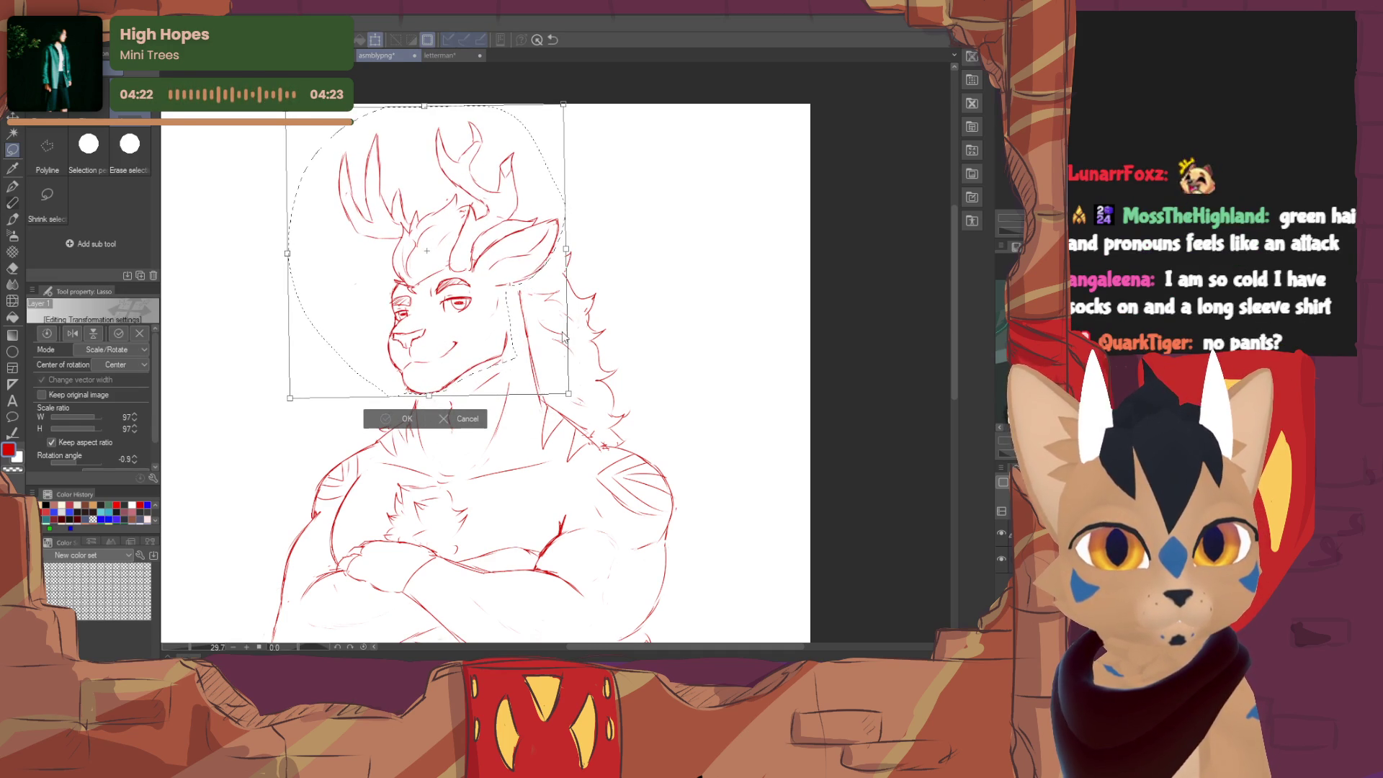
click(407, 419)
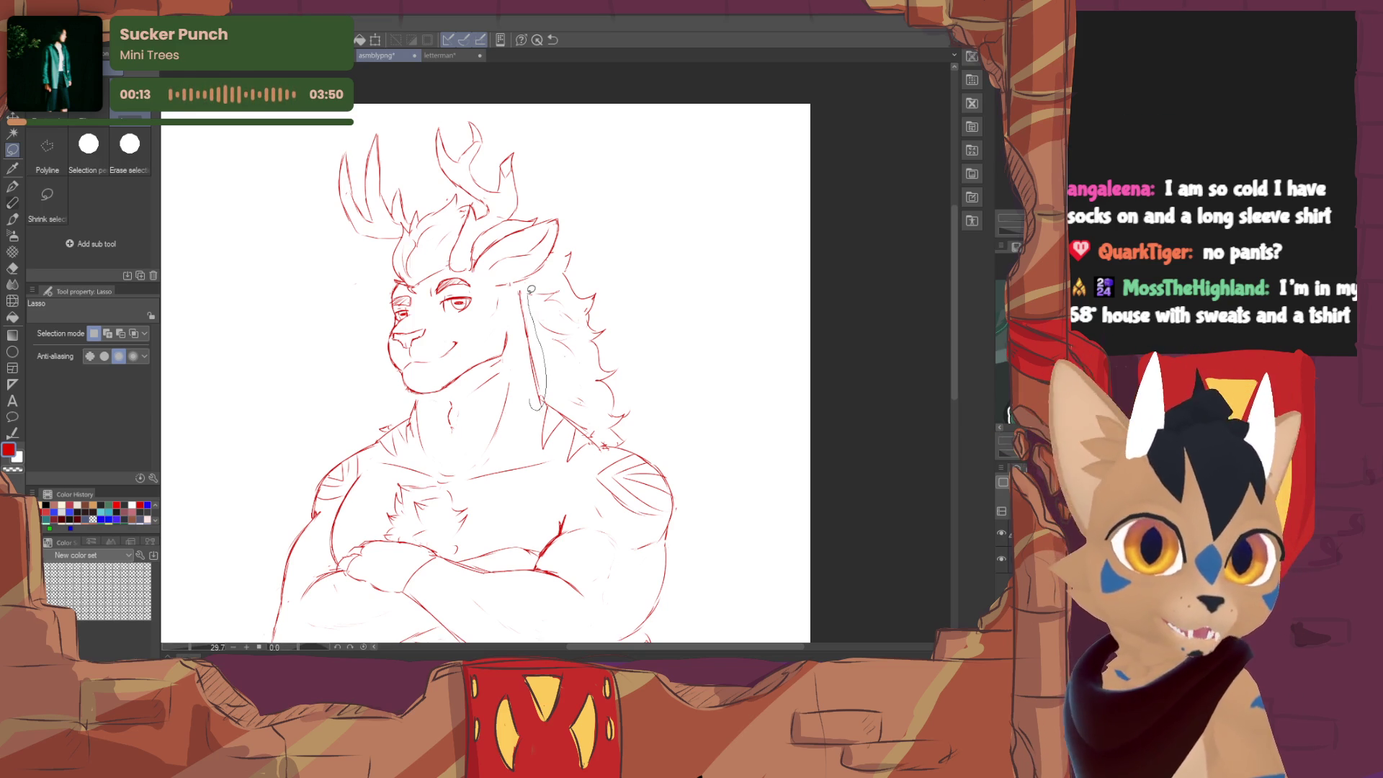
- Lasso the long strand beside the face, enlarge it to 108% rotated, confirm, and deselect
drag(523, 286, 527, 399)
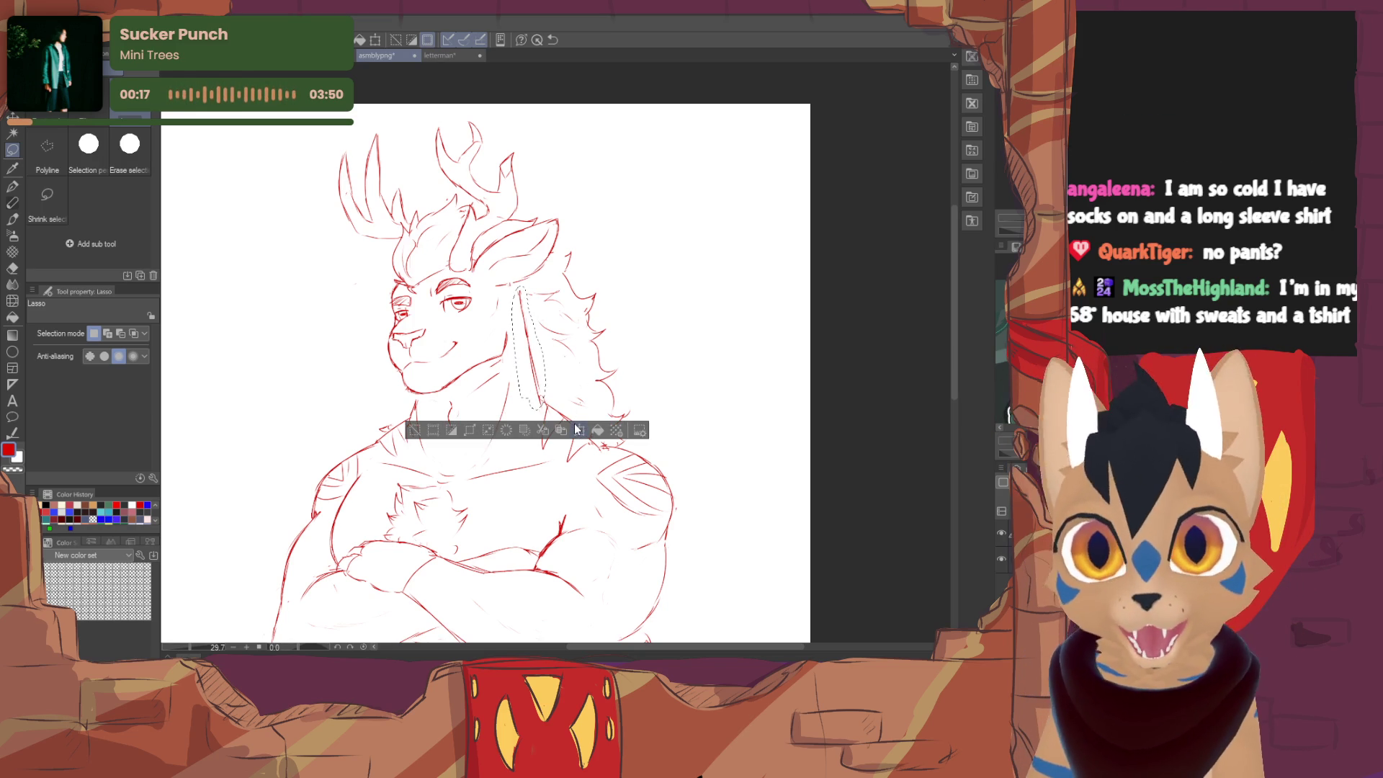
drag(579, 350, 520, 279)
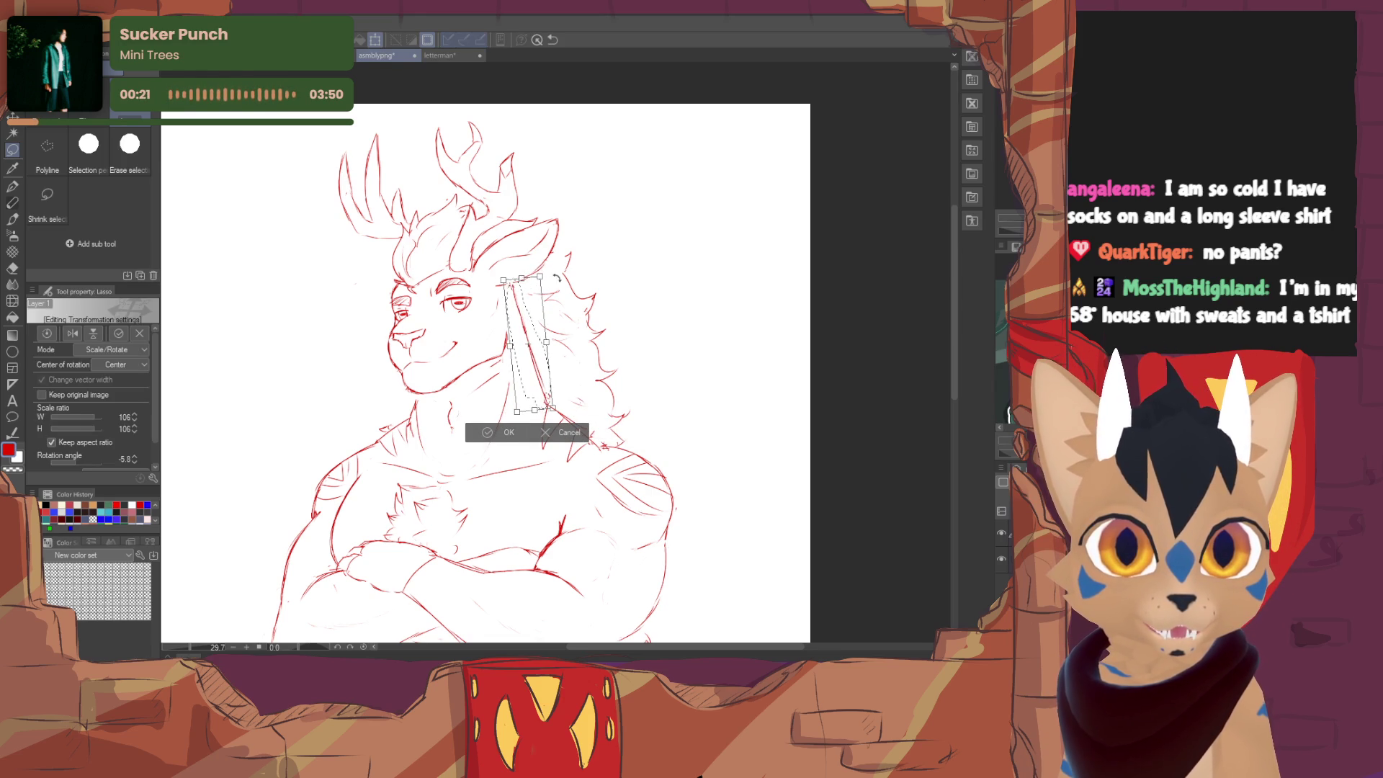
click(488, 433)
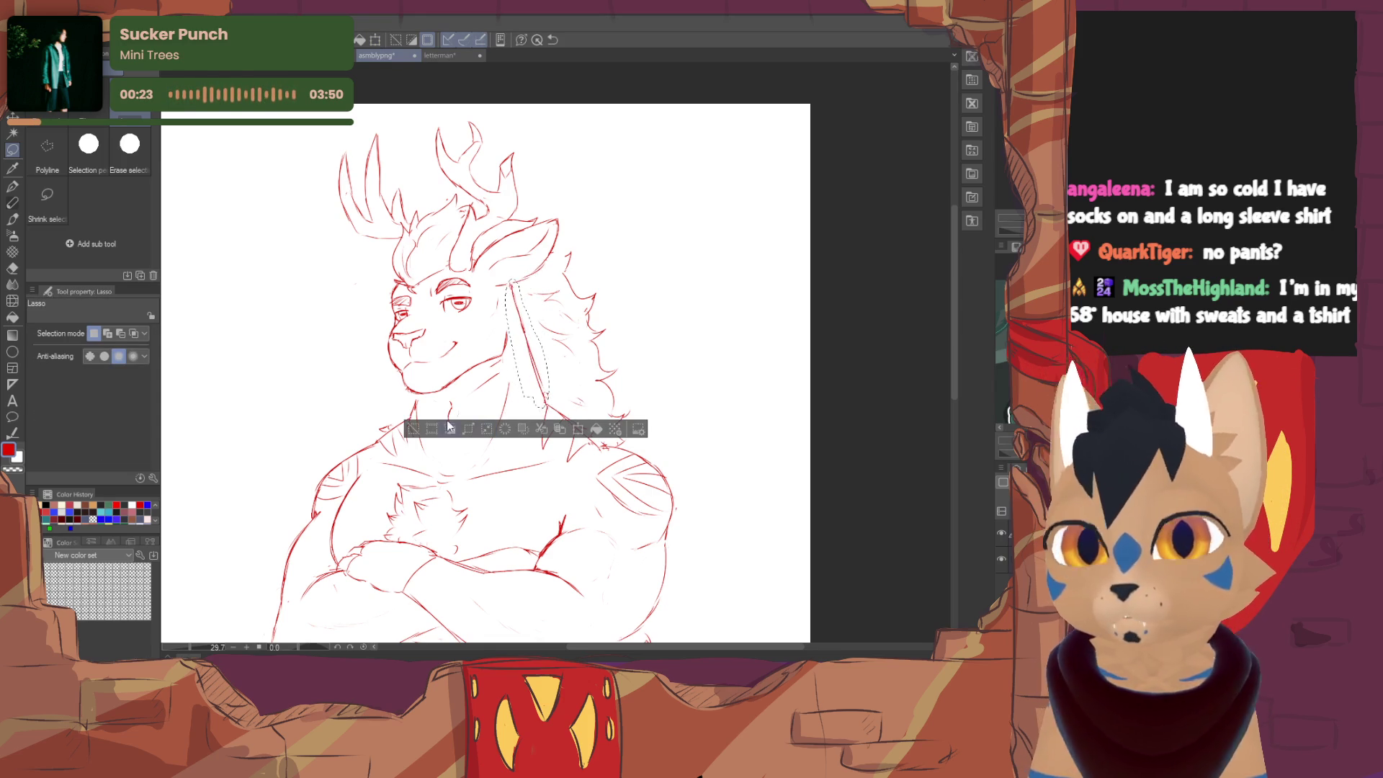
key(ctrl+d)
key(p)
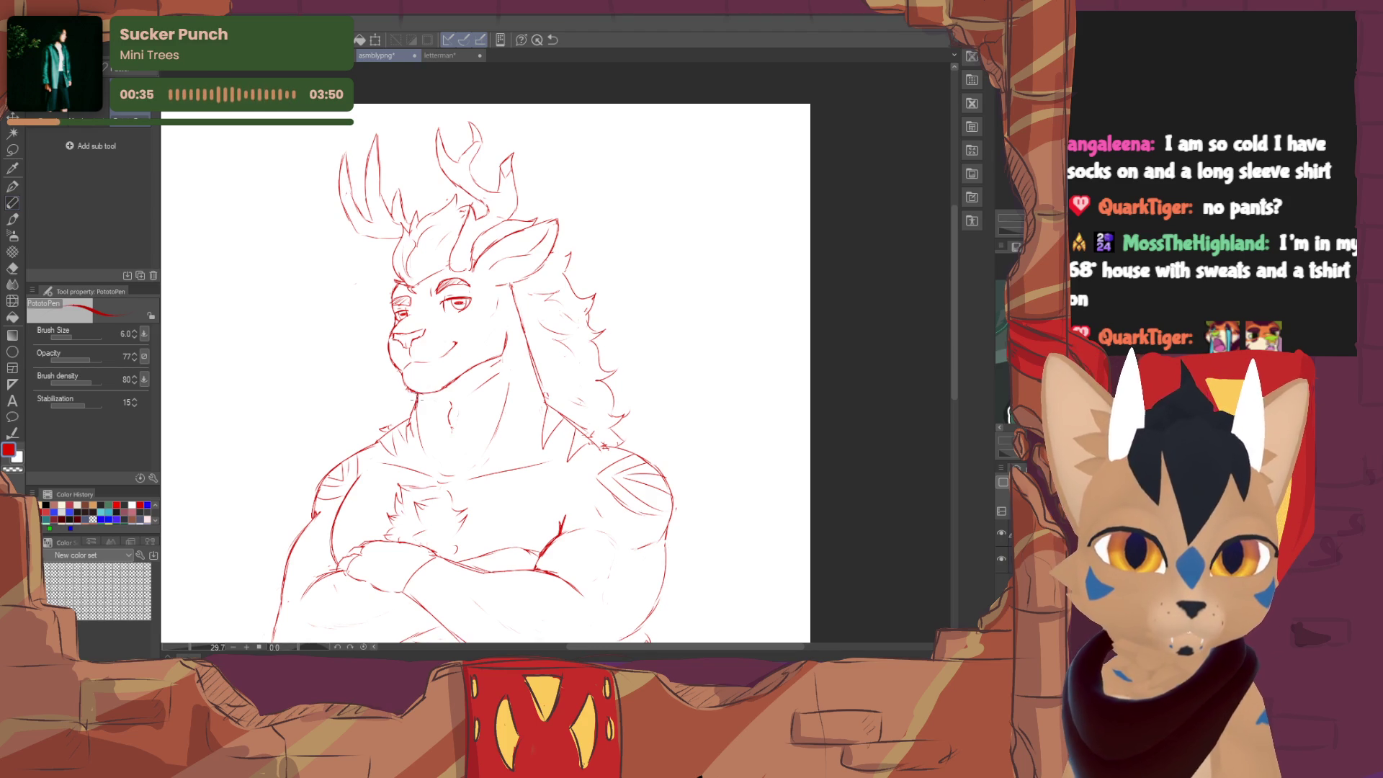
- Alternate Hard eraser and PotatoPen to clean up the face and neck and add a short chest stroke
key(e)
key(p)
key(e)
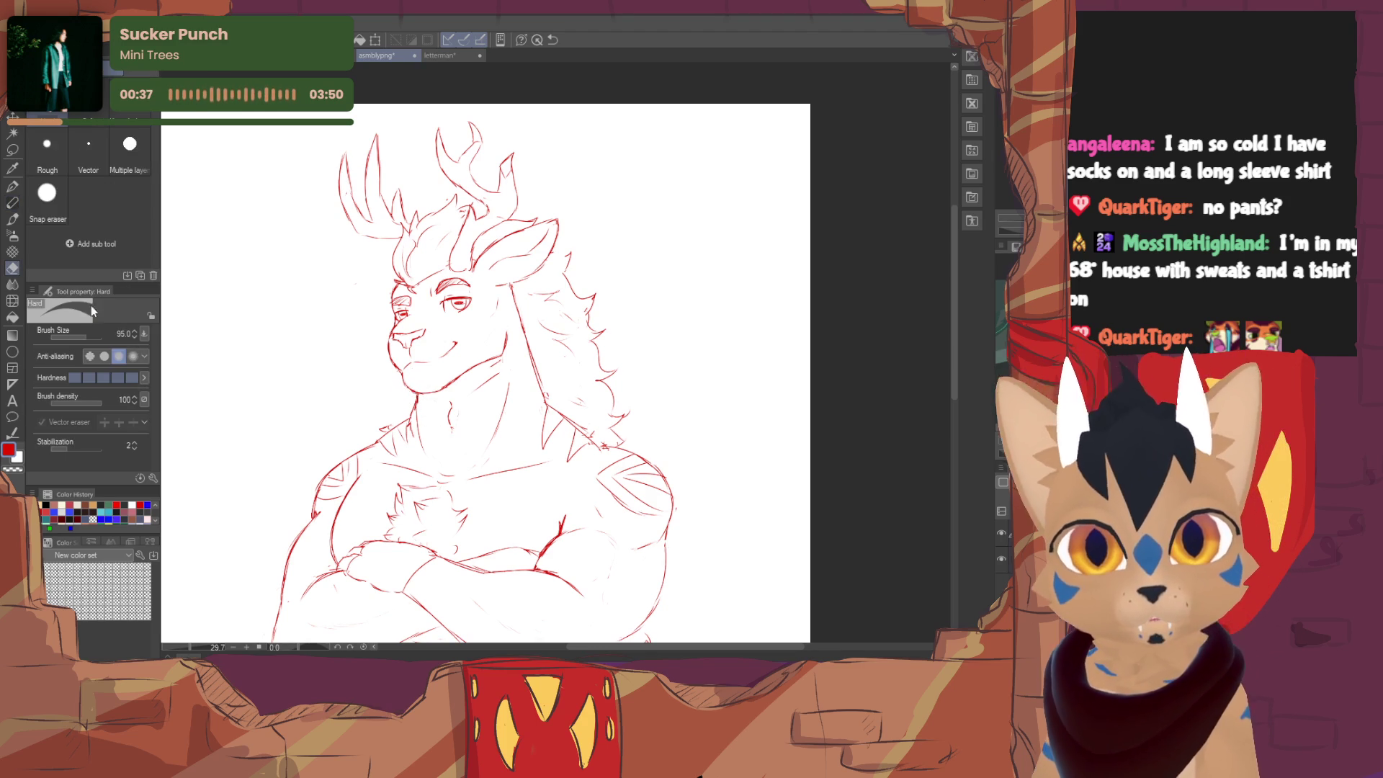
key(p)
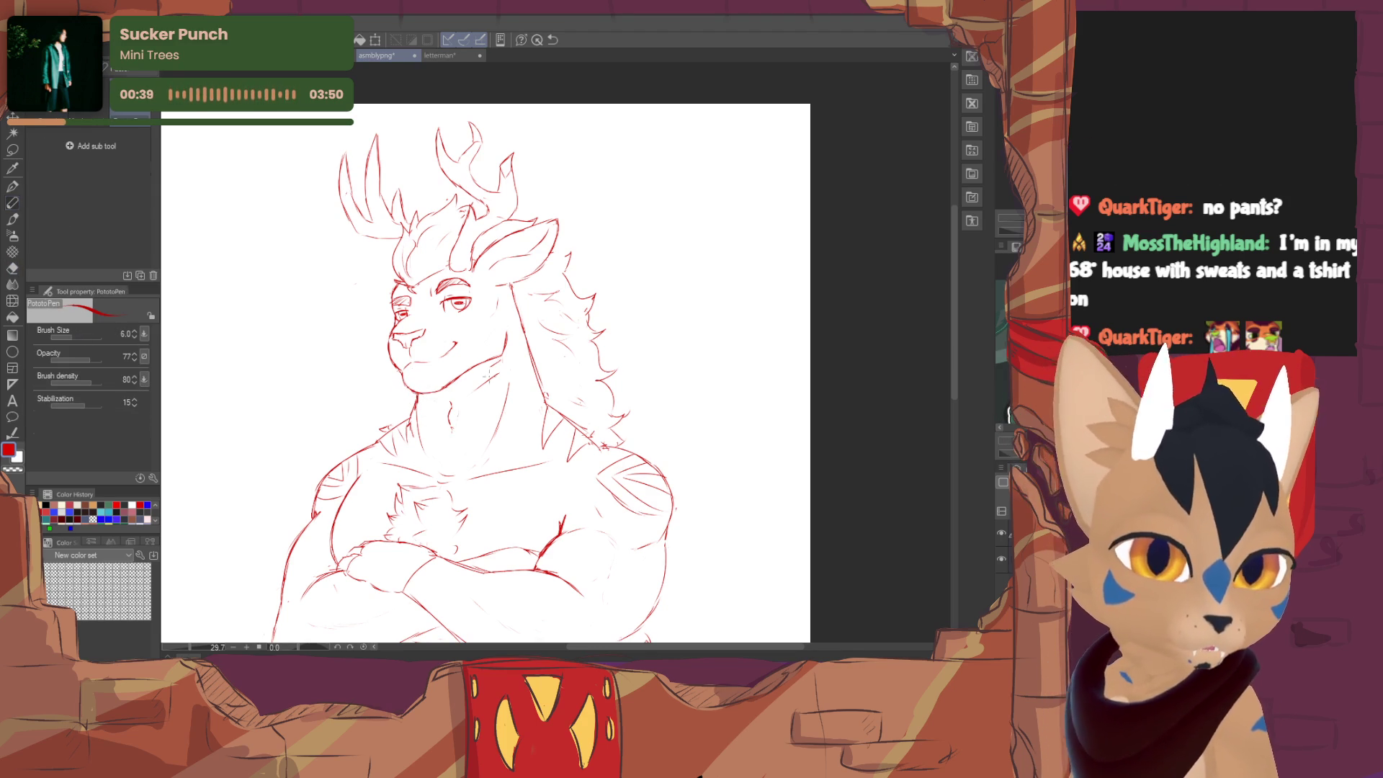
key(e)
key(p)
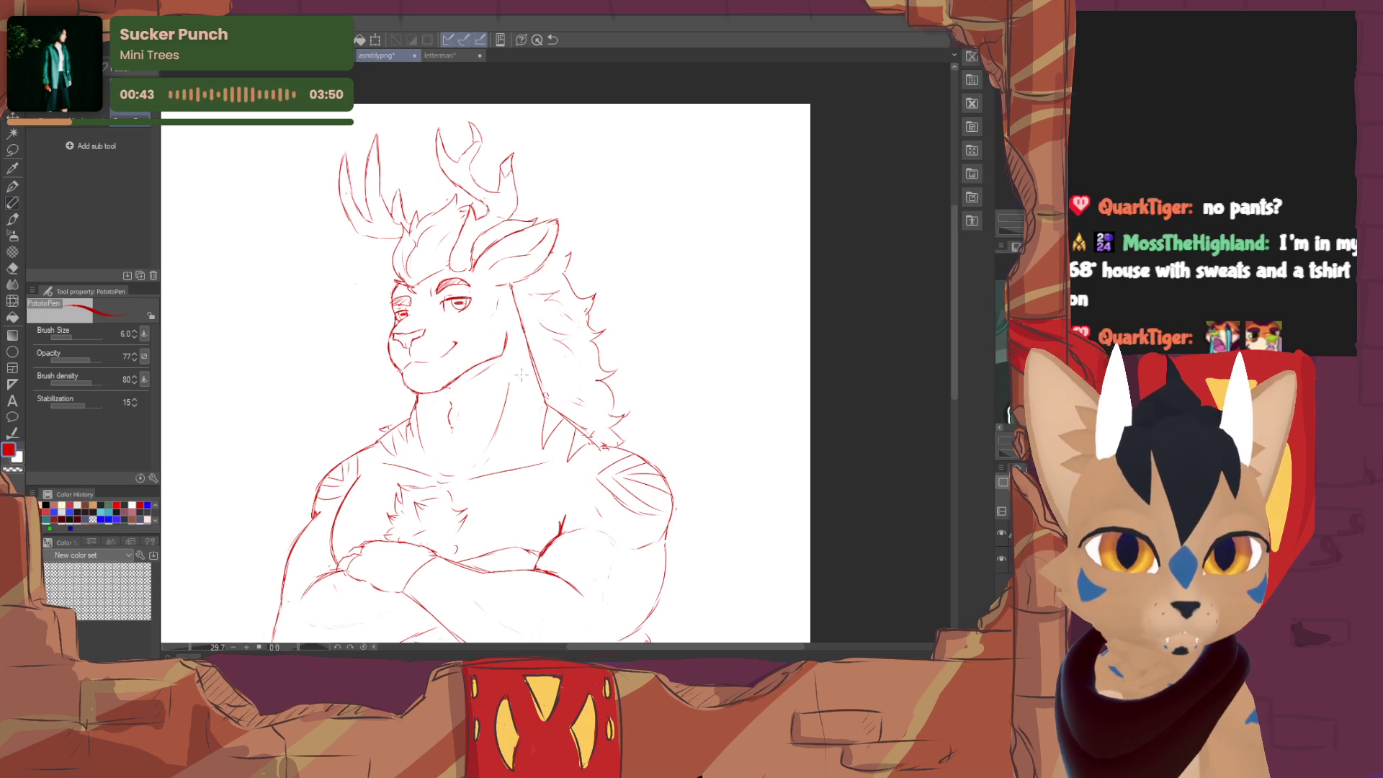
key(e)
key(p)
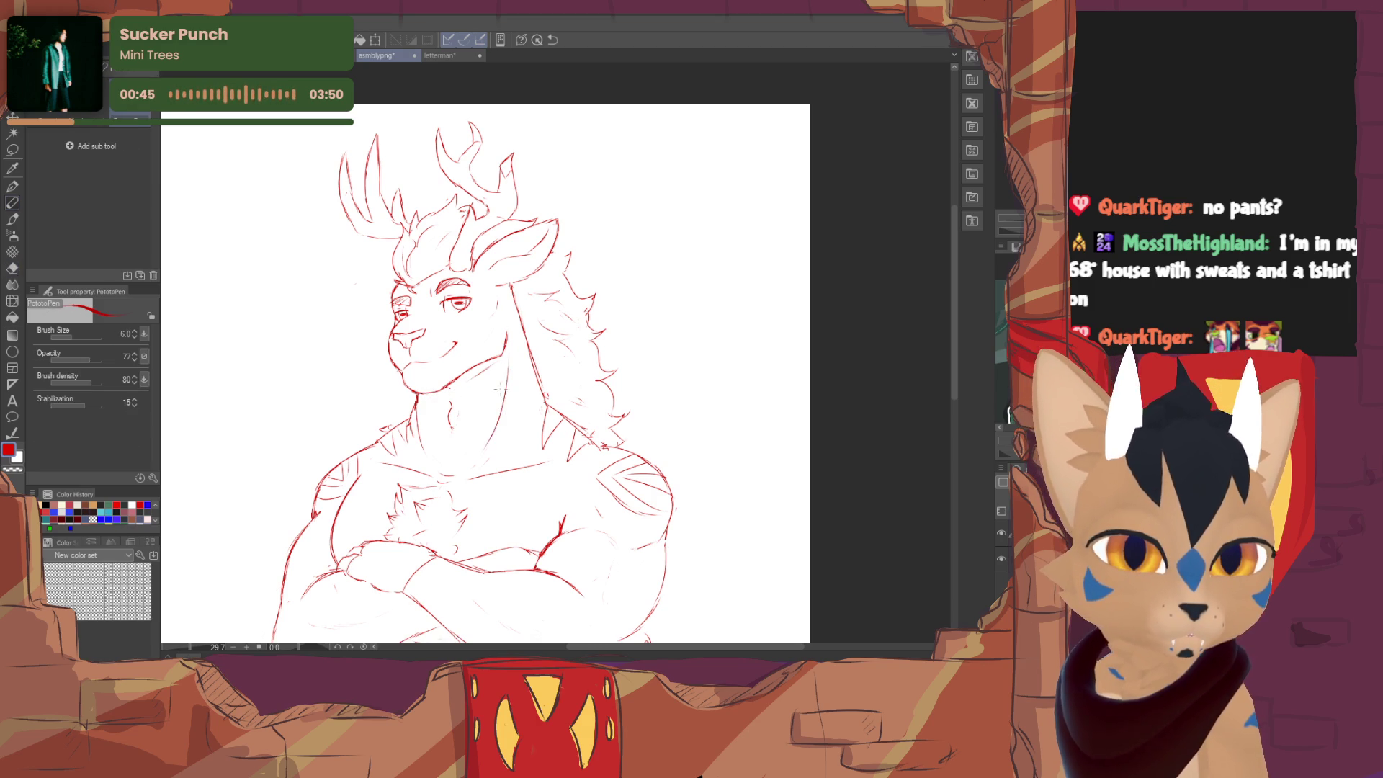
key(e)
key(p)
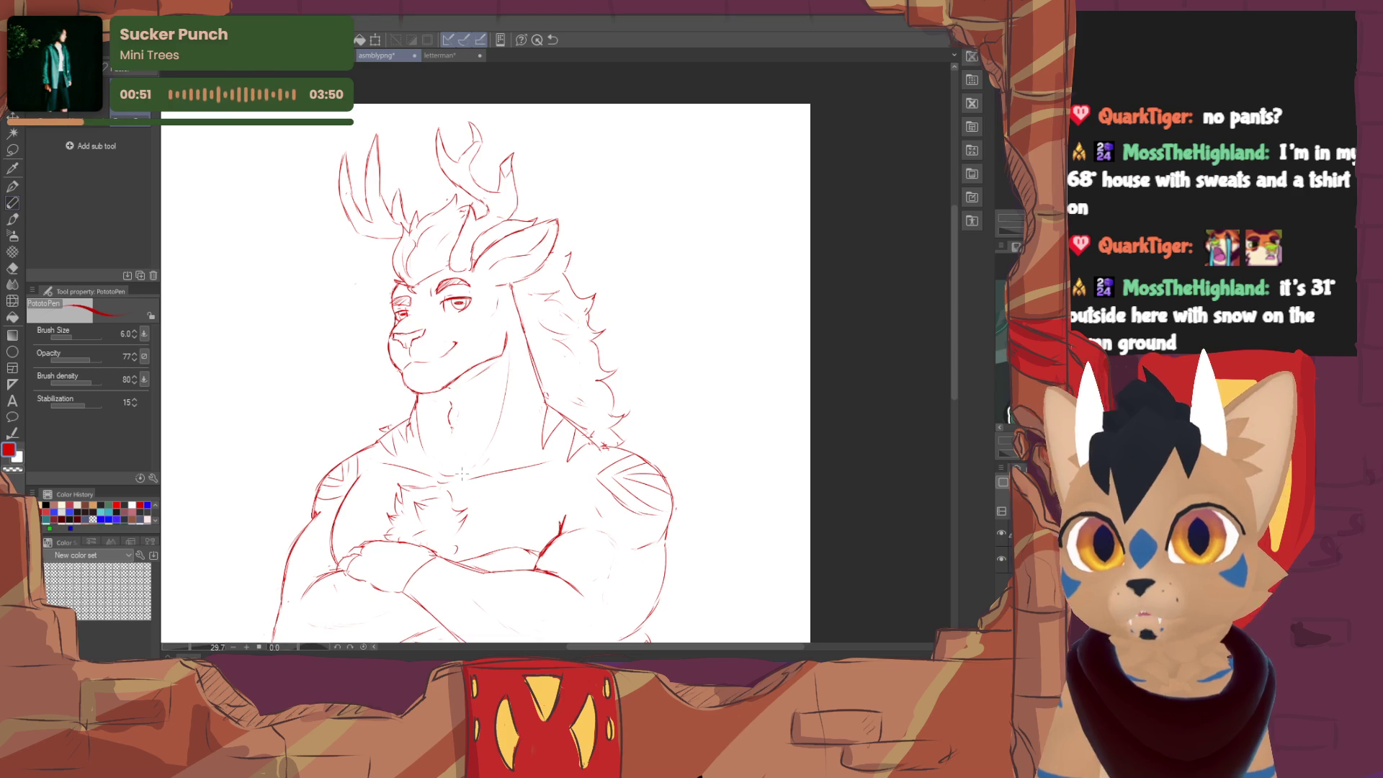
key(e)
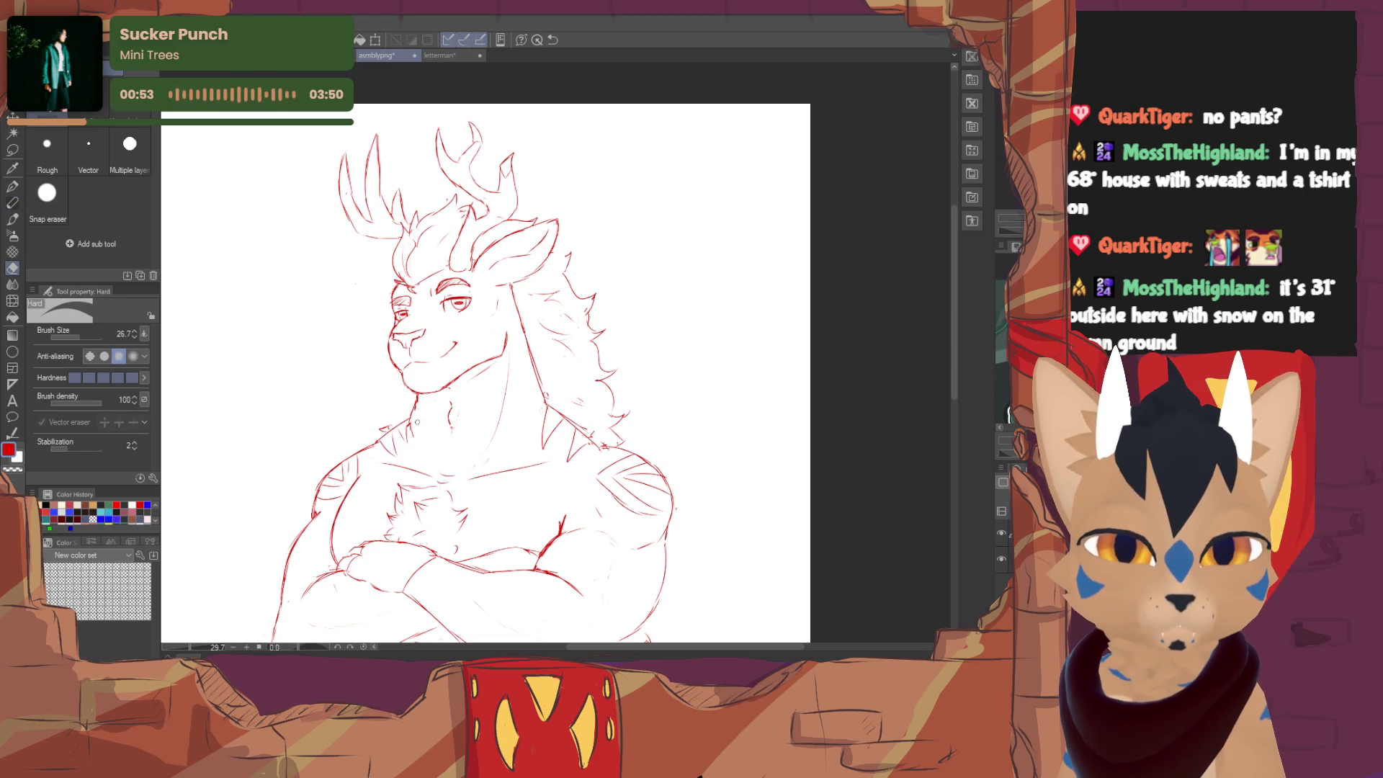
key(p)
drag(415, 396, 424, 448)
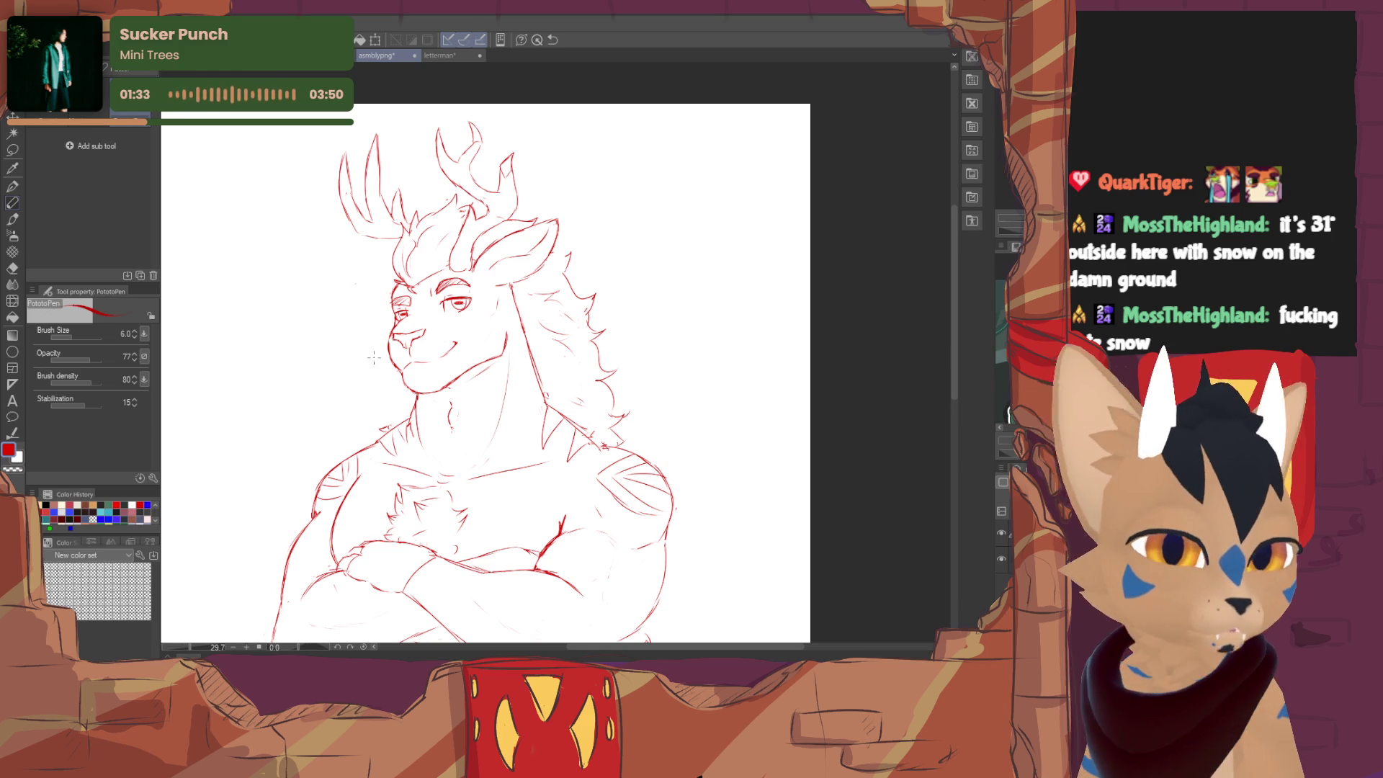
key(e)
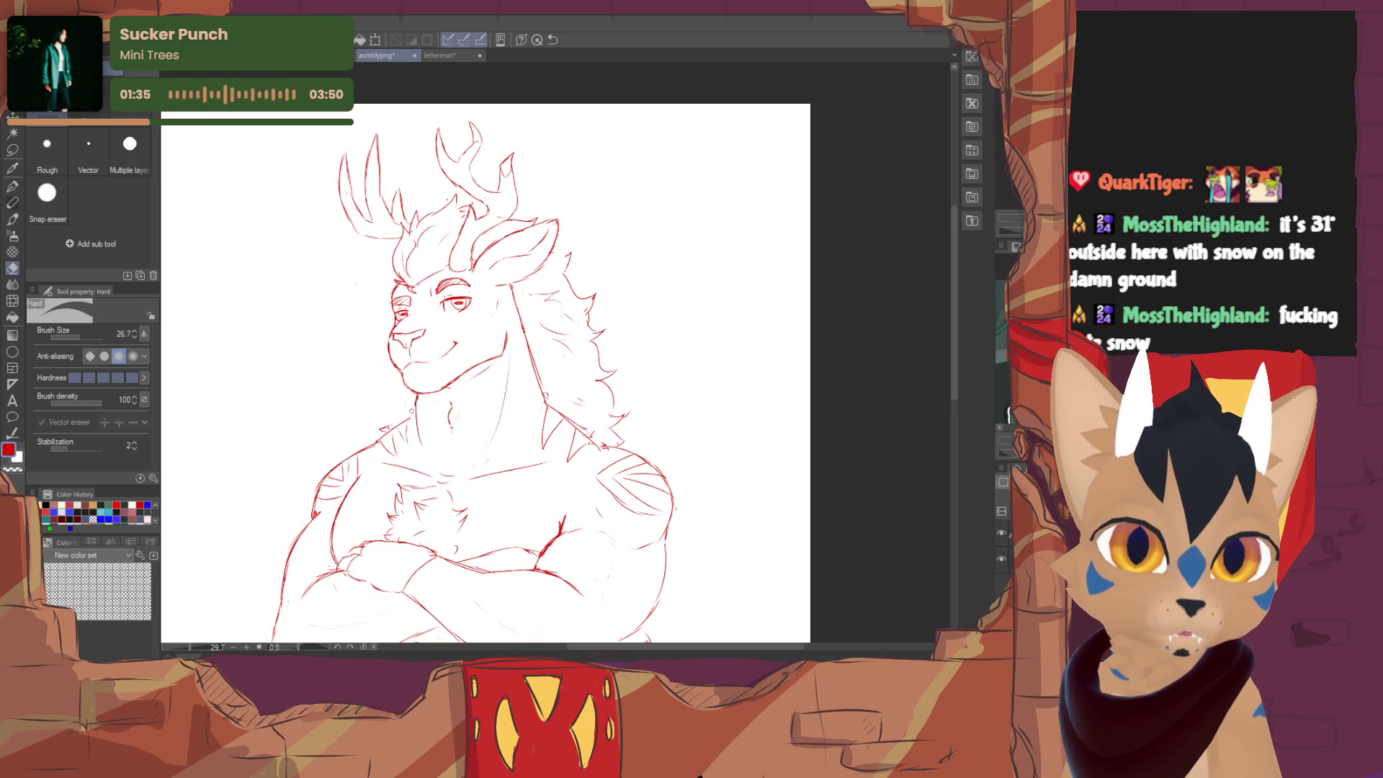
key(p)
key(e)
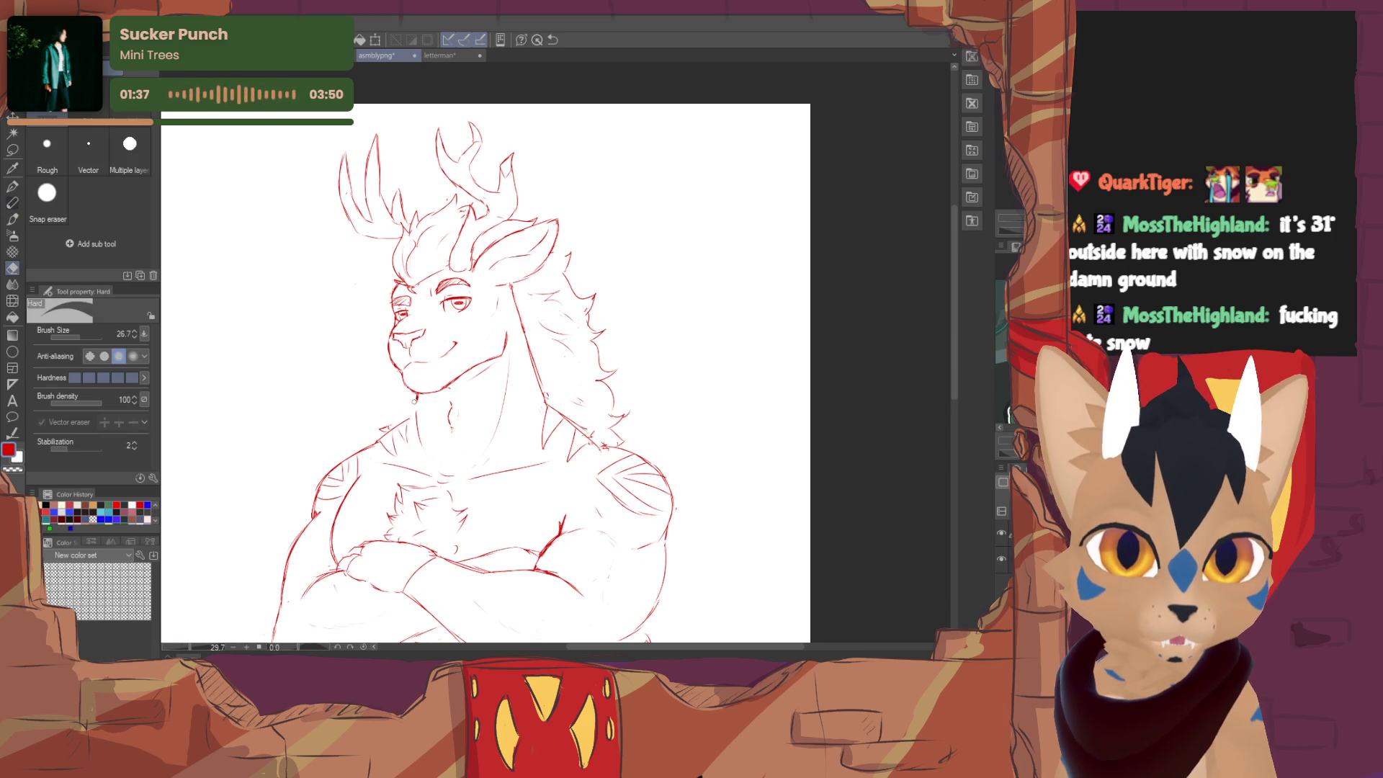
key(p)
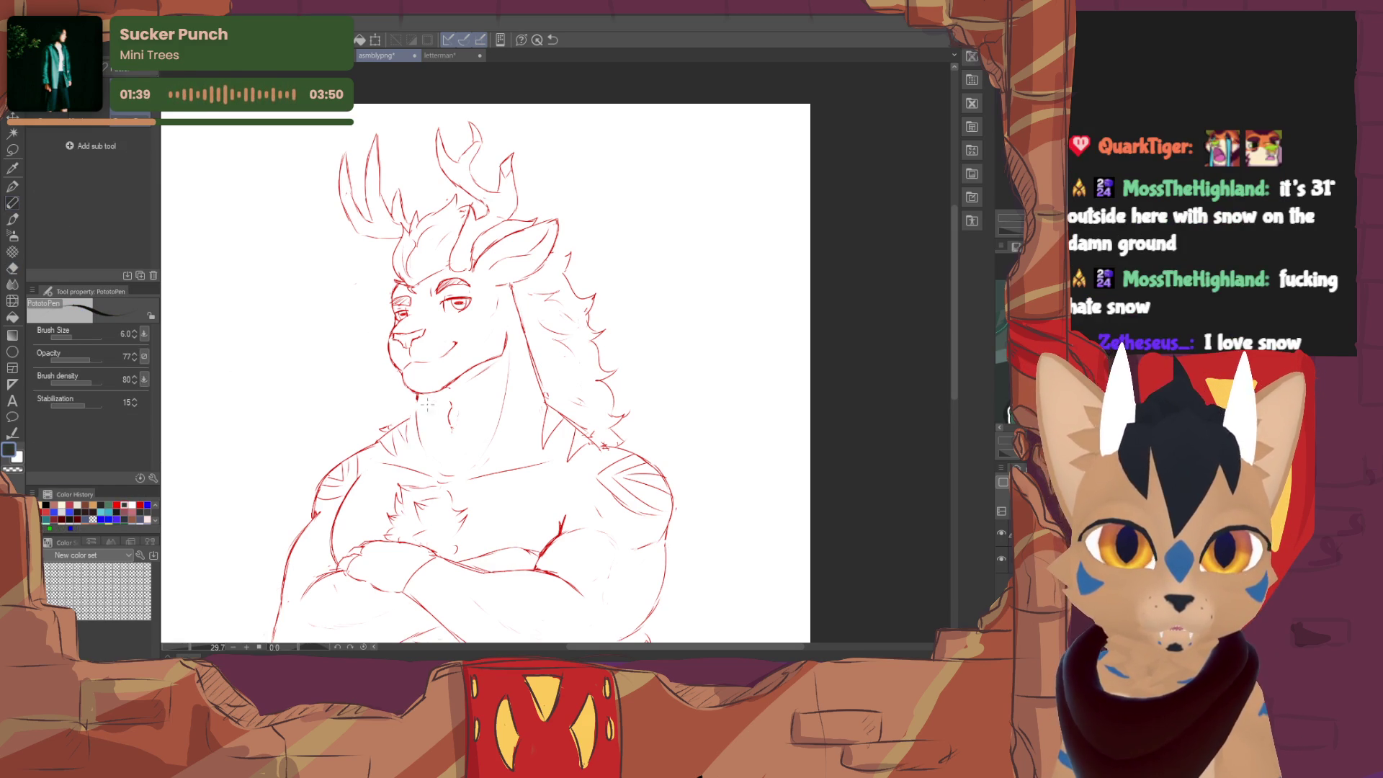
- Set the colour back to red and refine the abs and lower torso with pen and eraser passes
alt+click(411, 402)
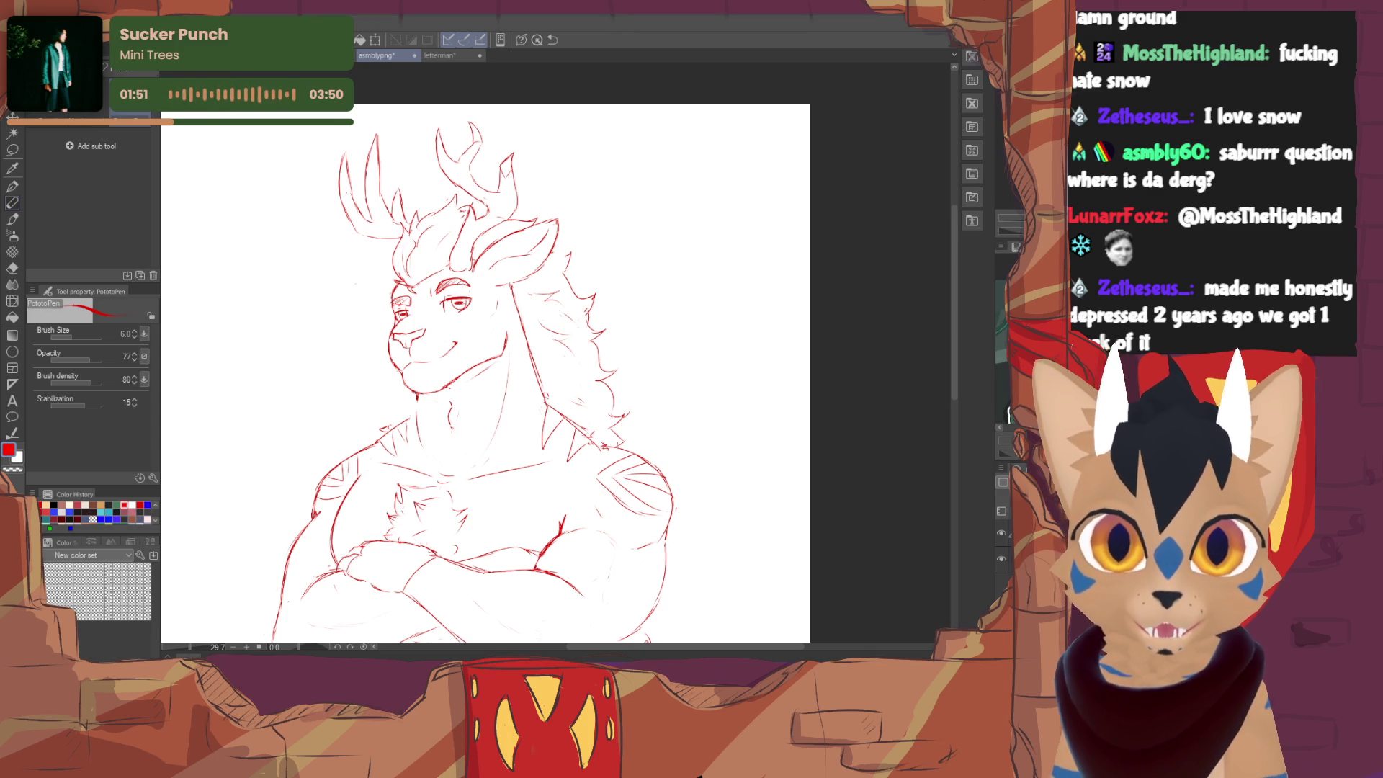
drag(487, 379, 501, 388)
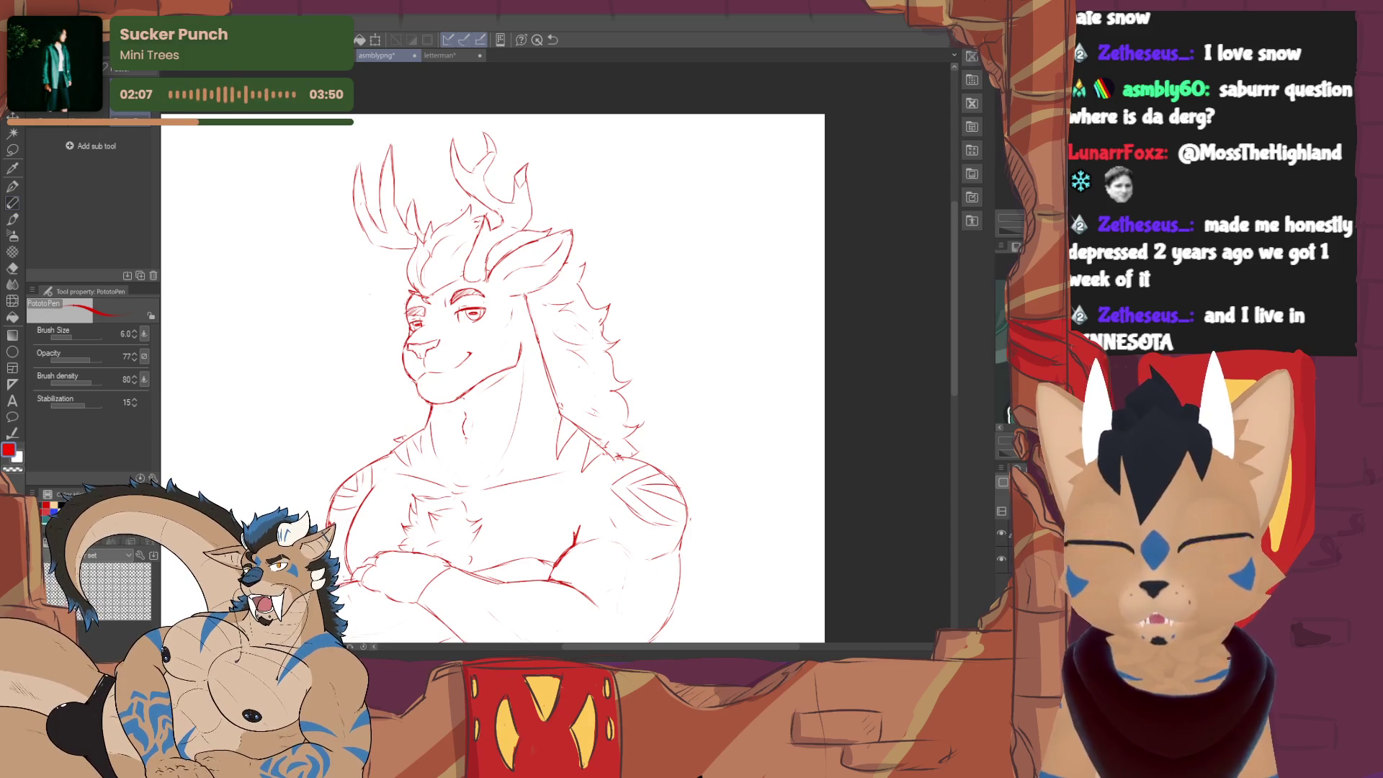
key(e)
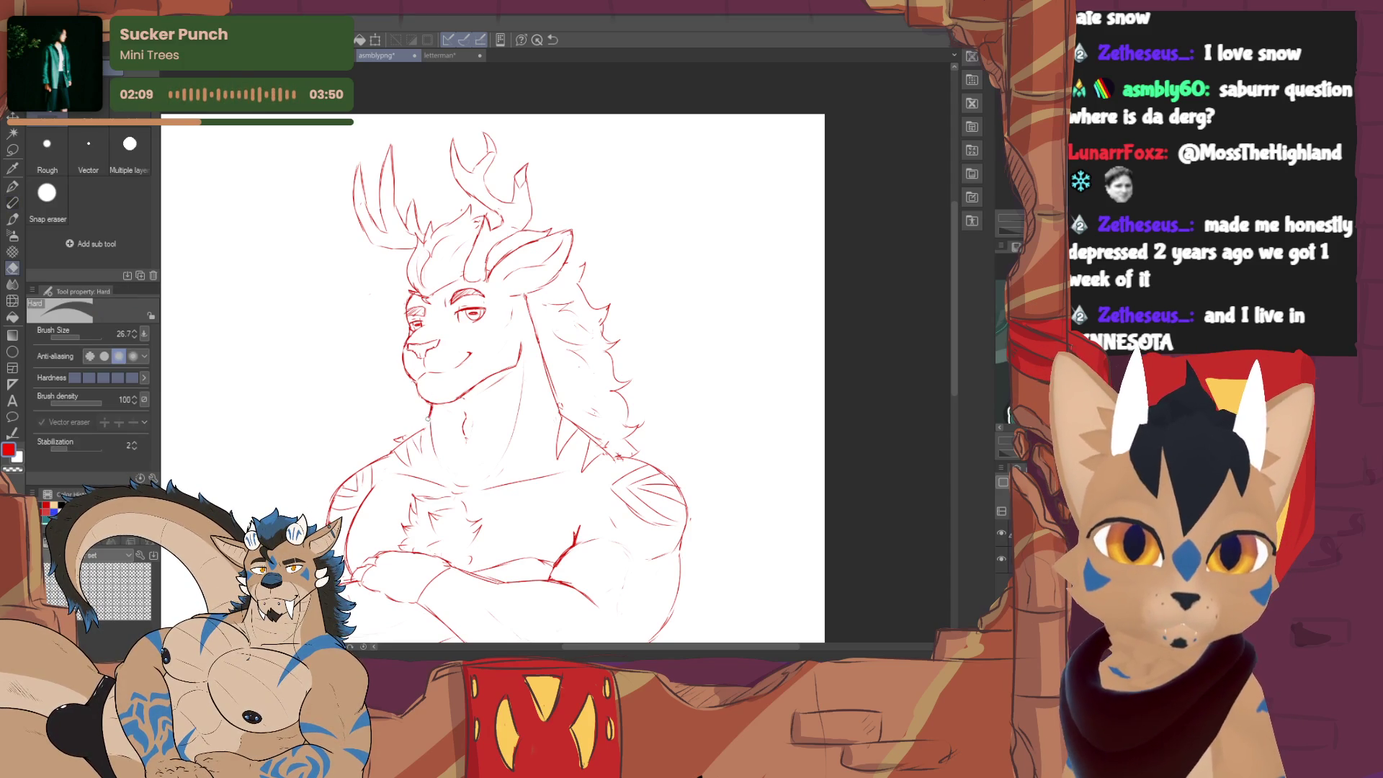
key(p)
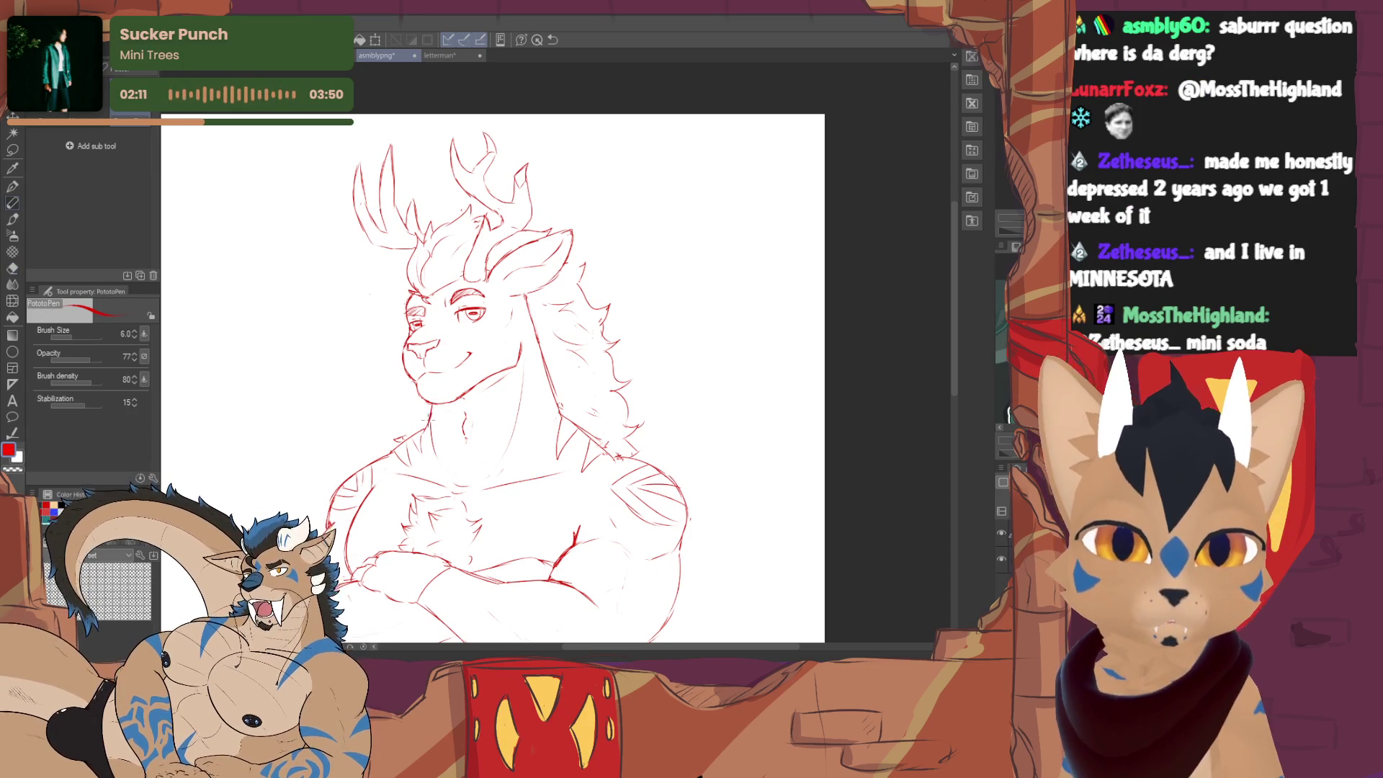
key(e)
key(p)
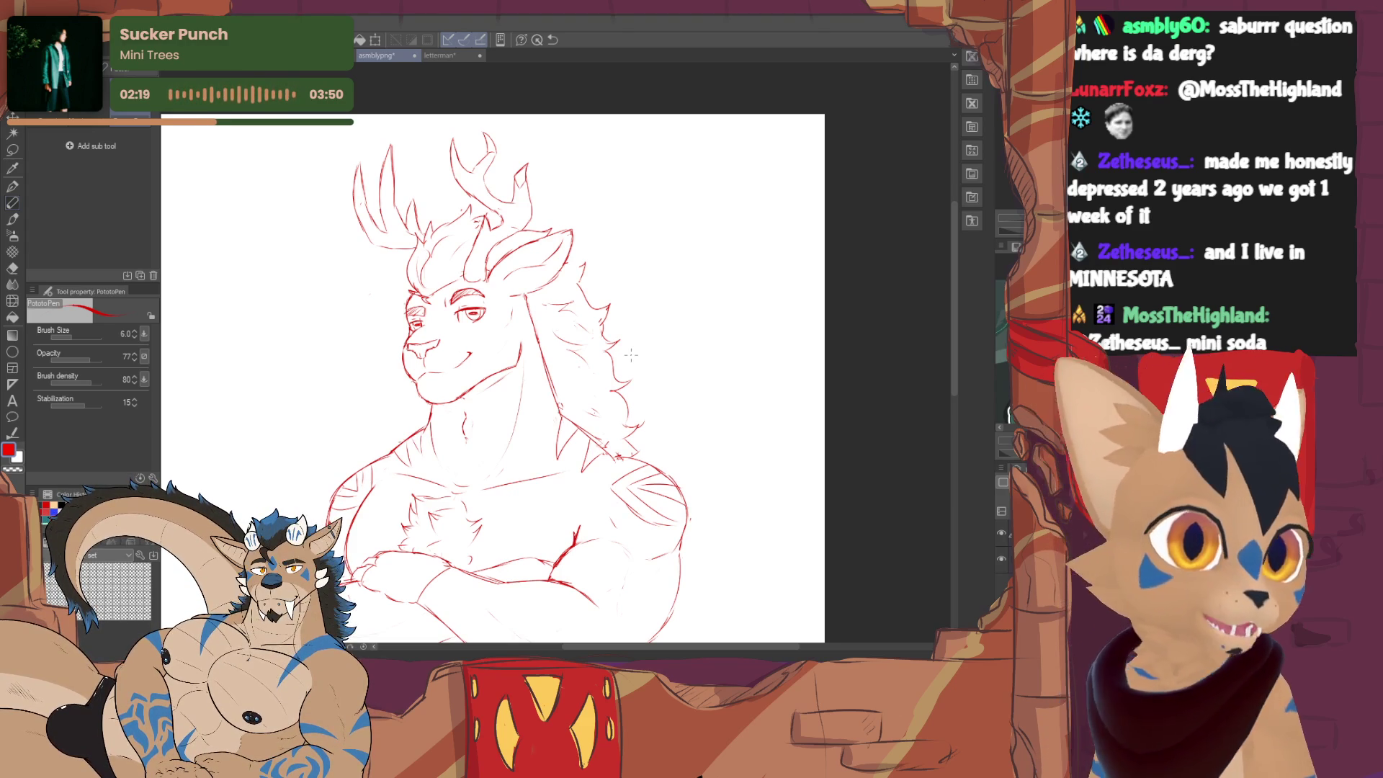
drag(630, 354, 566, 362)
key(e)
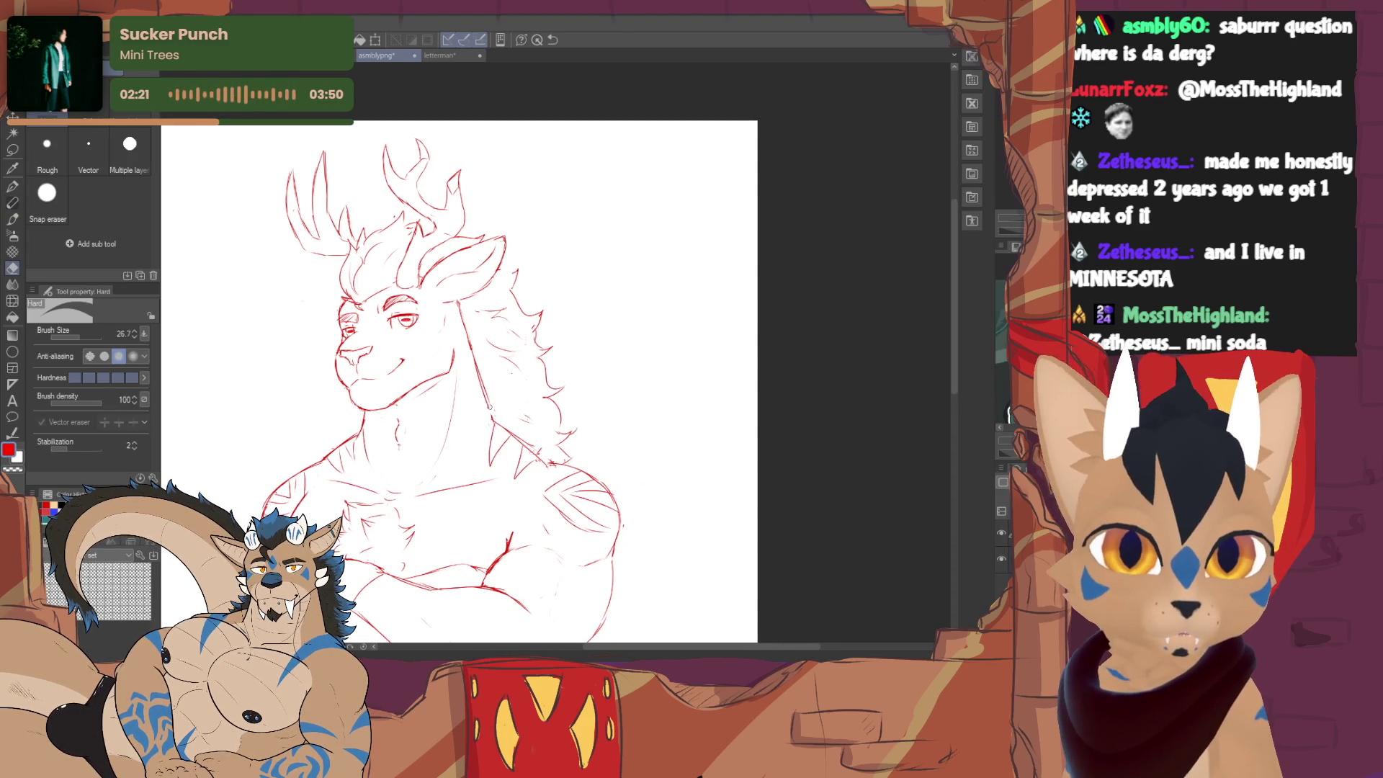
key(p)
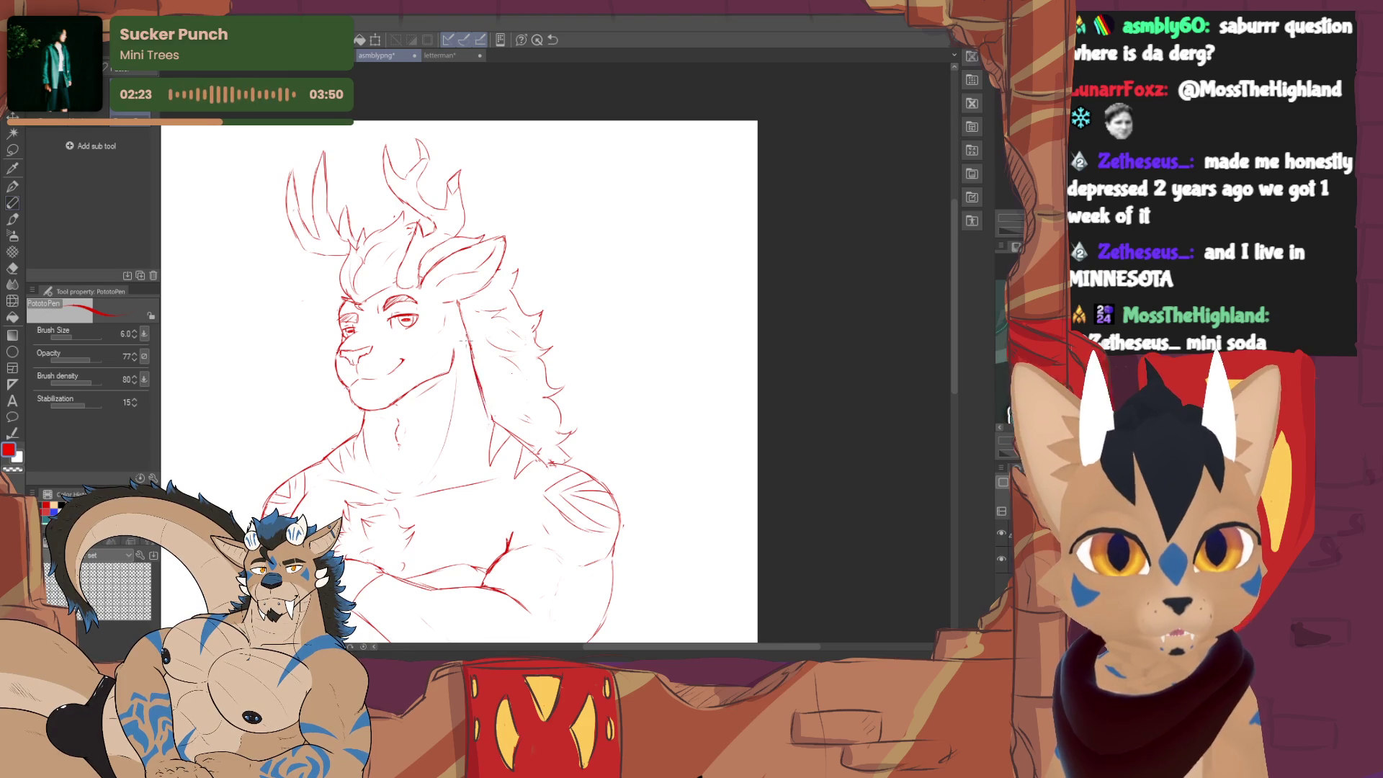
key(e)
key(p)
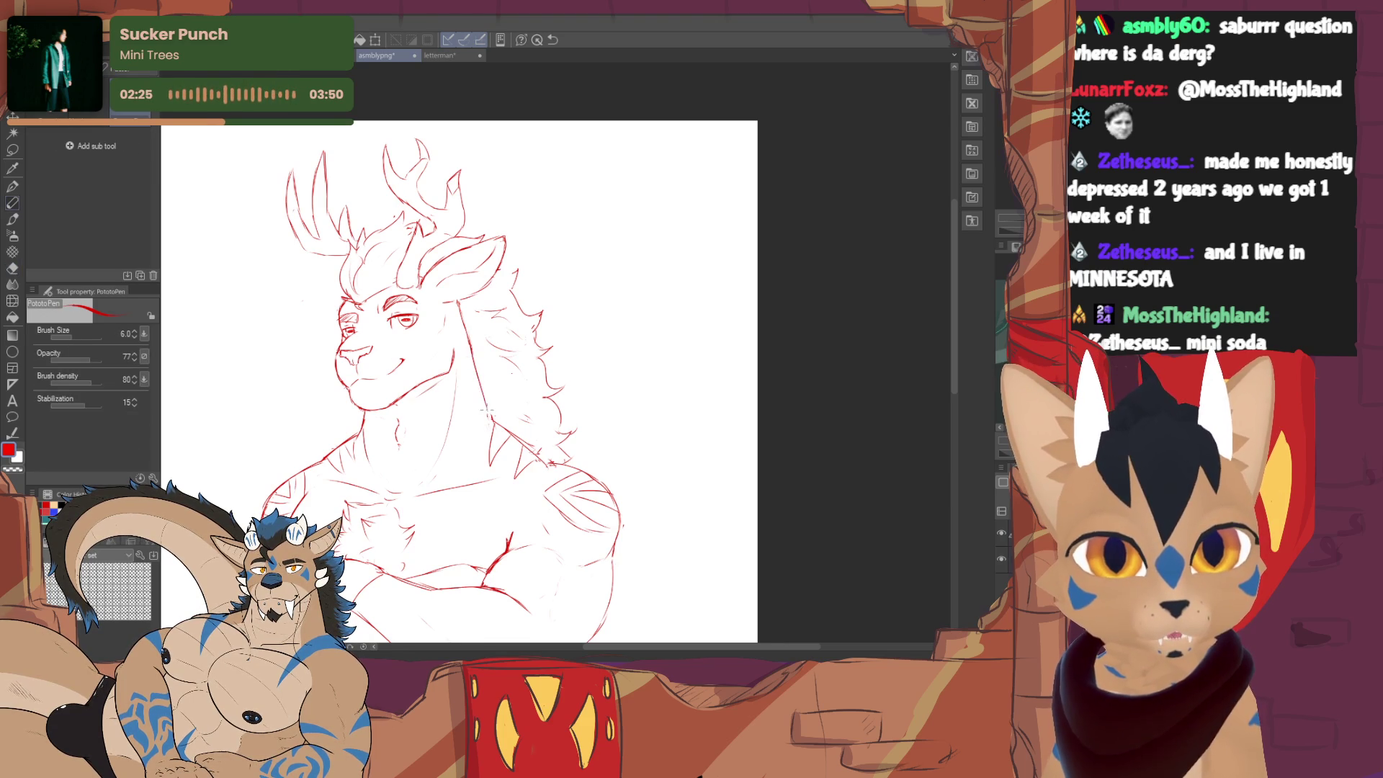
scroll(727, 263, down, 2)
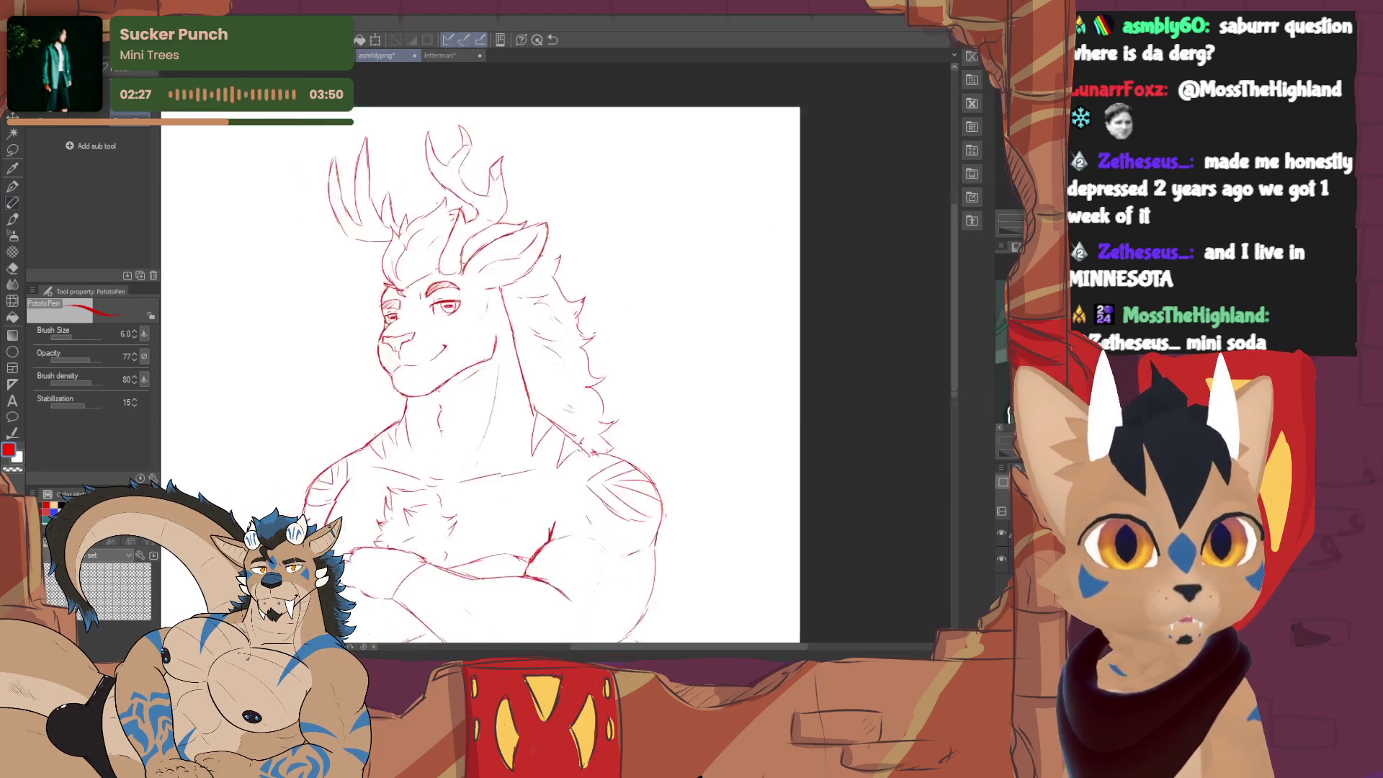
- Fit the whole figure in view and mirror the canvas horizontally to check proportions
drag(726, 263, 727, 188)
scroll(727, 264, down, 3)
scroll(726, 265, up, 1)
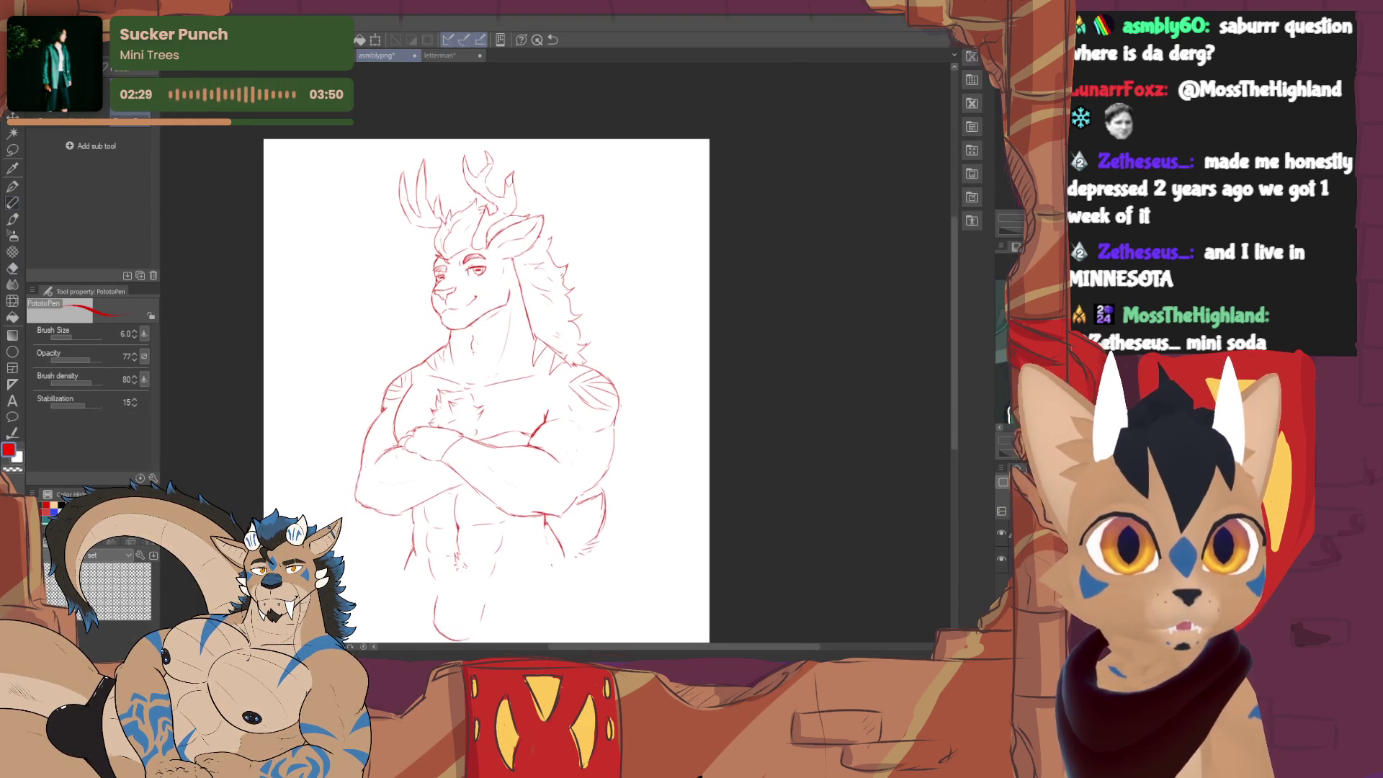
drag(486, 379, 478, 342)
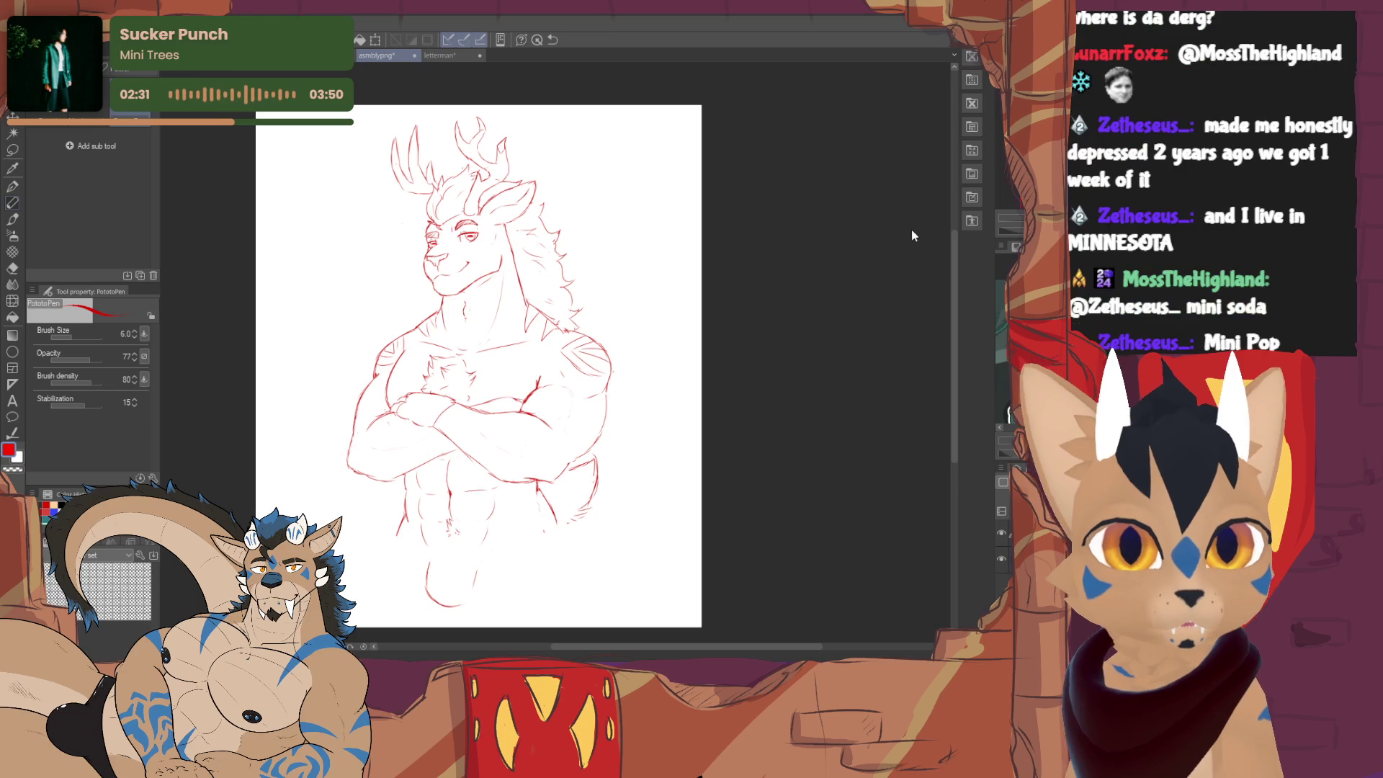
key(h)
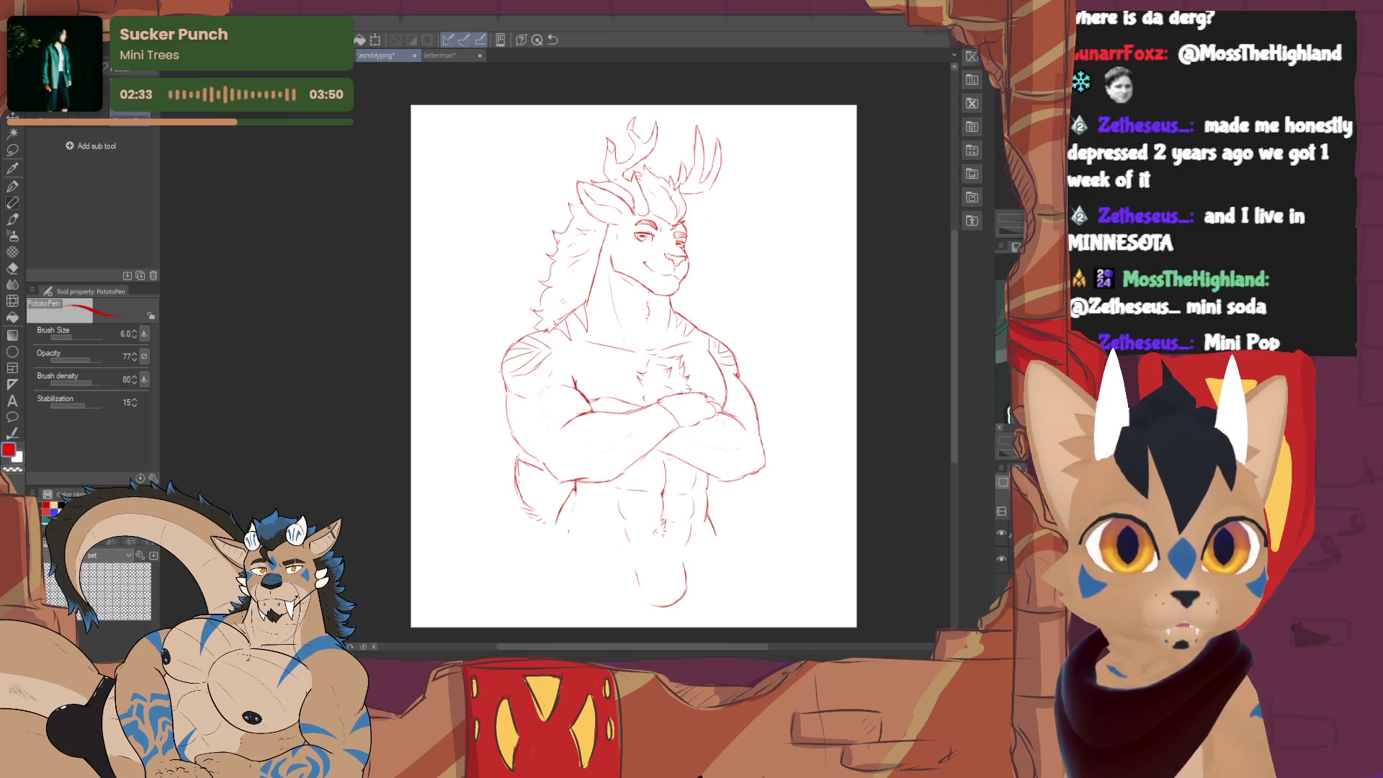
- Flip the canvas view horizontally a few times to compare mirrored and unmirrored versions
drag(525, 356, 513, 364)
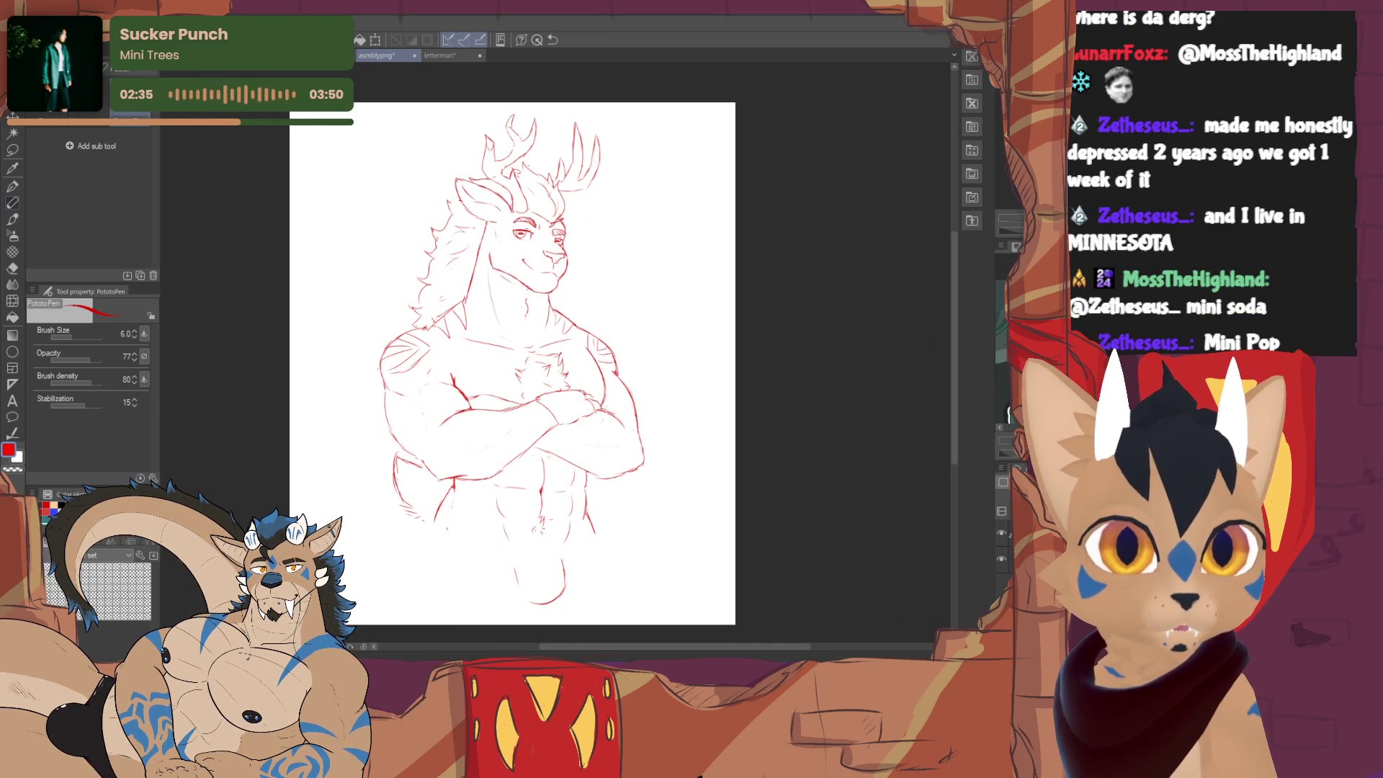
scroll(552, 357, up, 1)
key(h)
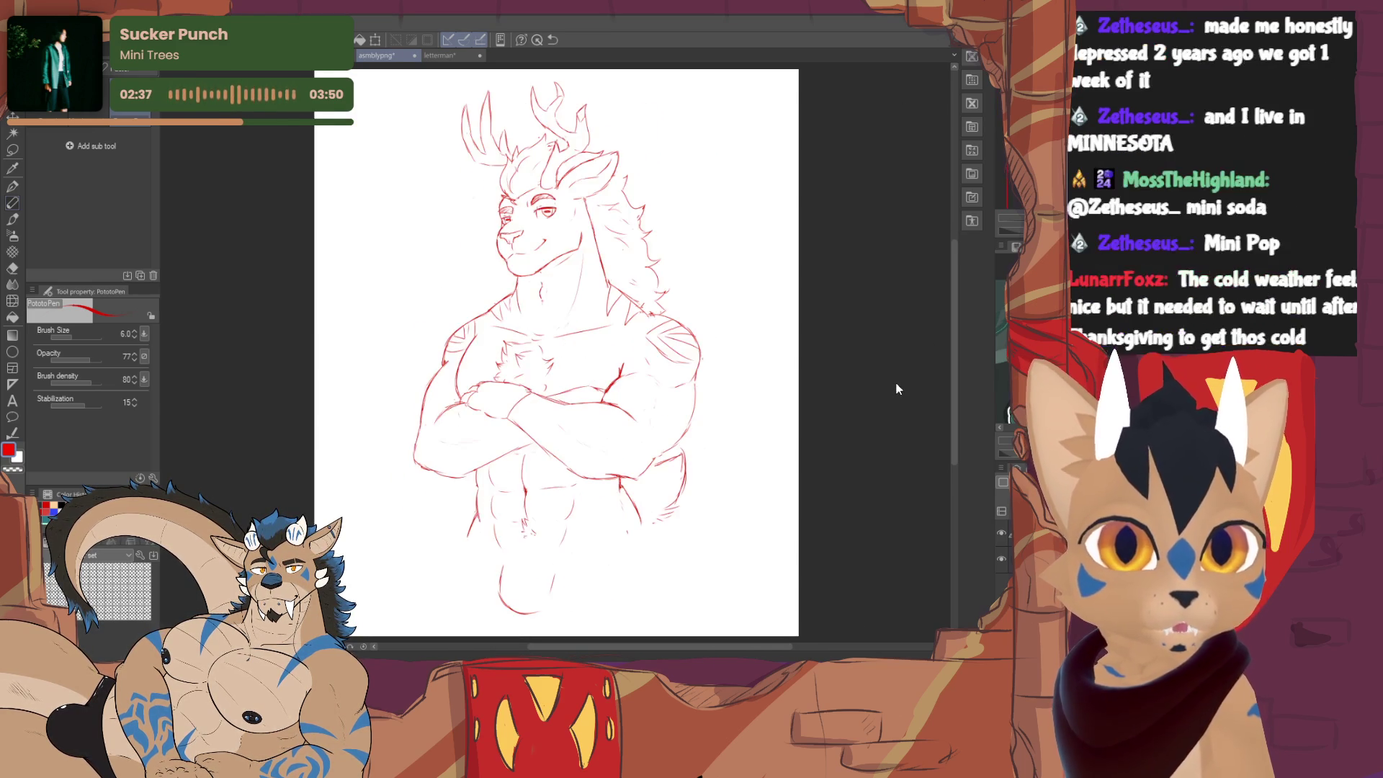
key(h)
key(h)
key(h)
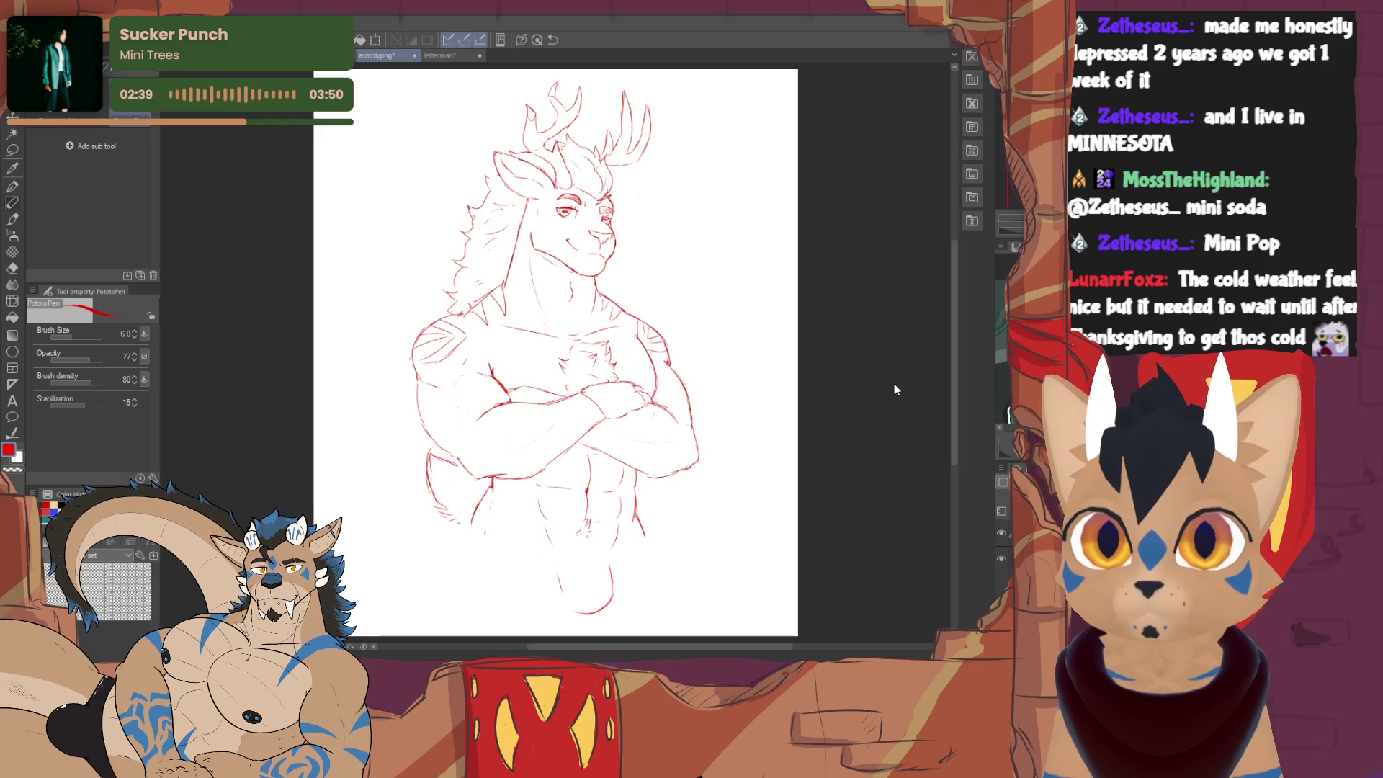
key(h)
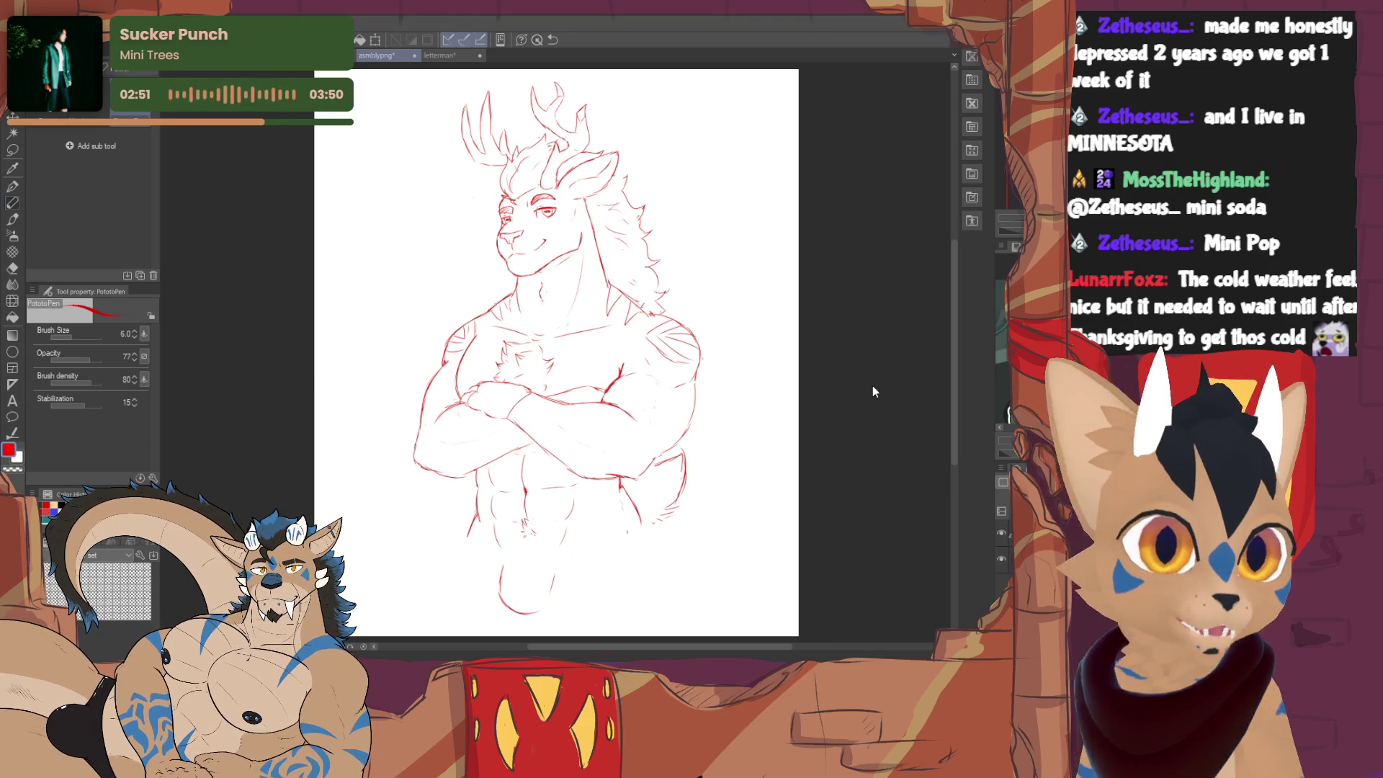
drag(872, 385, 789, 395)
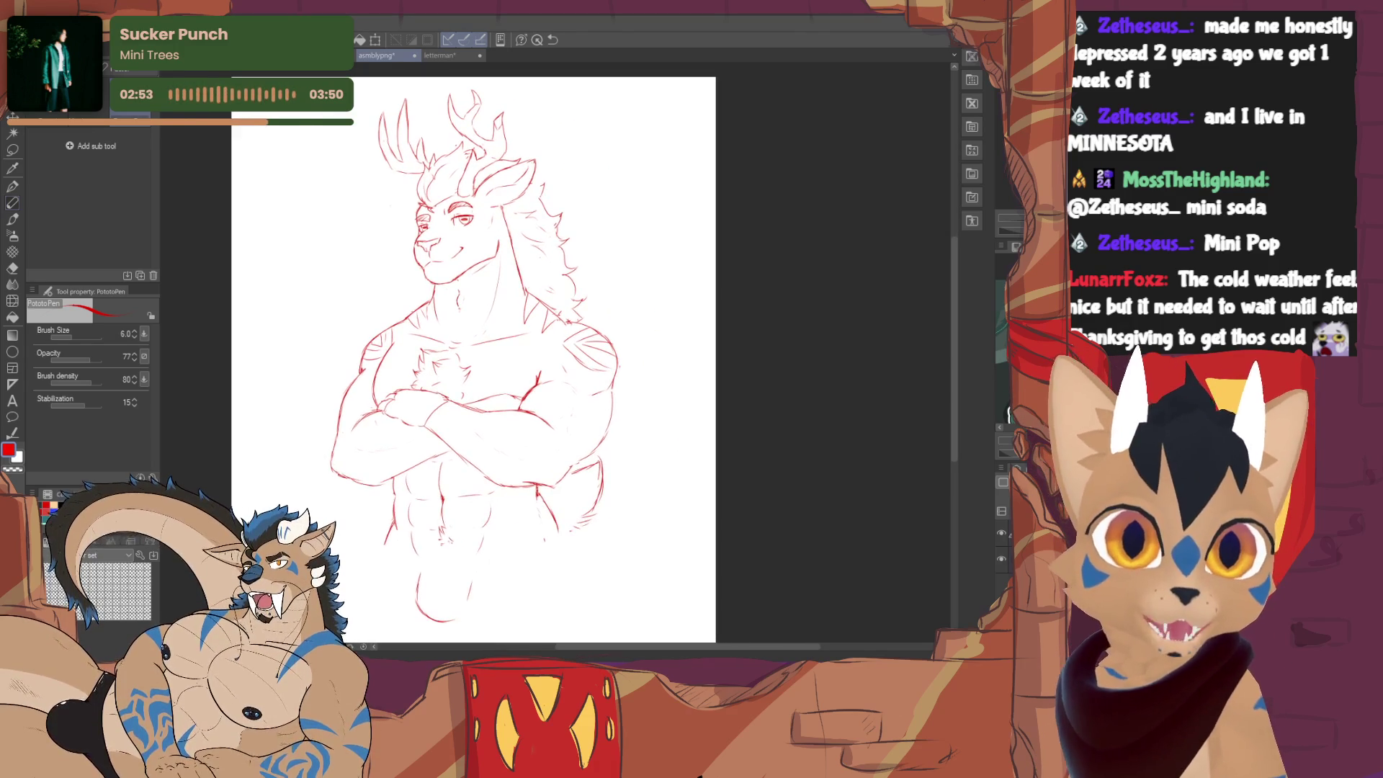
scroll(476, 357, up, 2)
scroll(476, 357, up, 1)
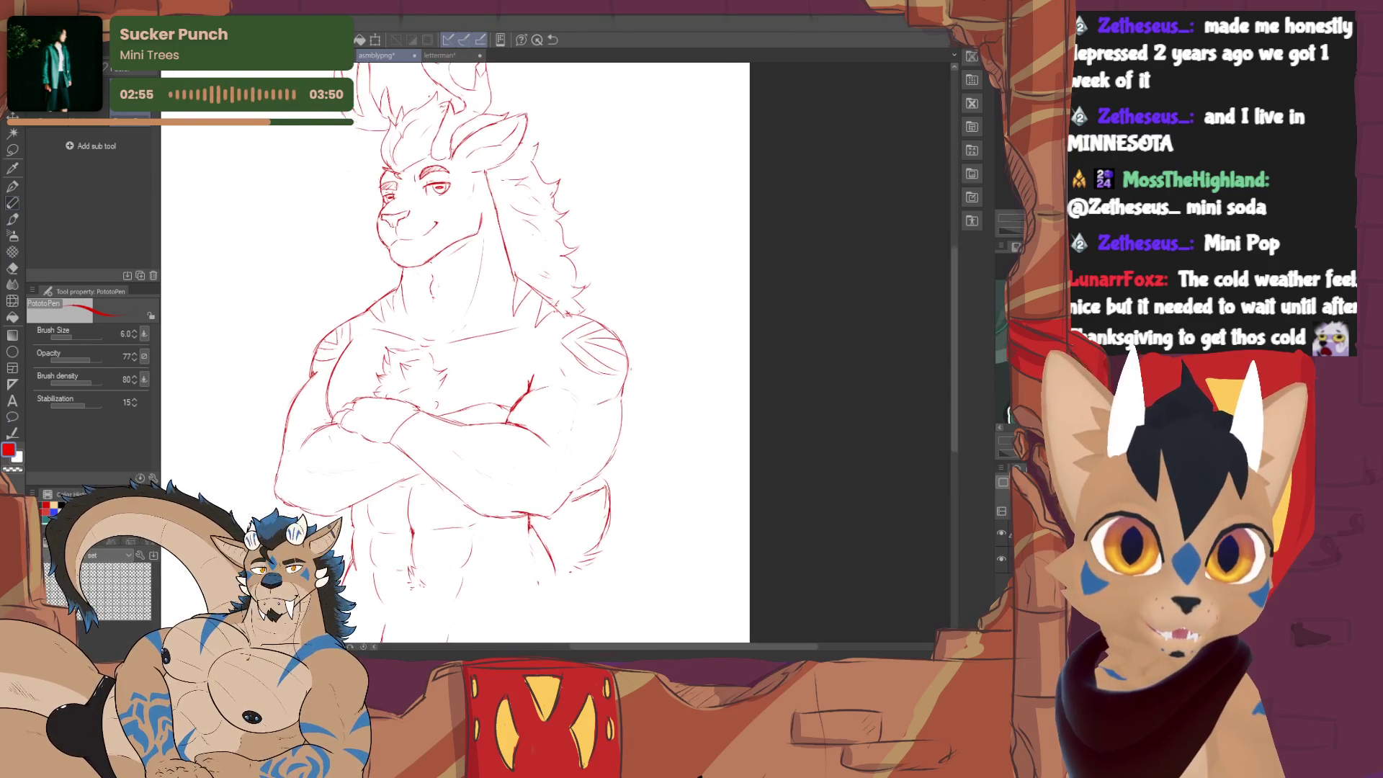
- Tweak the chest lines with alternating eraser and PotatoPen passes, adding a fur tuft
key(e)
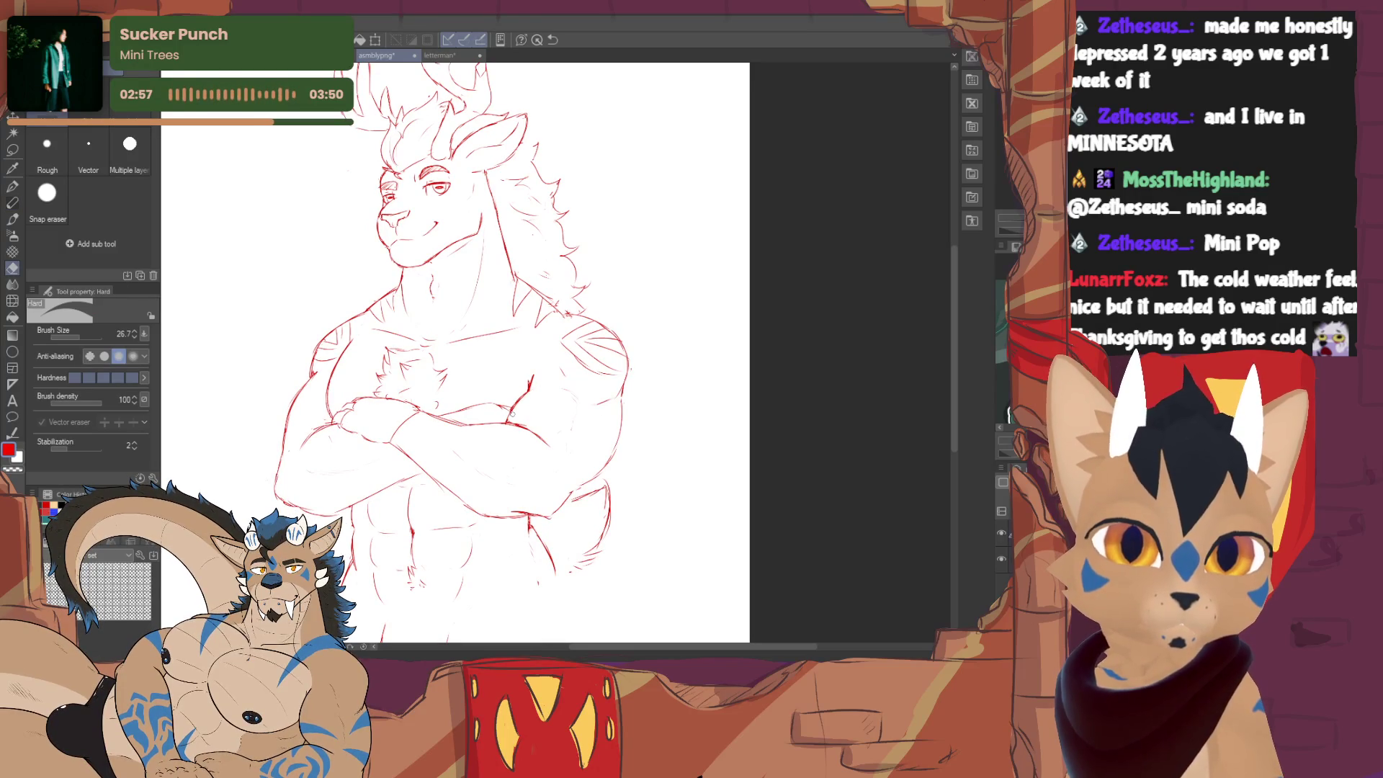
key(p)
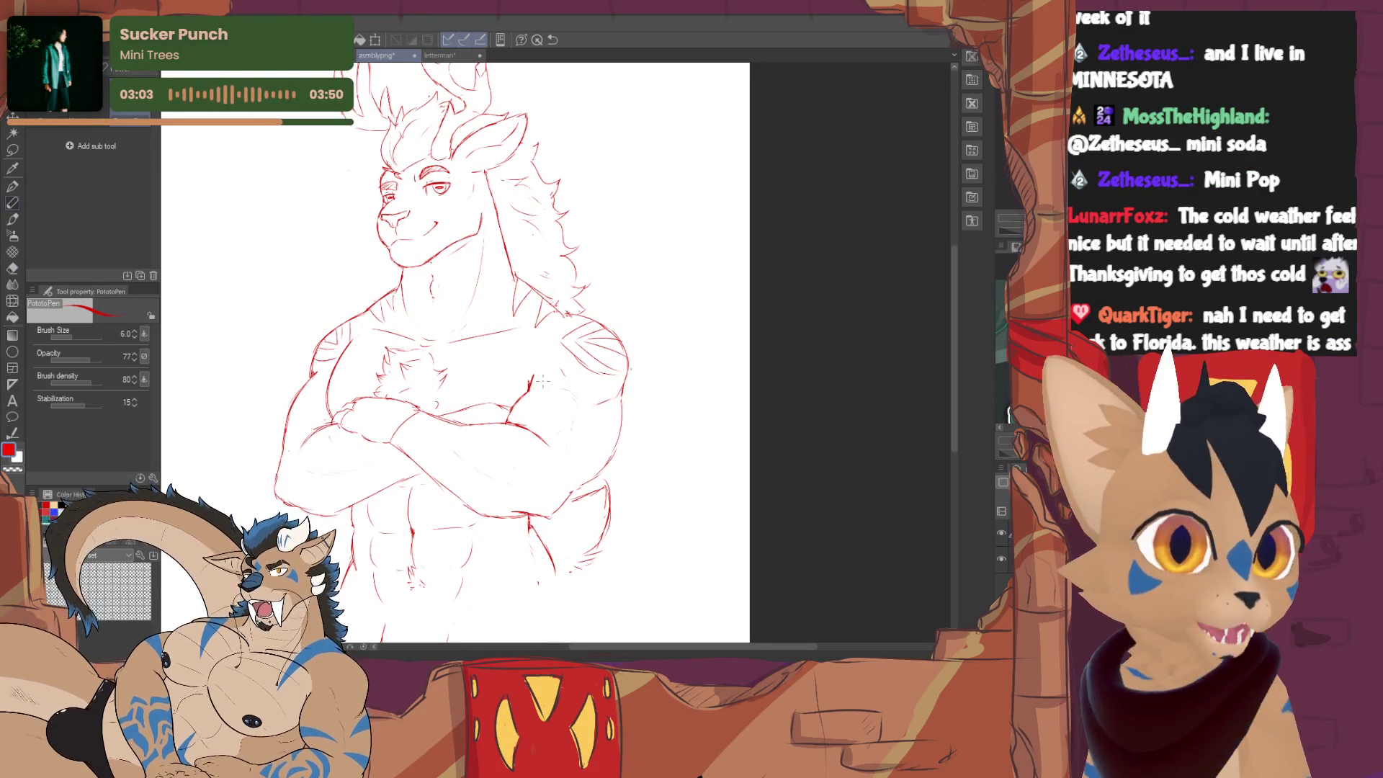
key(e)
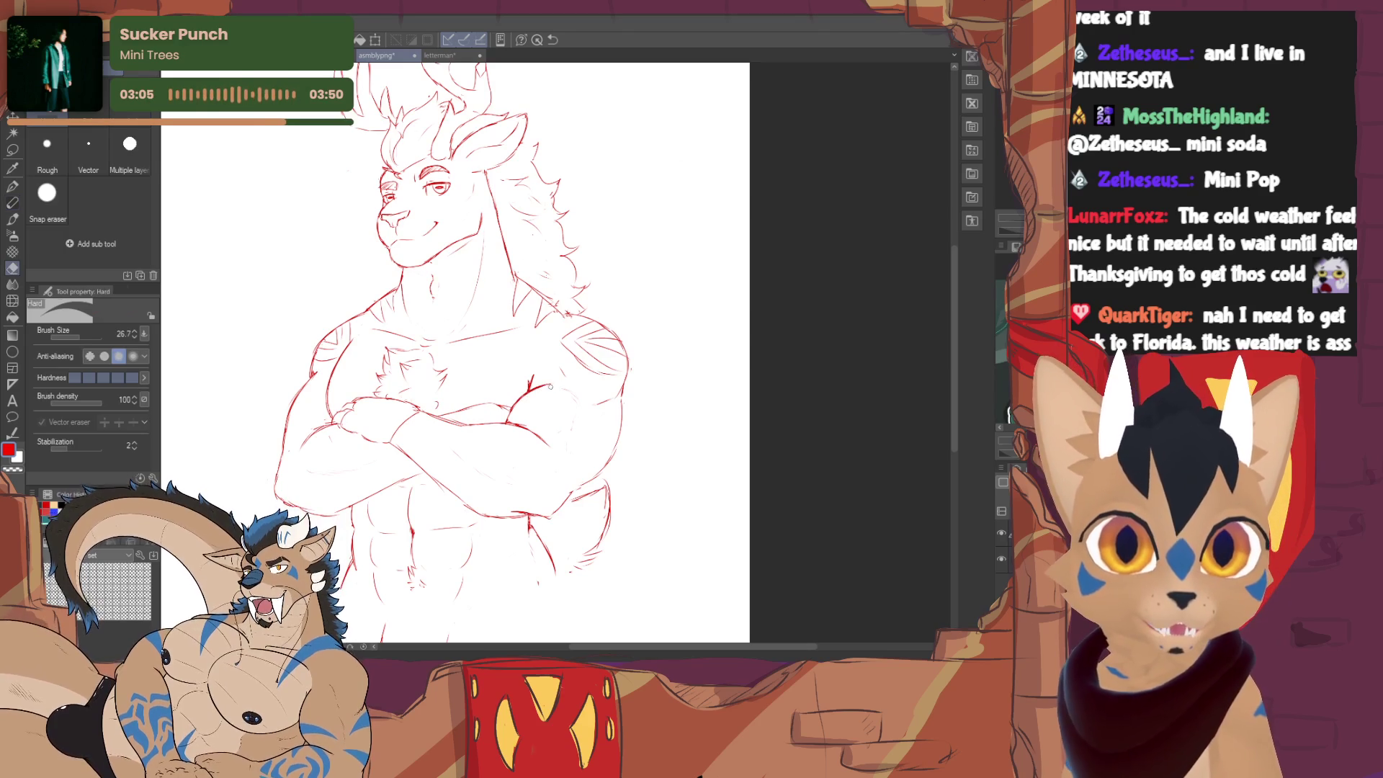
key(p)
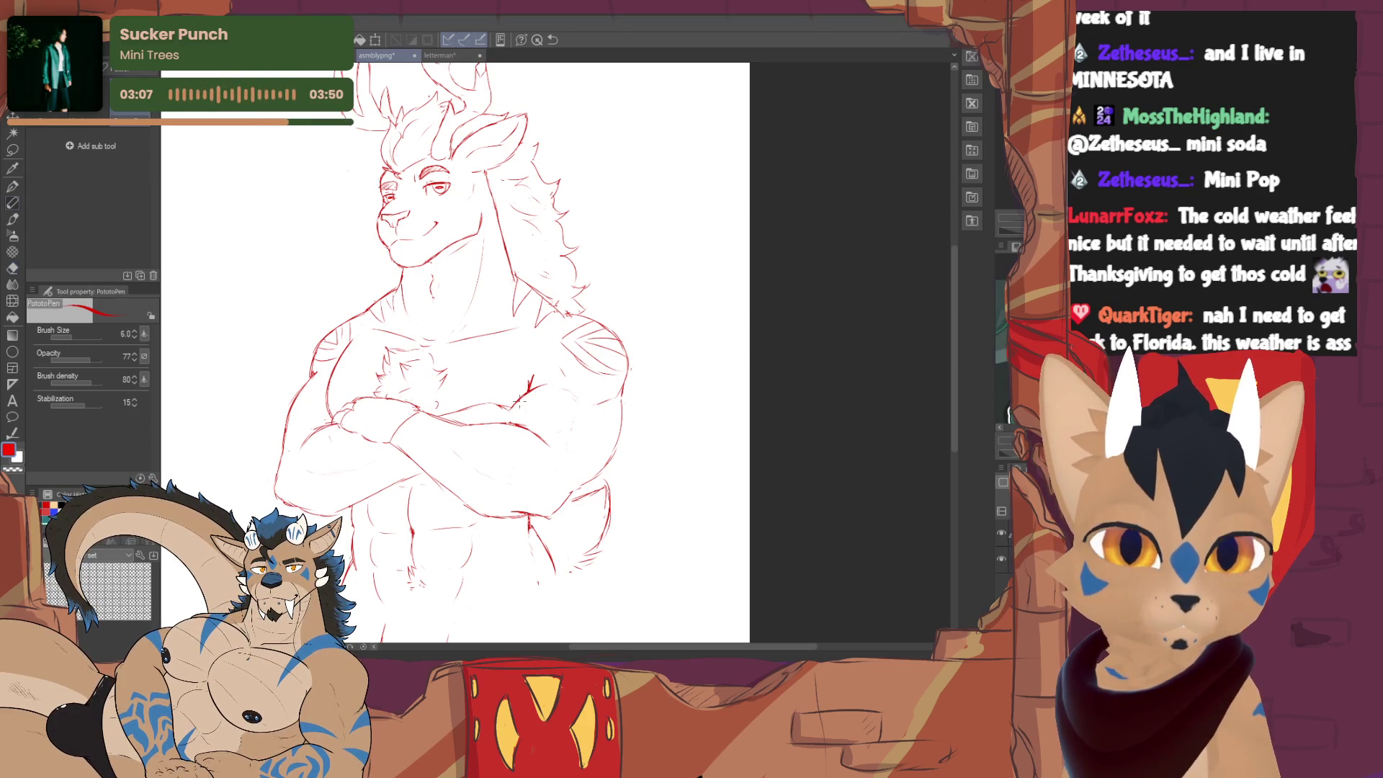
drag(523, 406, 509, 420)
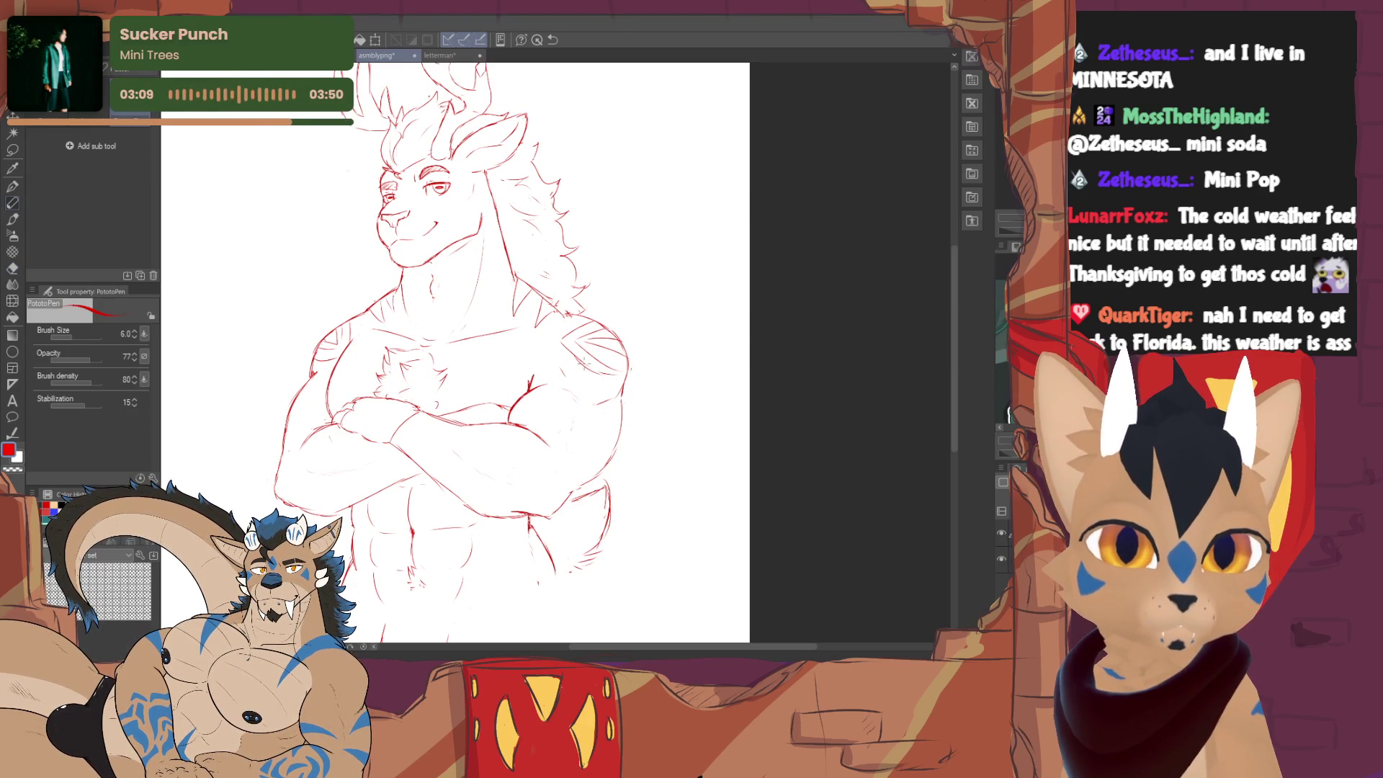
key(e)
key(p)
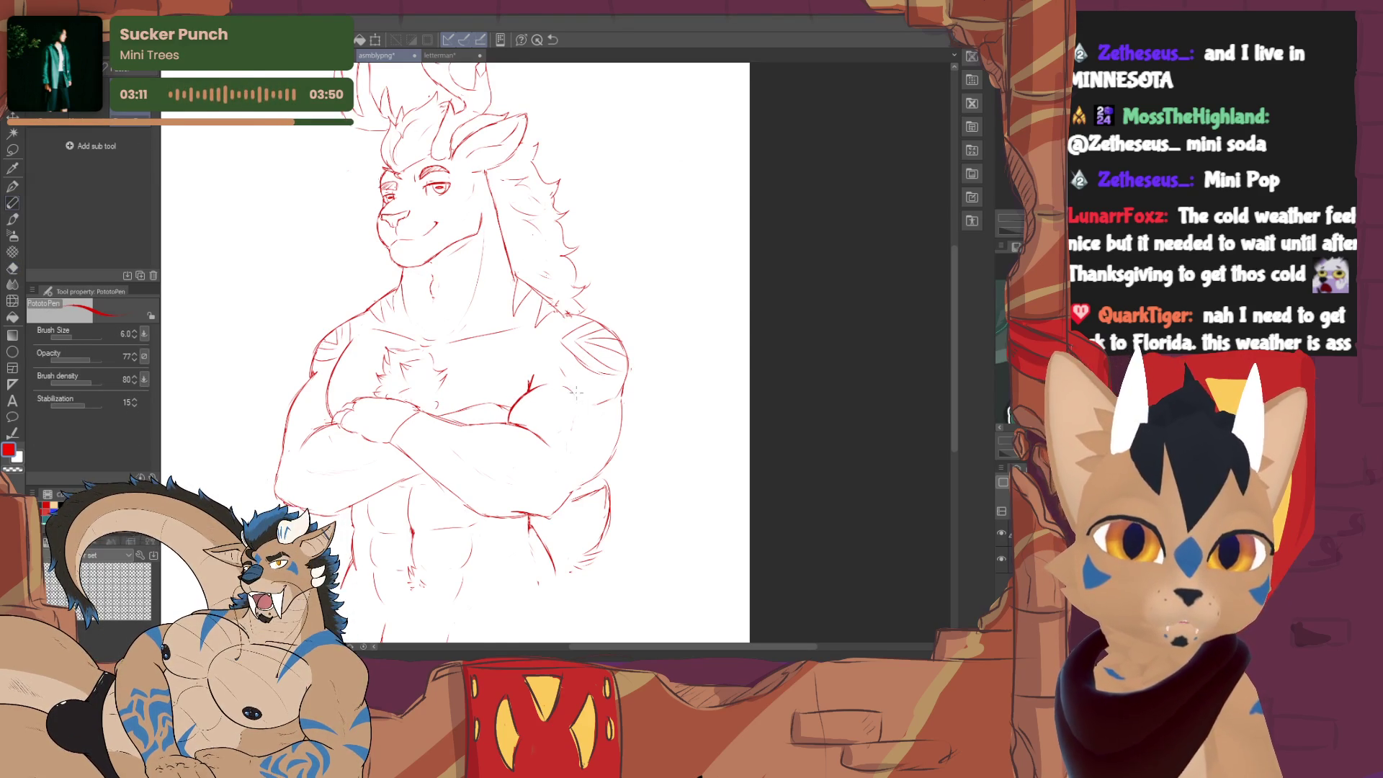
key(e)
key(p)
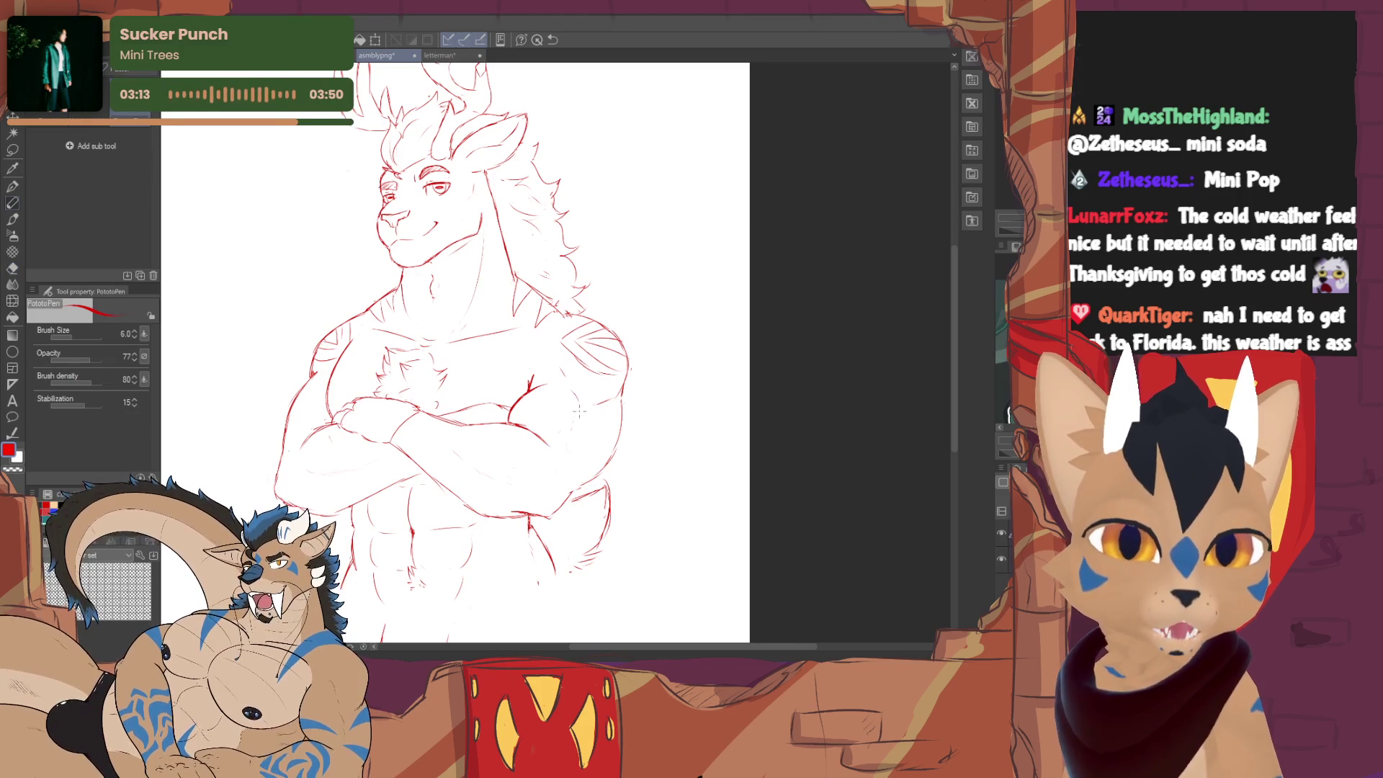
key(e)
key(p)
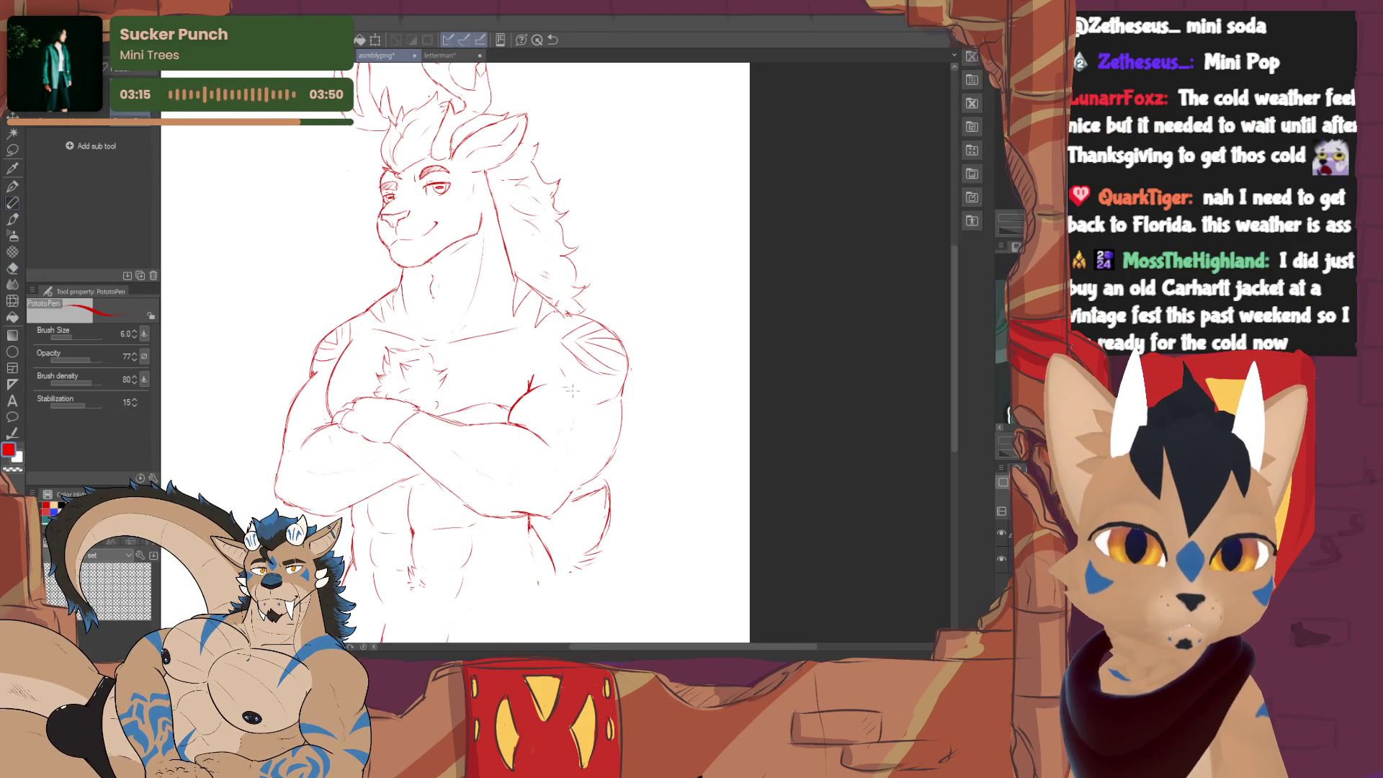
- Continue eraser and pen corrections along the crossed-arm lines
key(e)
key(p)
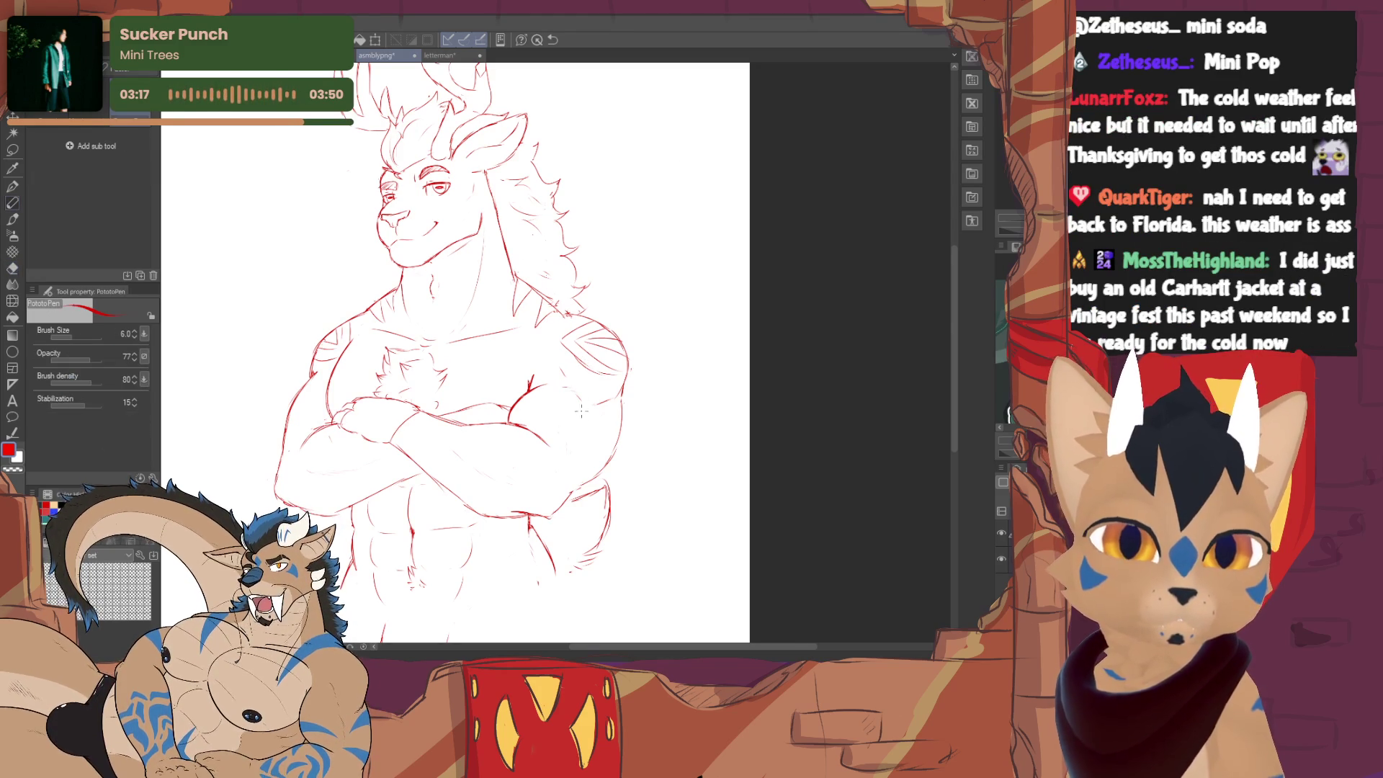
key(e)
key(p)
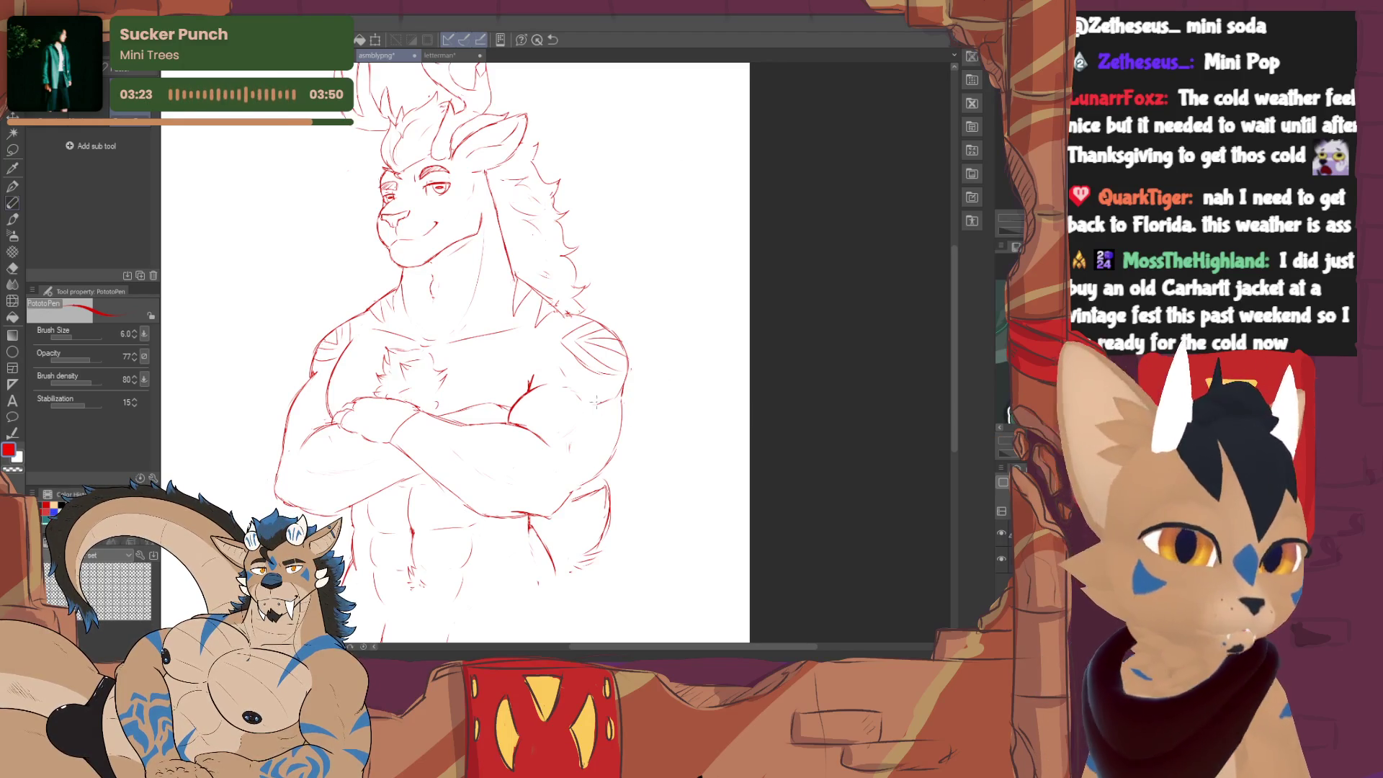
key(e)
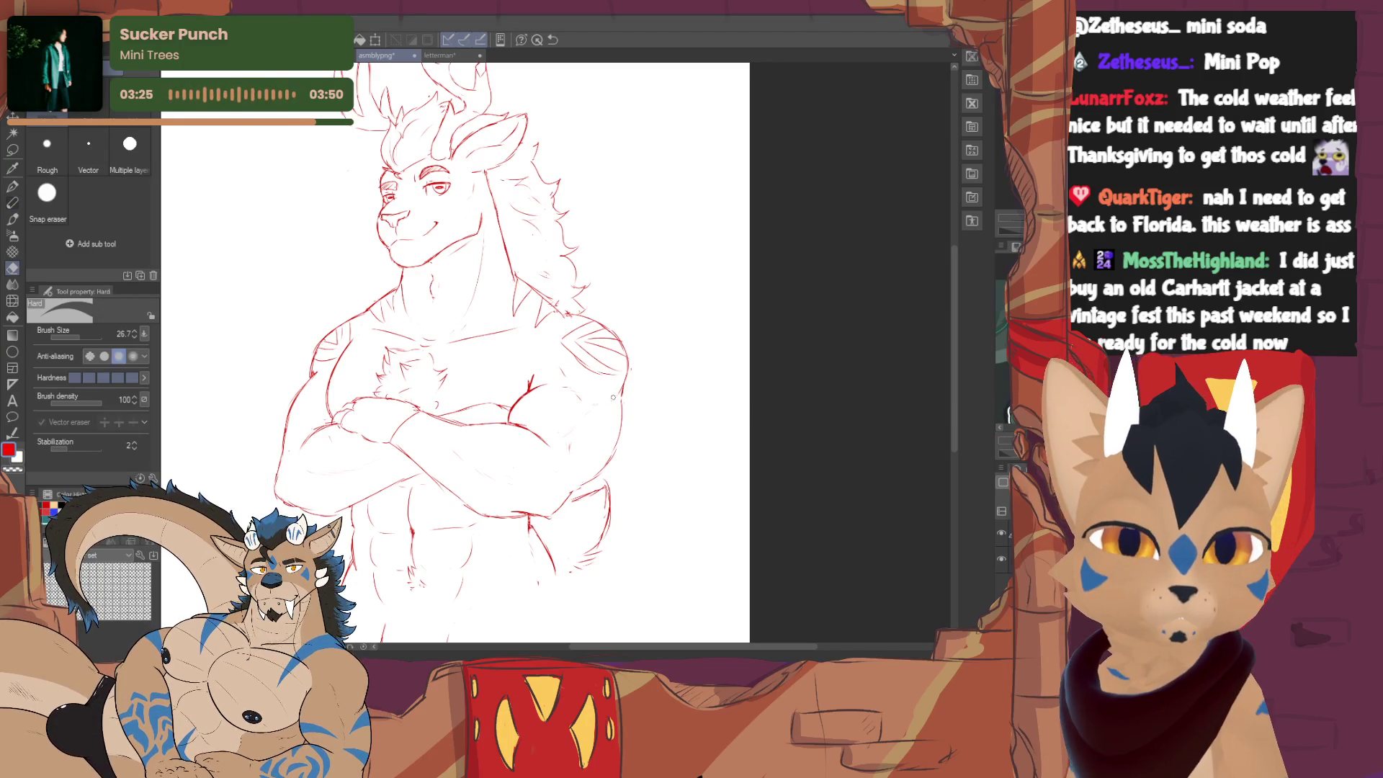
key(p)
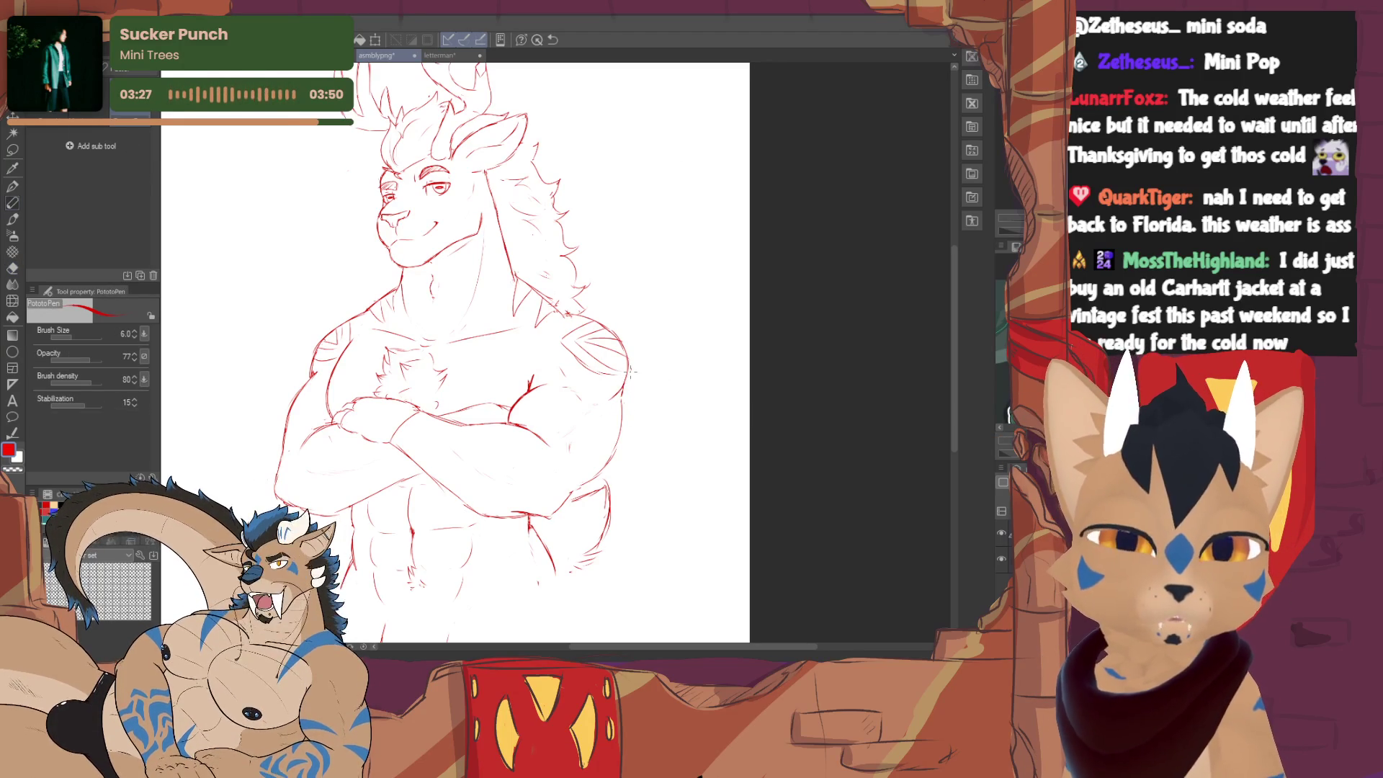
key(e)
key(p)
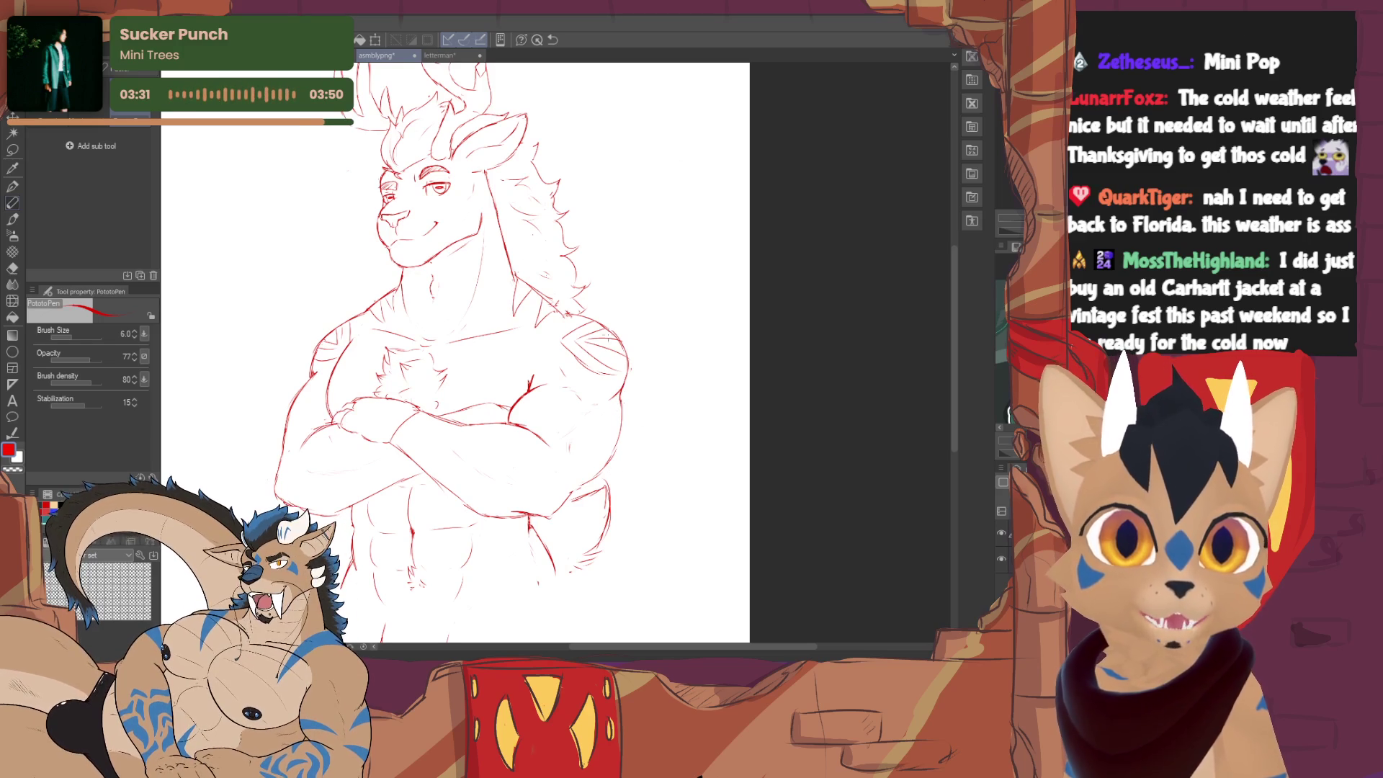
key(e)
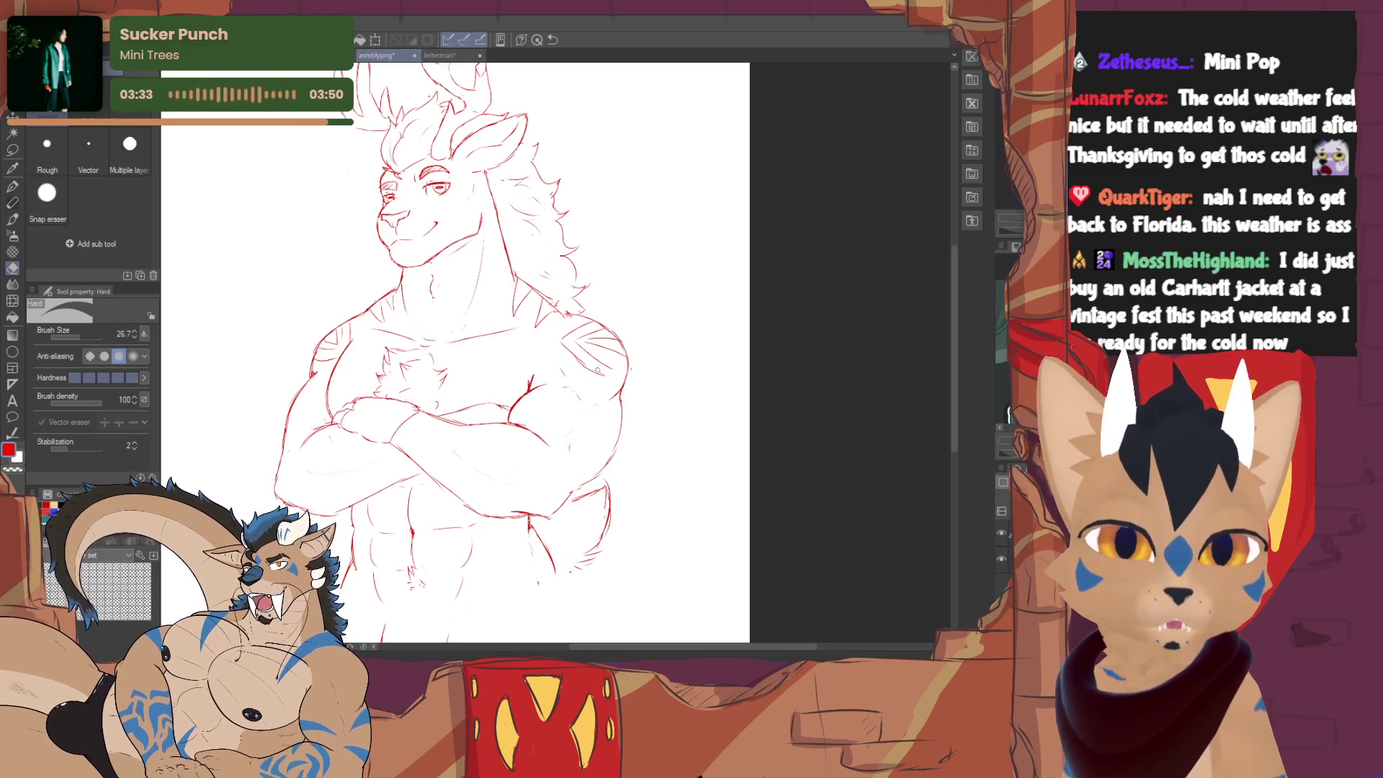
key(p)
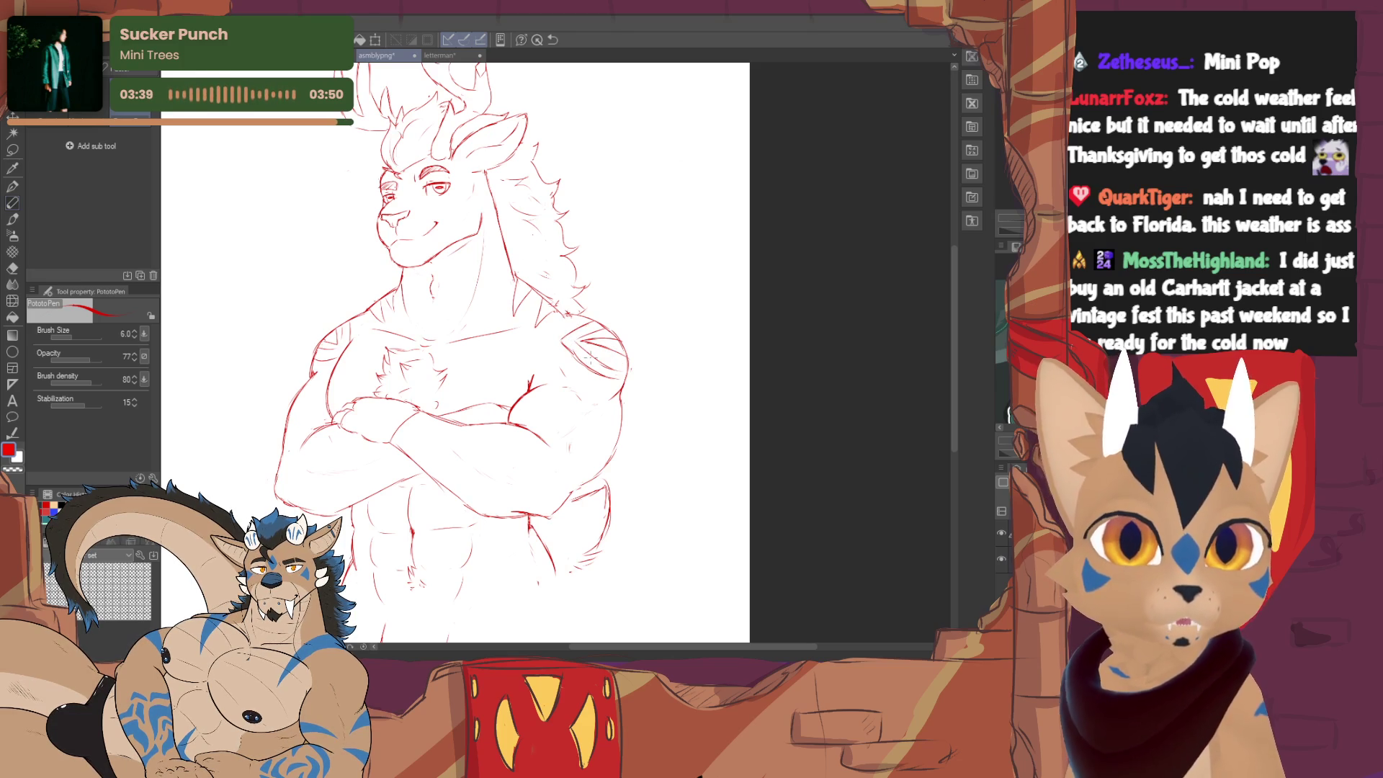
scroll(454, 346, up, 1)
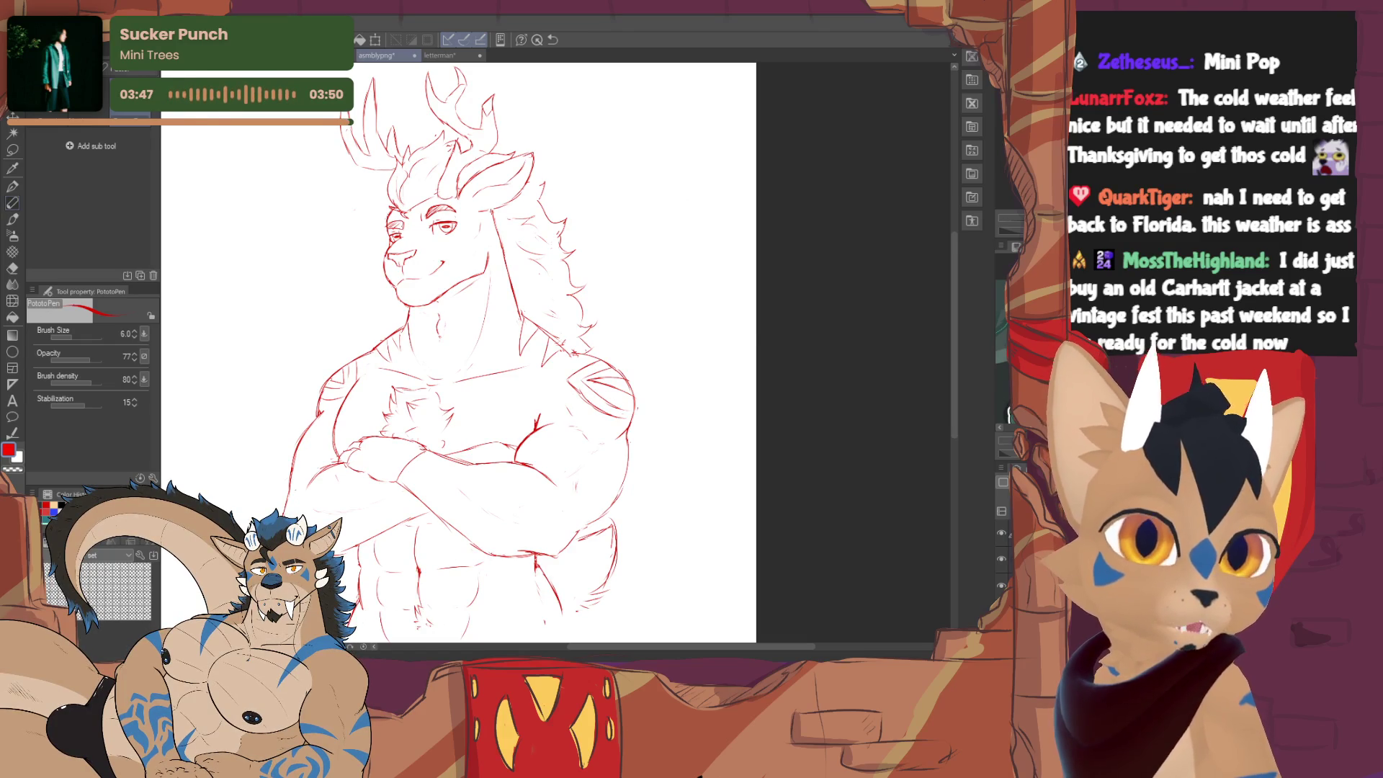
- Nudge the view right and down while sketching fuller branching antlers and mane
drag(476, 346, 506, 366)
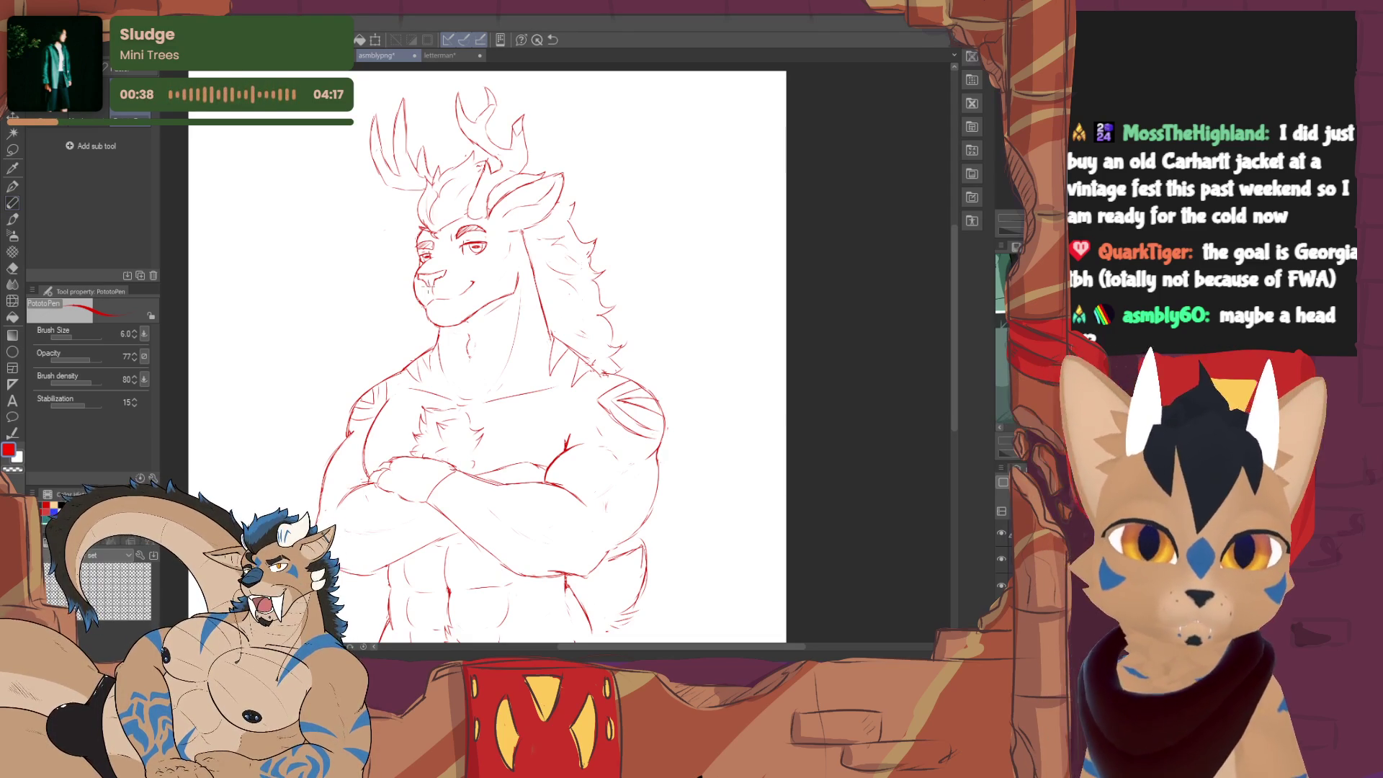
- Correct the head, ear and mane lines with brief eraser passes between pen strokes
key(e)
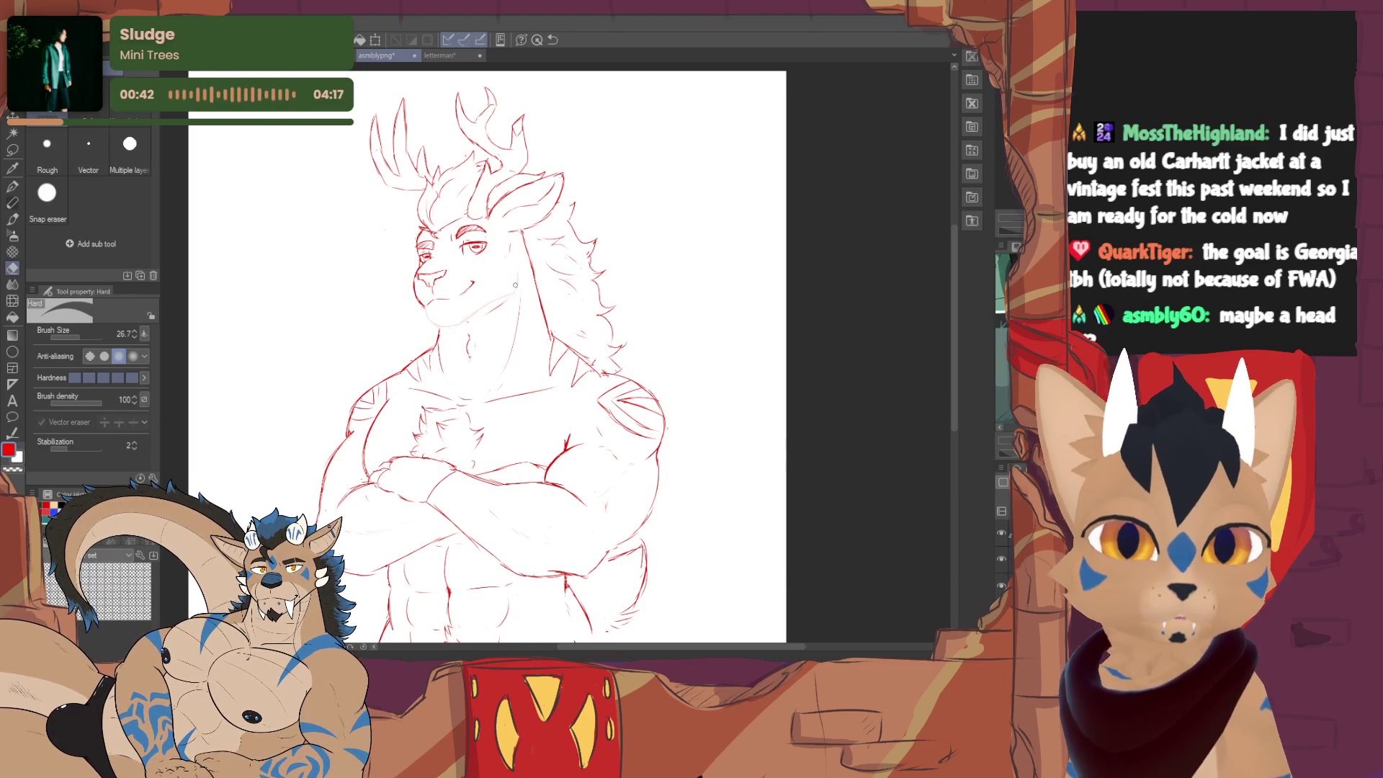
key(p)
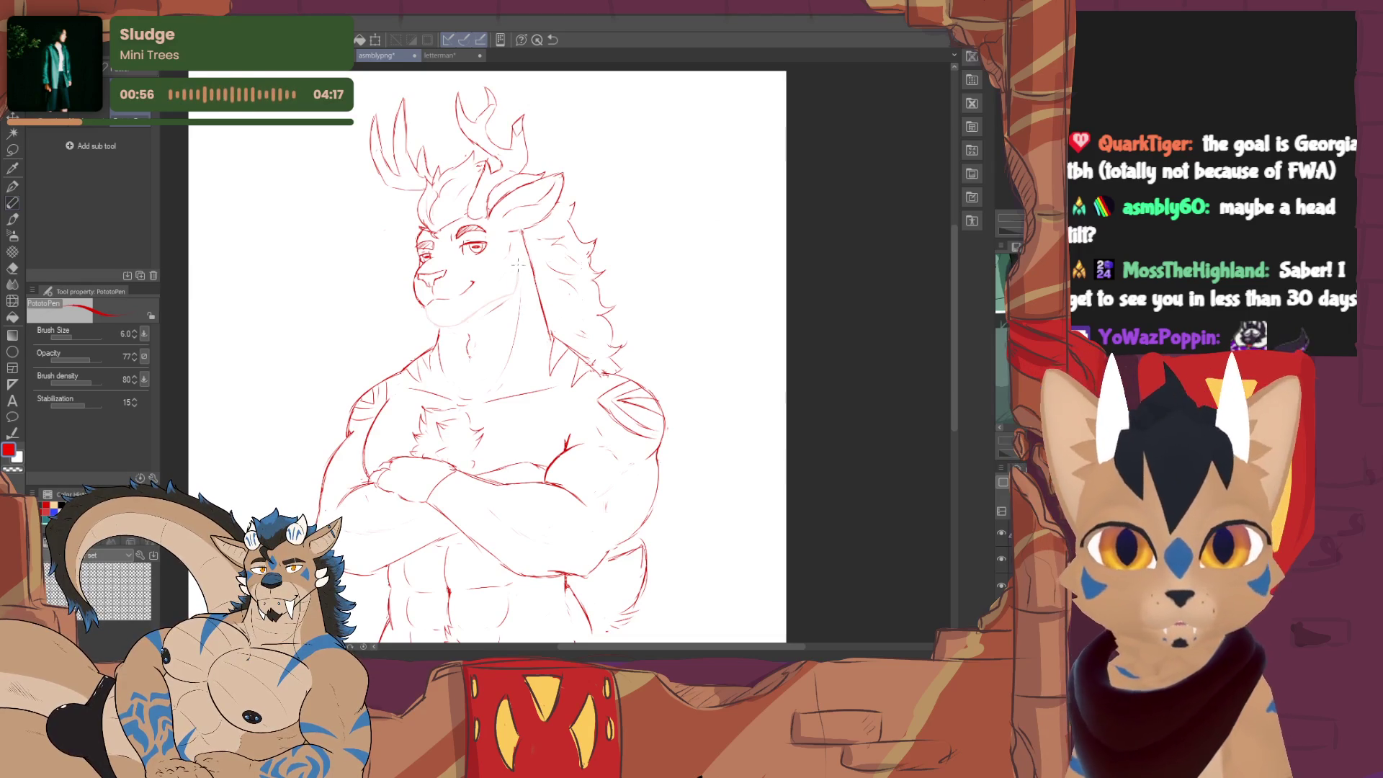
key(e)
key(p)
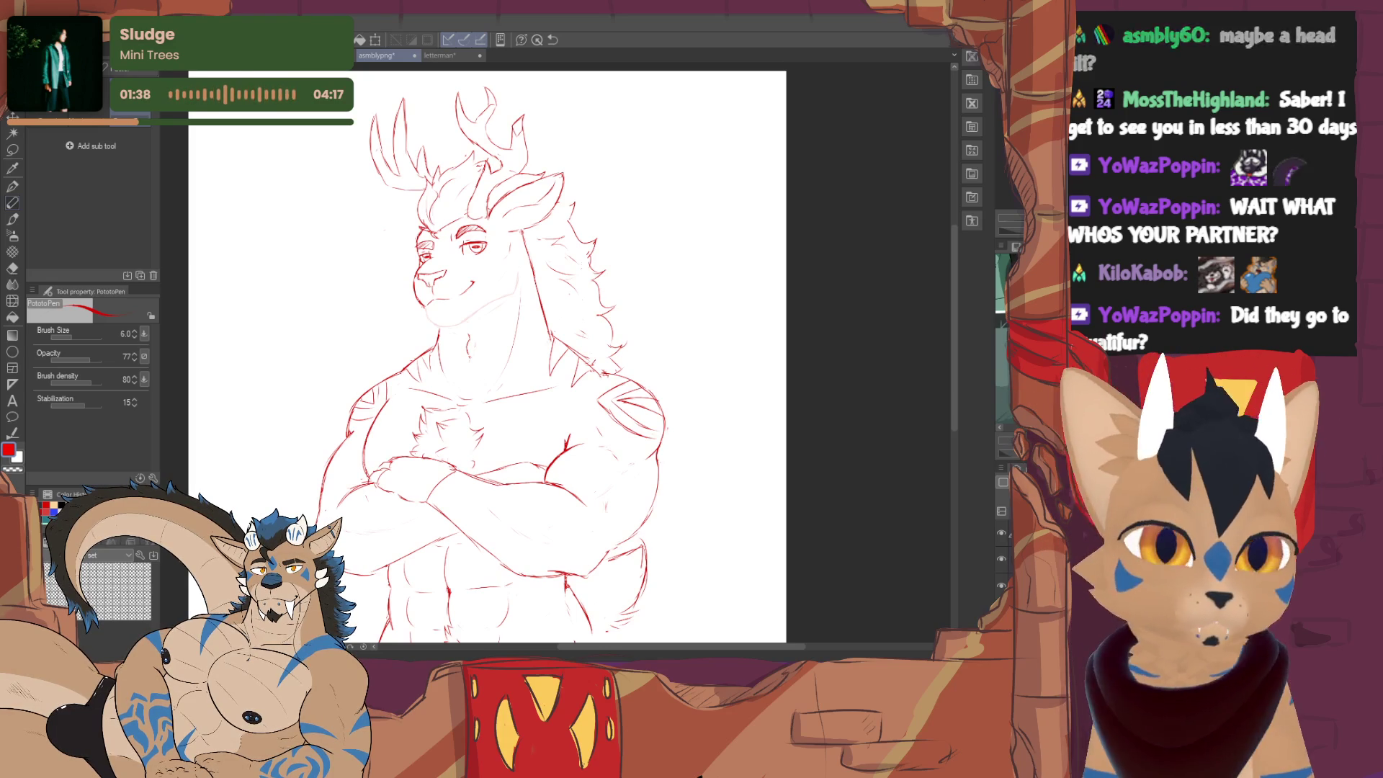
- Lightly erase the deer's head and antler lines into faint guides, then return to the pen
key(ctrl+minus)
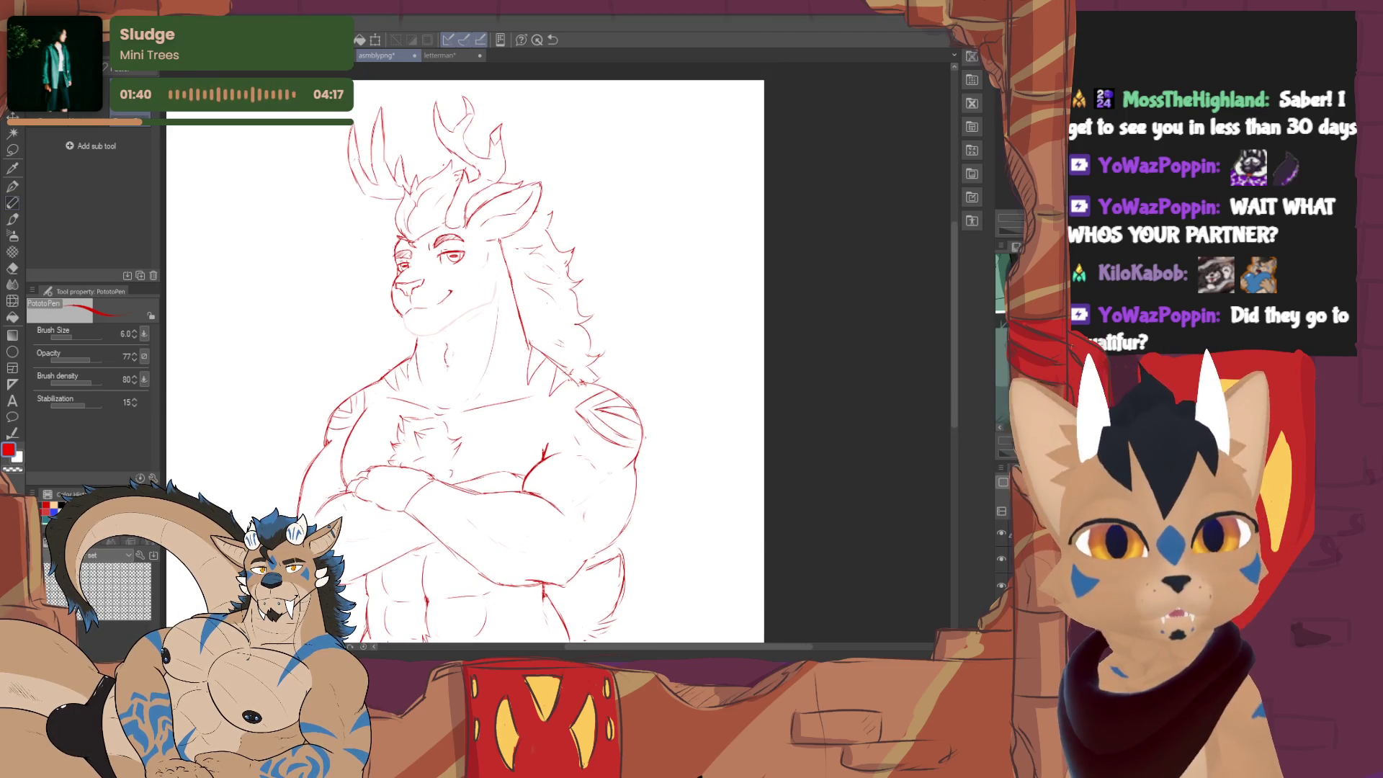
key(ctrl+minus)
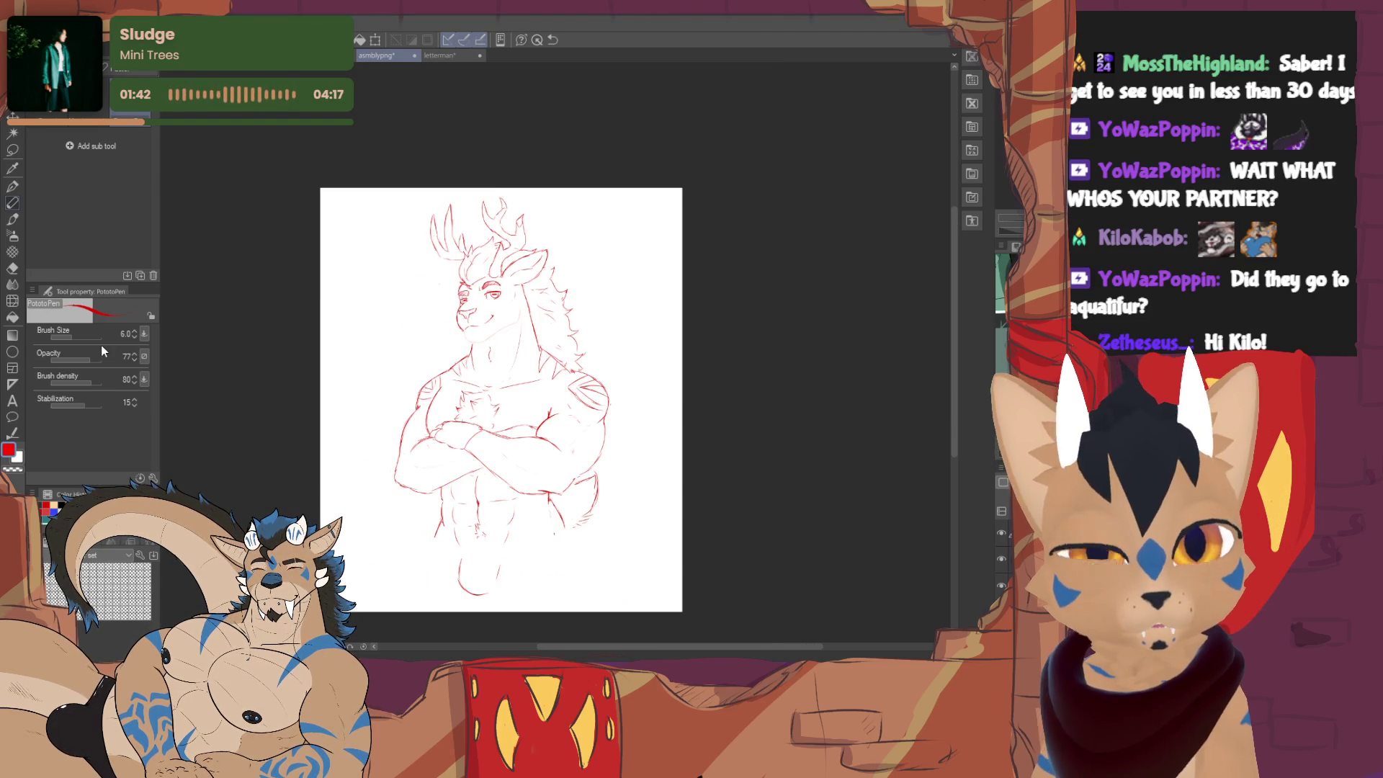
key(e)
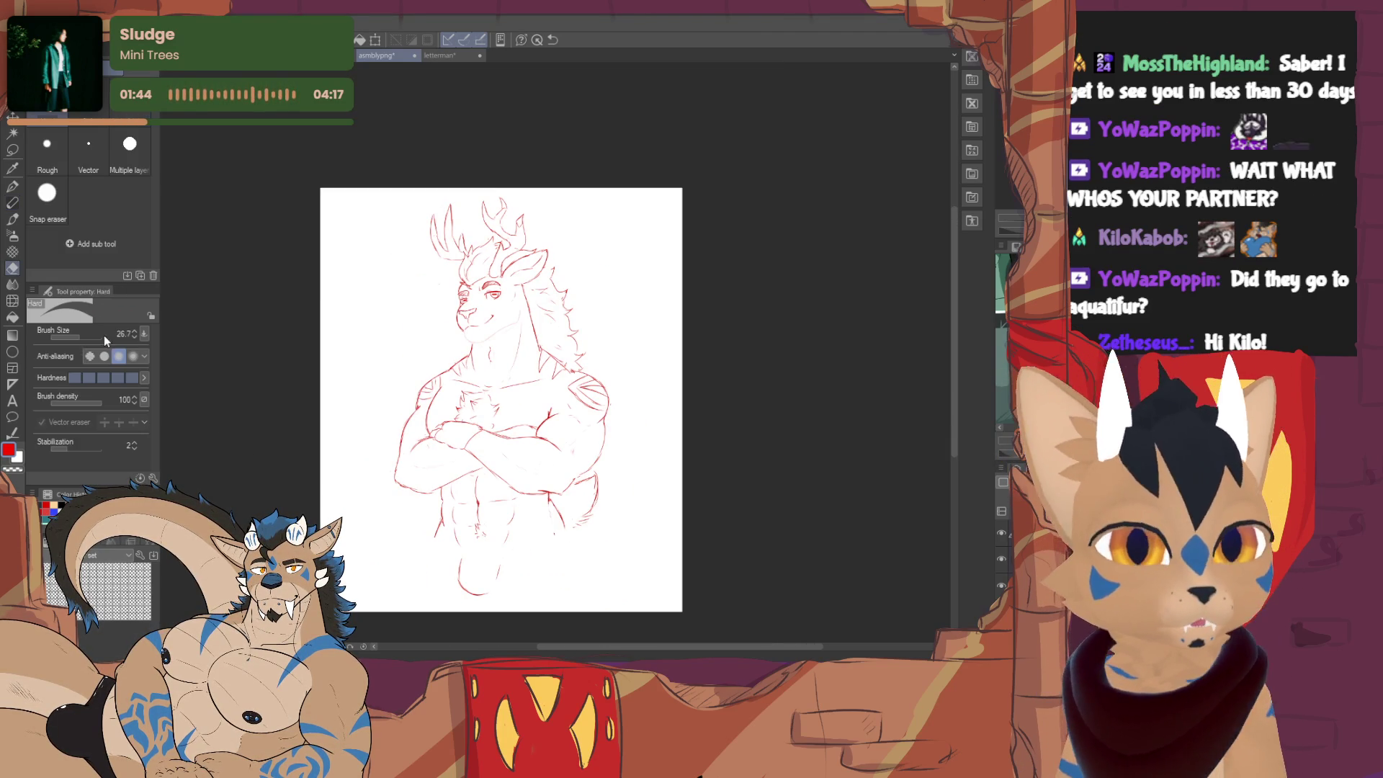
mouse_move(580, 297)
mouse_down()
mouse_move(464, 242)
mouse_move(470, 208)
mouse_up()
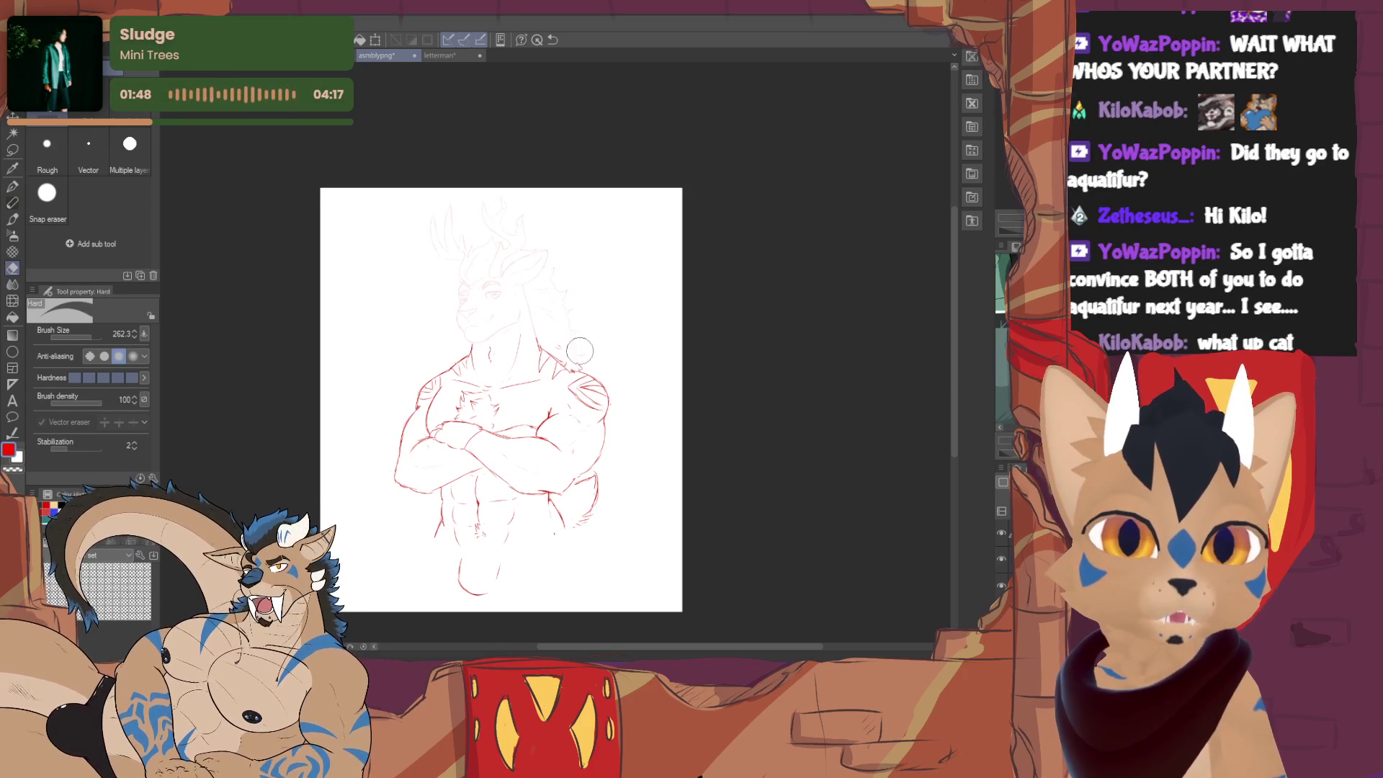
key(p)
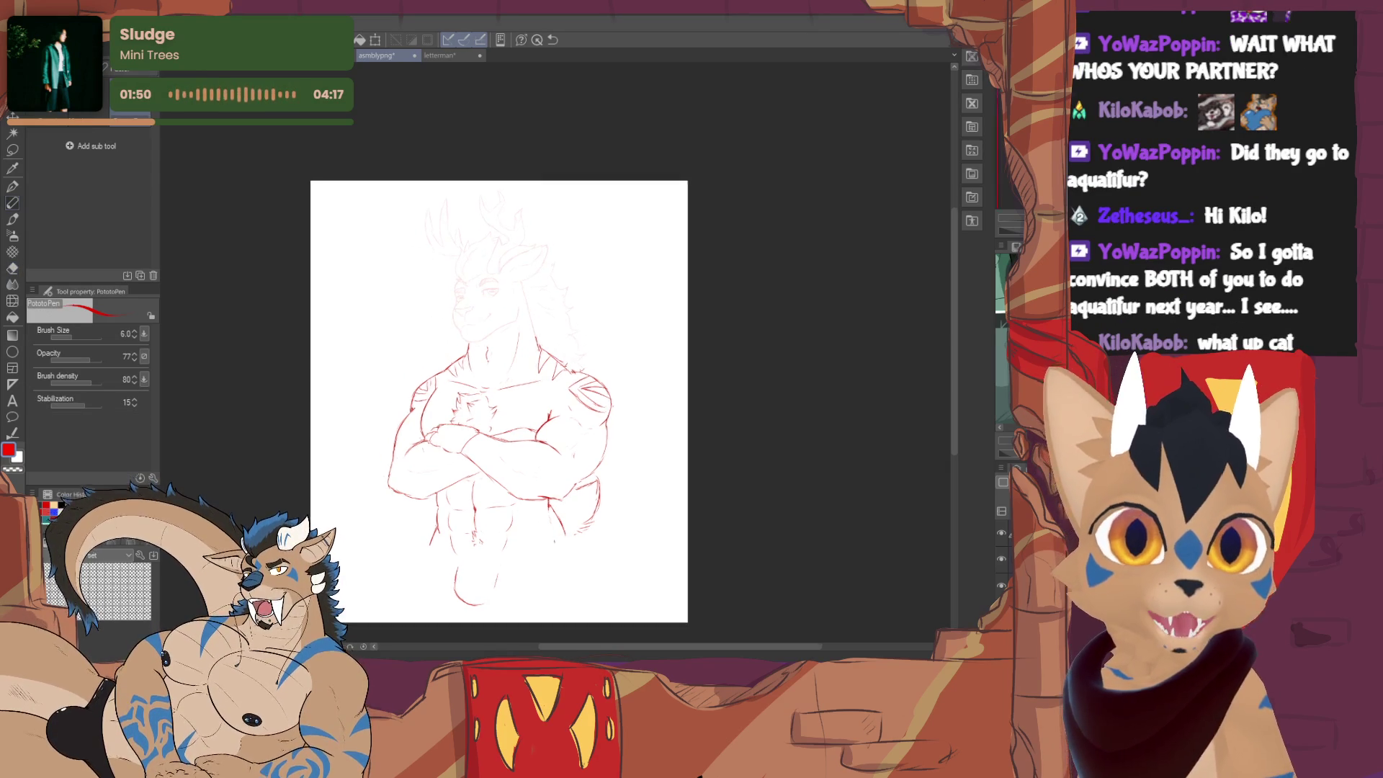
scroll(501, 400, up, 3)
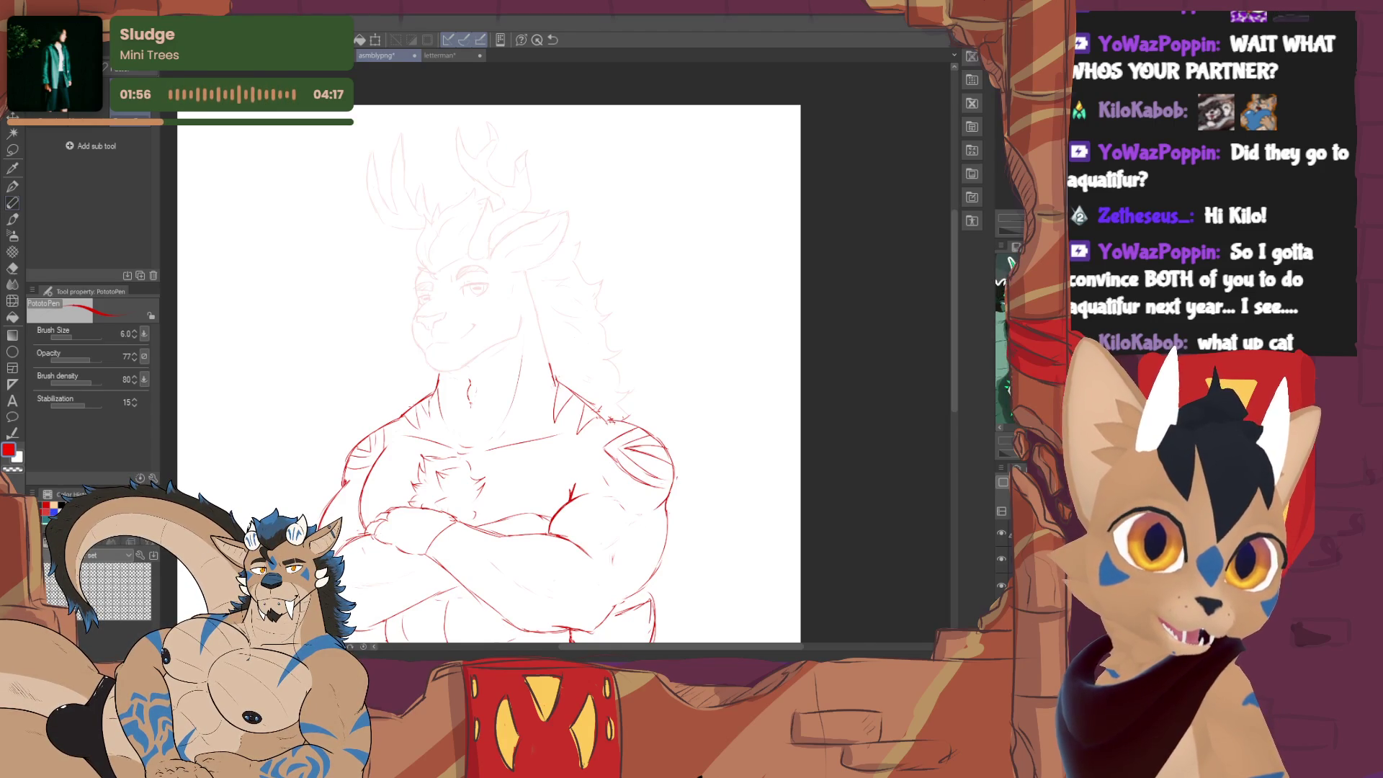
key(ctrl+plus)
key(ctrl+plus)
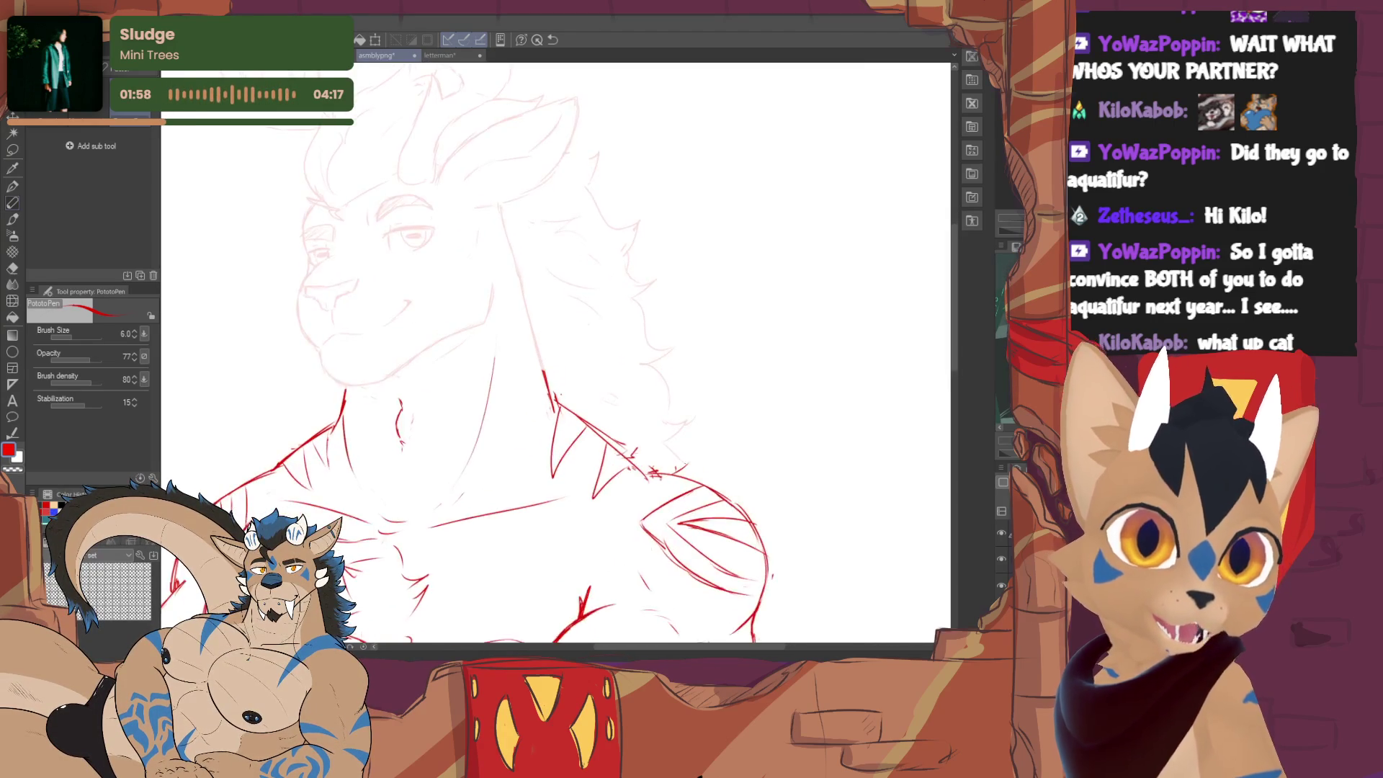
key(ctrl+plus)
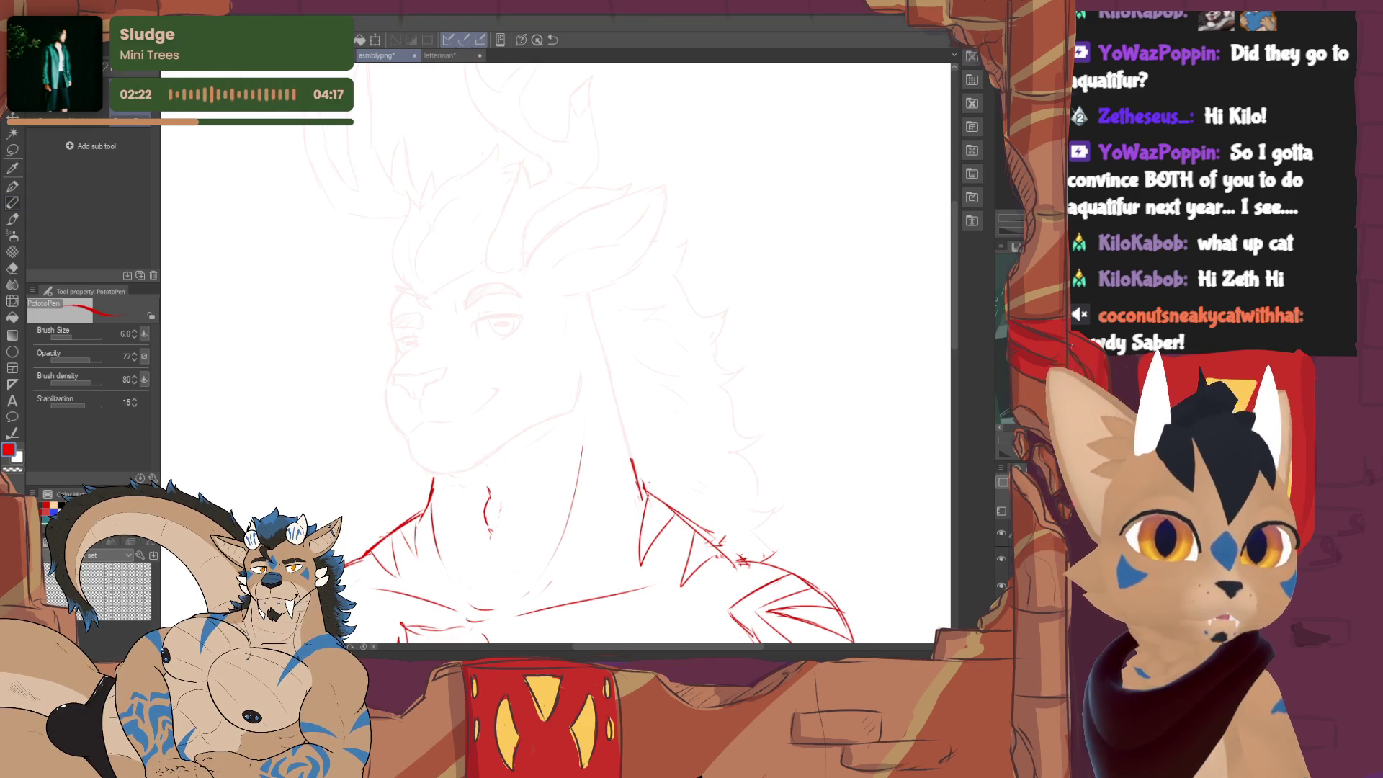
scroll(556, 357, down, 3)
scroll(452, 356, up, 1)
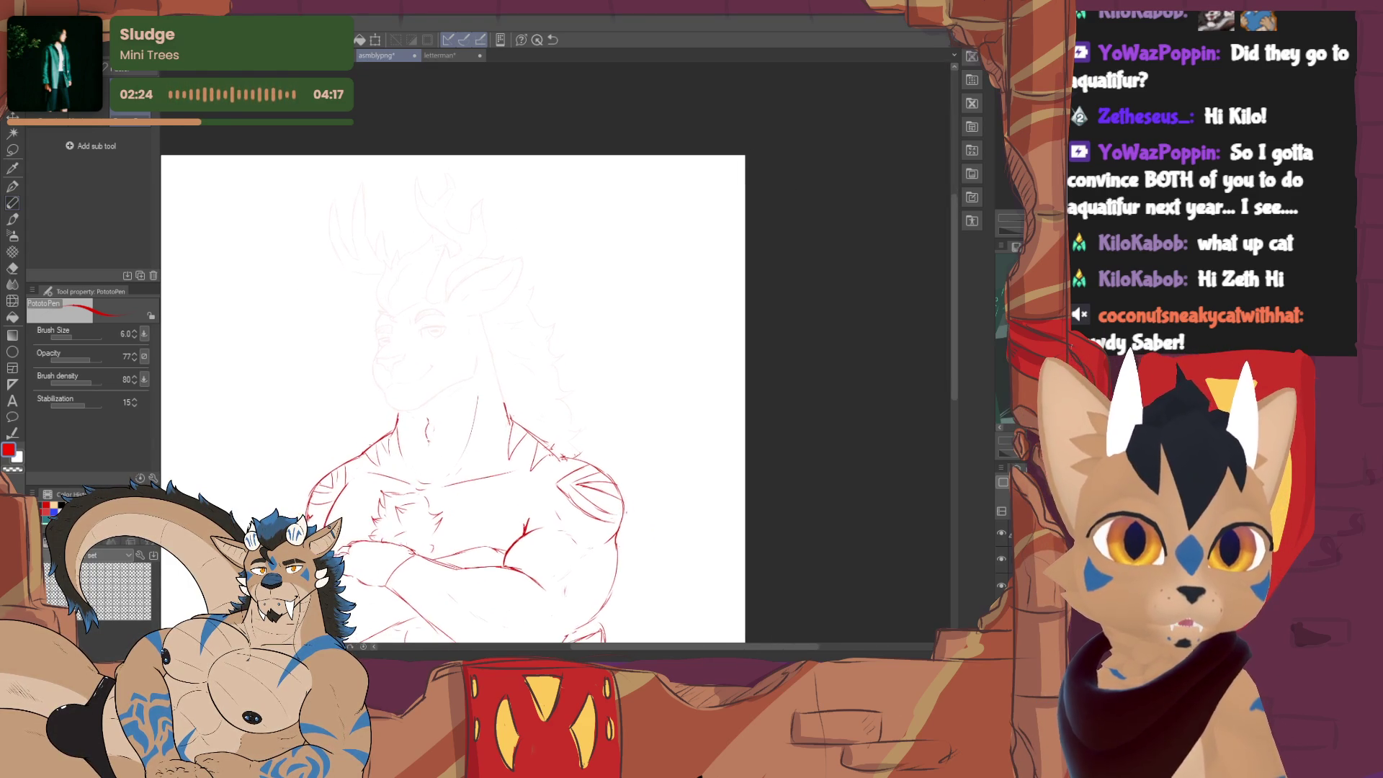
scroll(451, 356, up, 1)
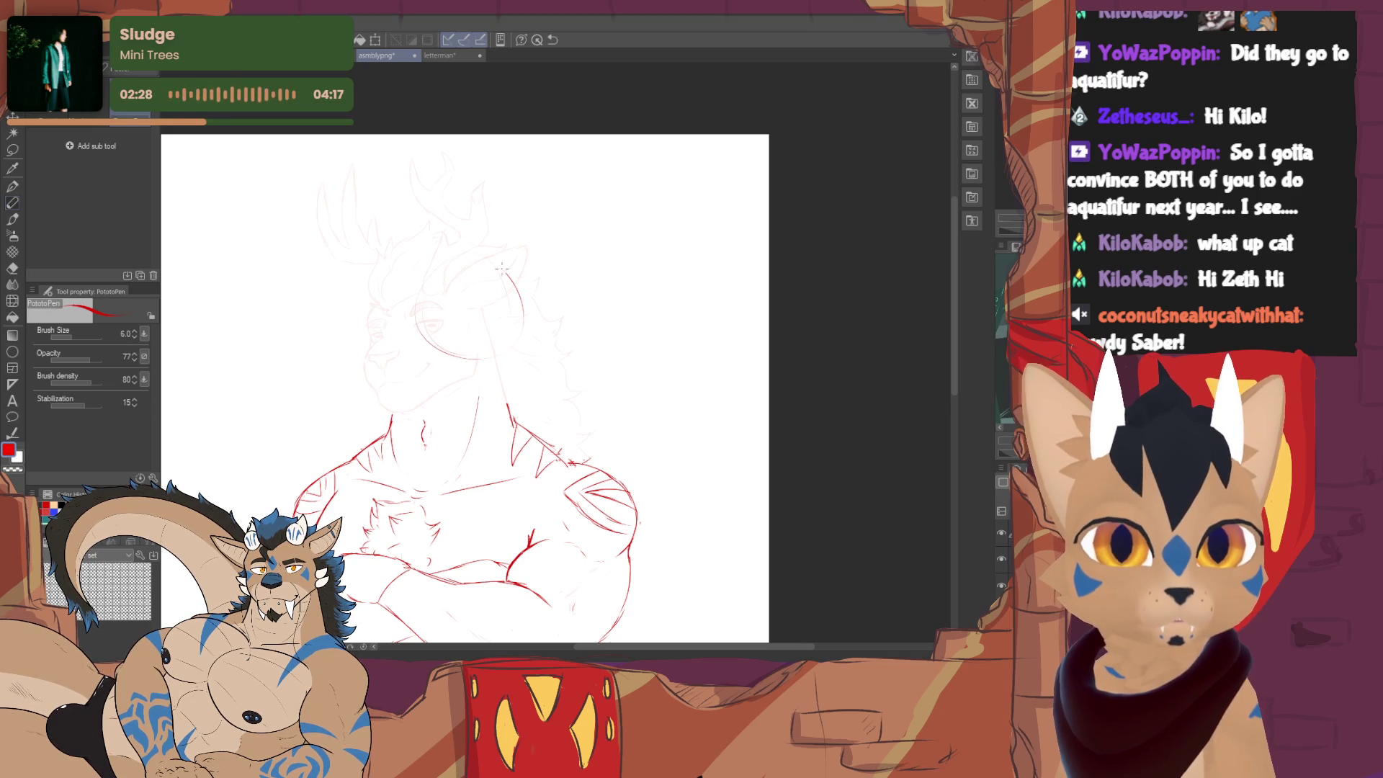
- Sketch a first construction circle with guide line over the head, then erase the failed attempt
key(ctrl+z)
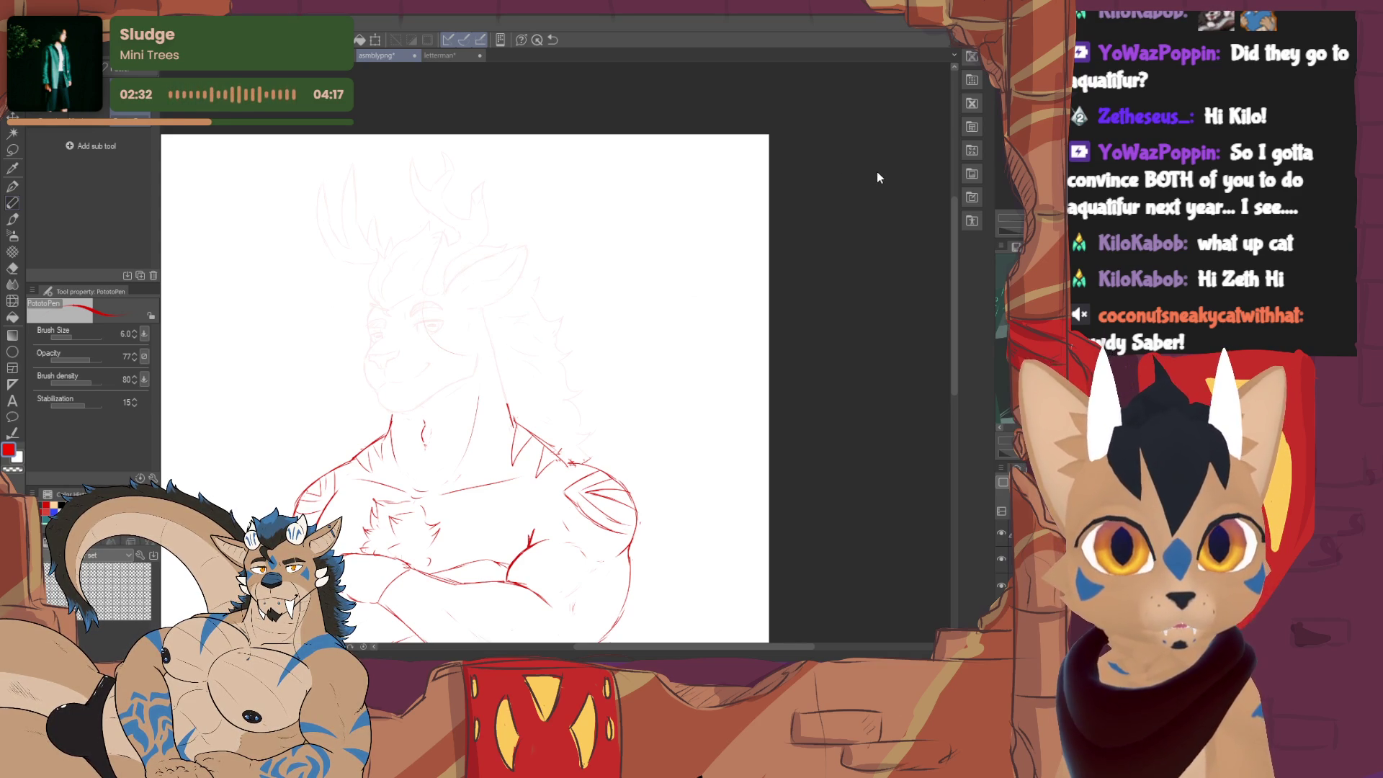
drag(454, 260, 448, 256)
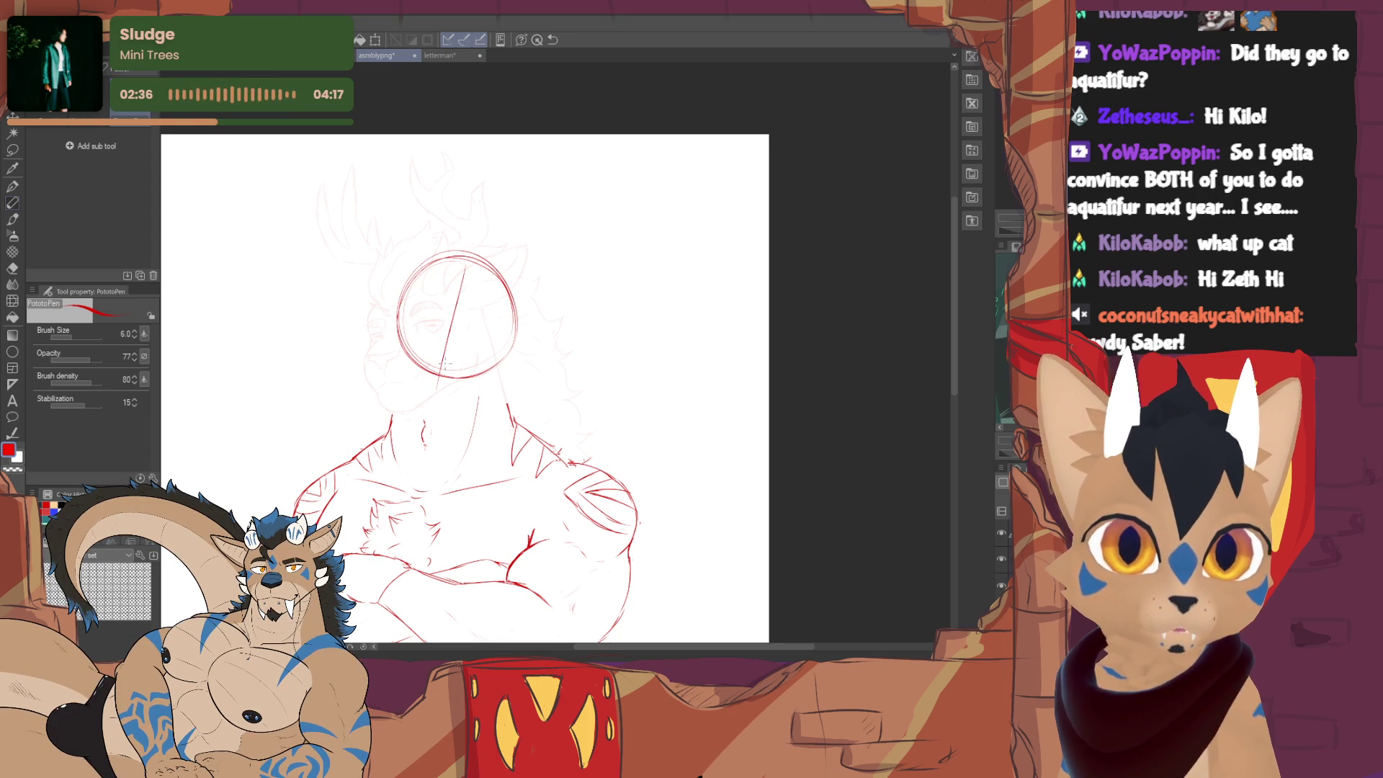
drag(468, 352, 512, 350)
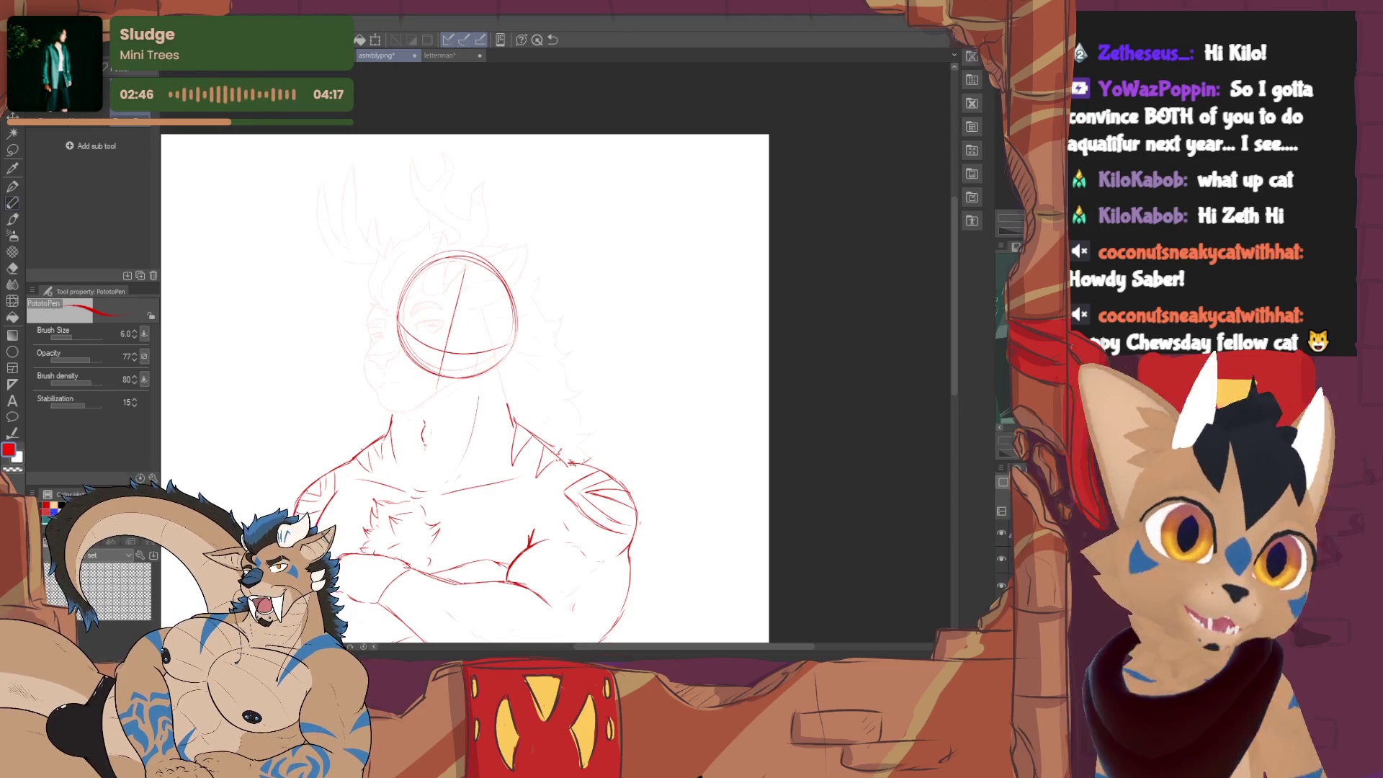
key(ctrl+plus)
drag(432, 324, 529, 379)
key(e)
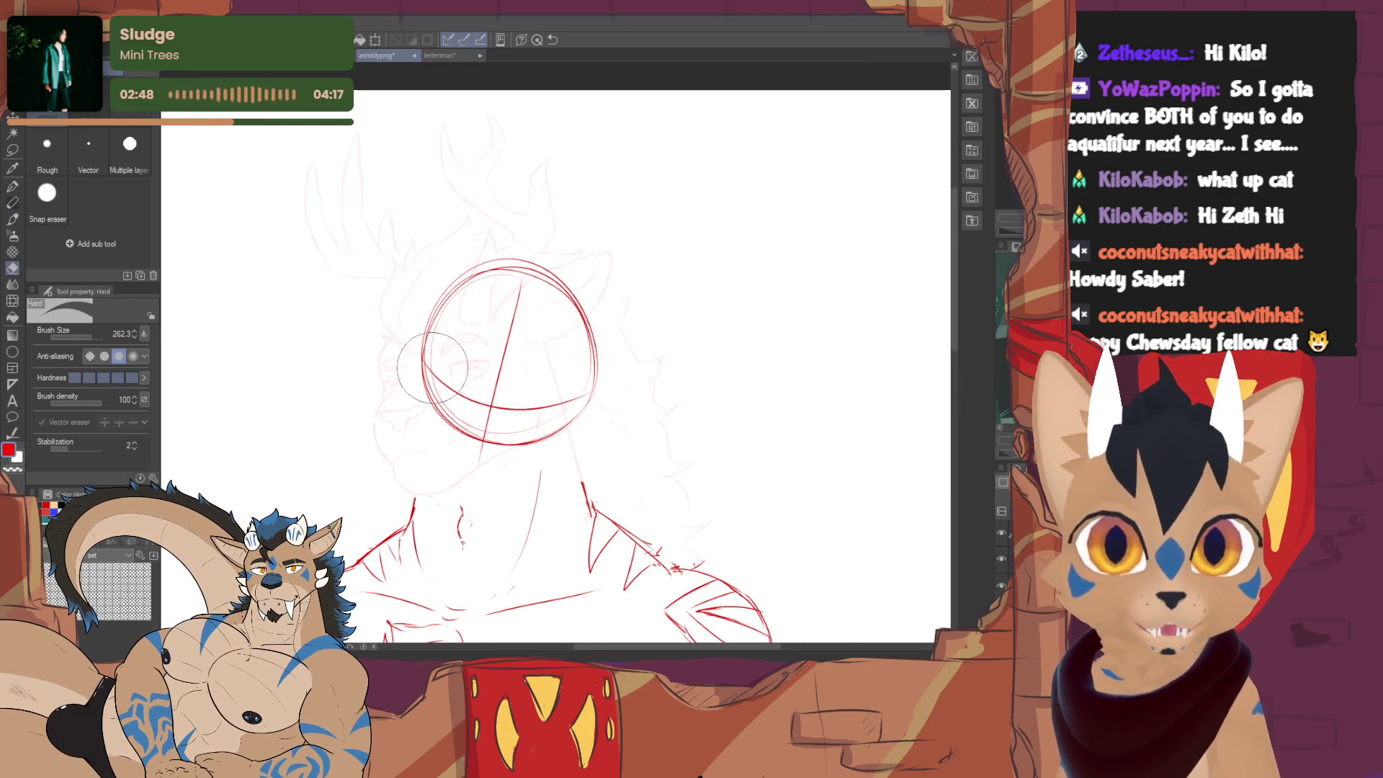
mouse_move(573, 292)
mouse_down()
mouse_move(449, 347)
mouse_move(556, 299)
mouse_move(577, 402)
mouse_up()
key(p)
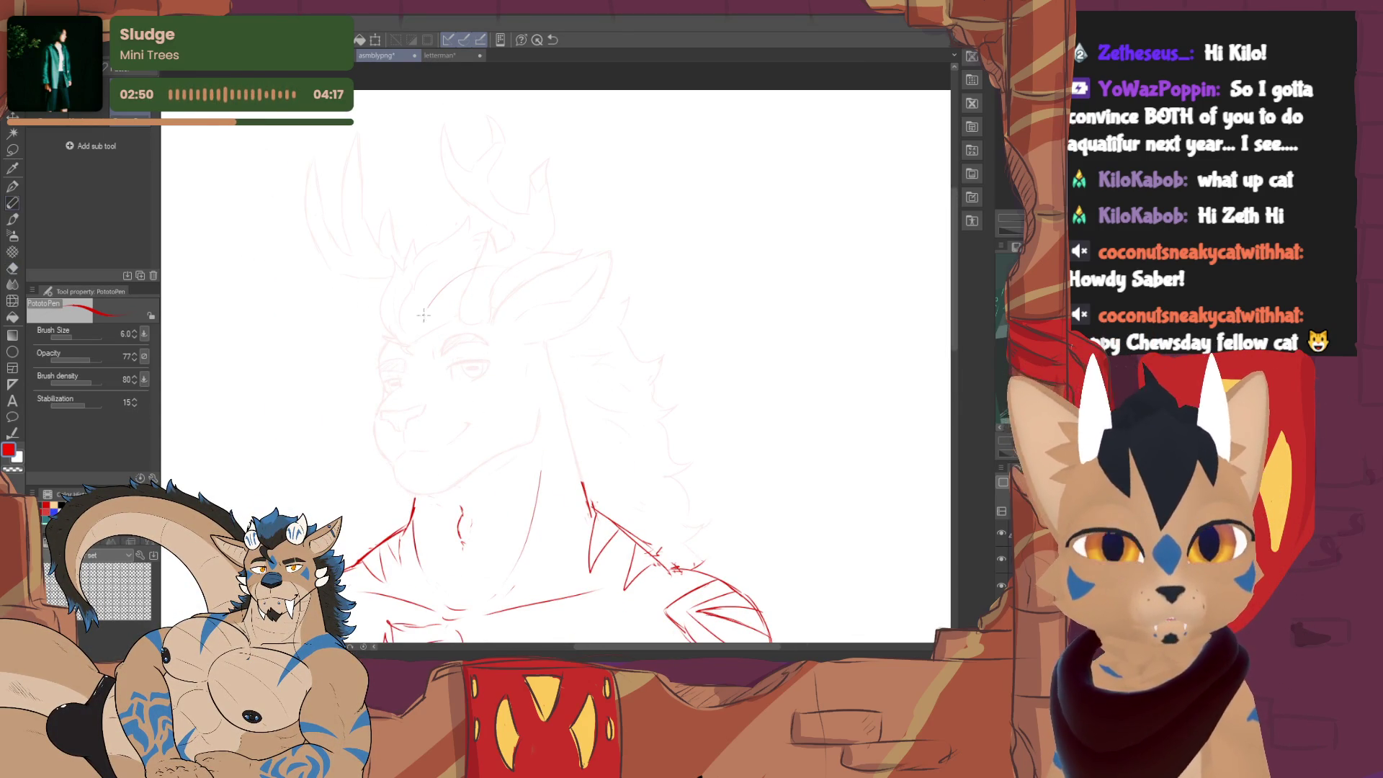
- Draw a large new head circle with a vertical centre line and a curved lower guide
drag(433, 287, 600, 324)
drag(410, 325, 605, 357)
mouse_move(498, 254)
mouse_down()
mouse_move(411, 411)
mouse_move(489, 447)
mouse_move(486, 466)
mouse_up()
drag(402, 357, 622, 391)
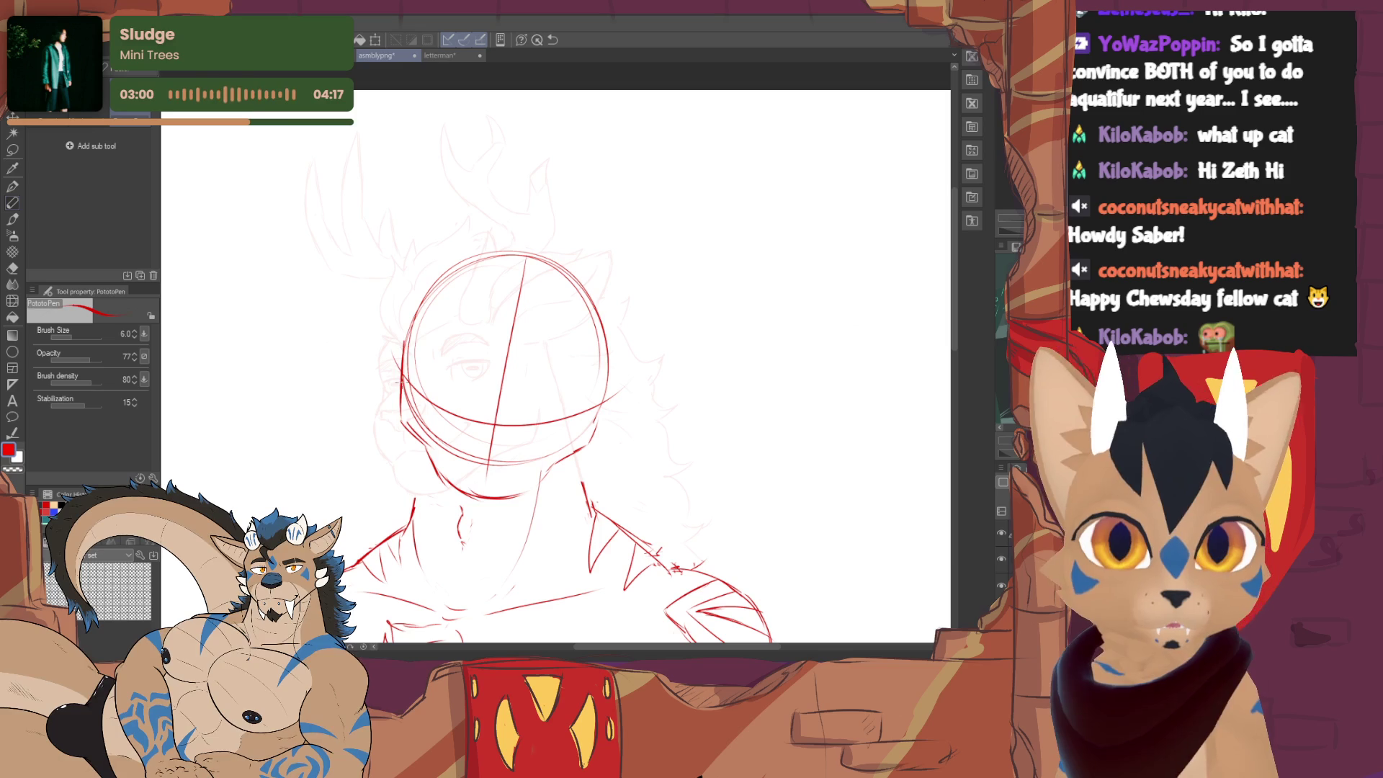
drag(608, 380, 442, 272)
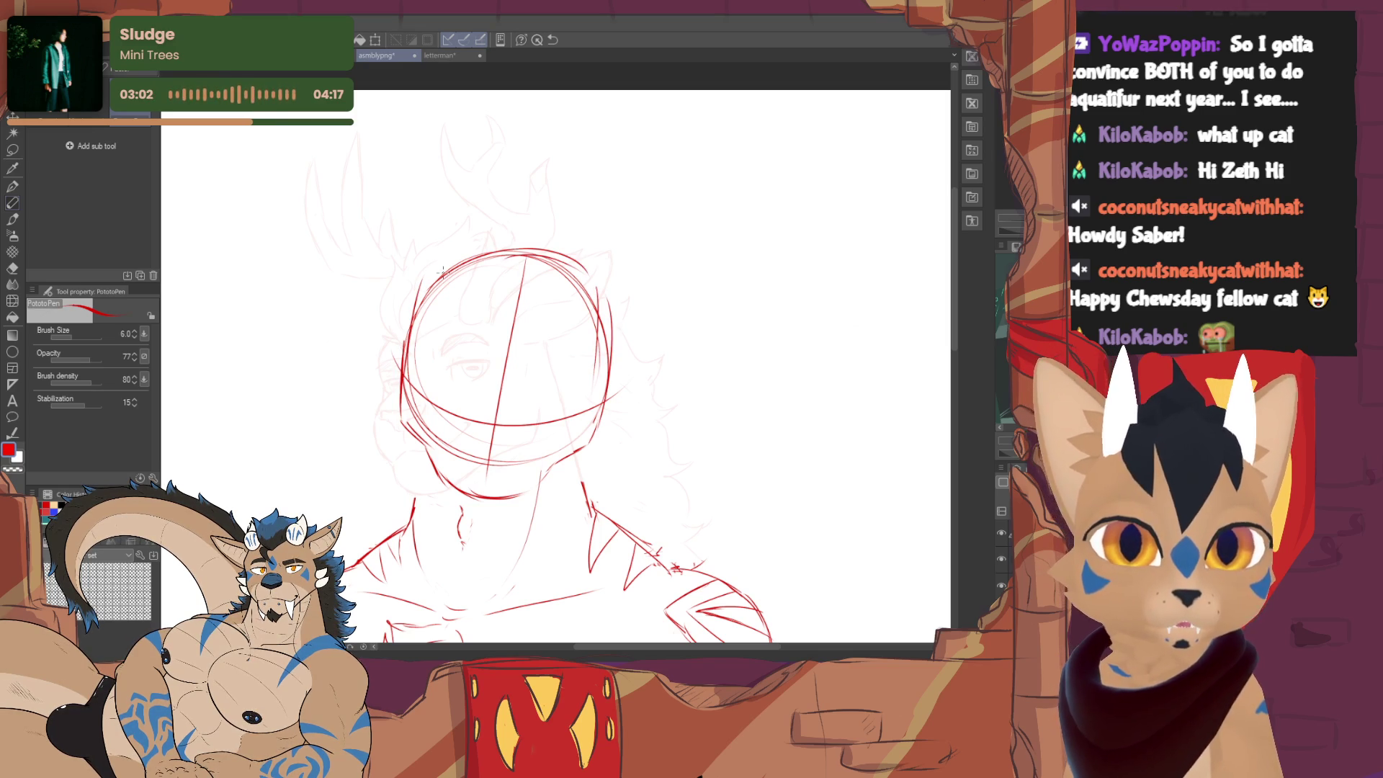
scroll(546, 272, down, 2)
scroll(546, 272, down, 2)
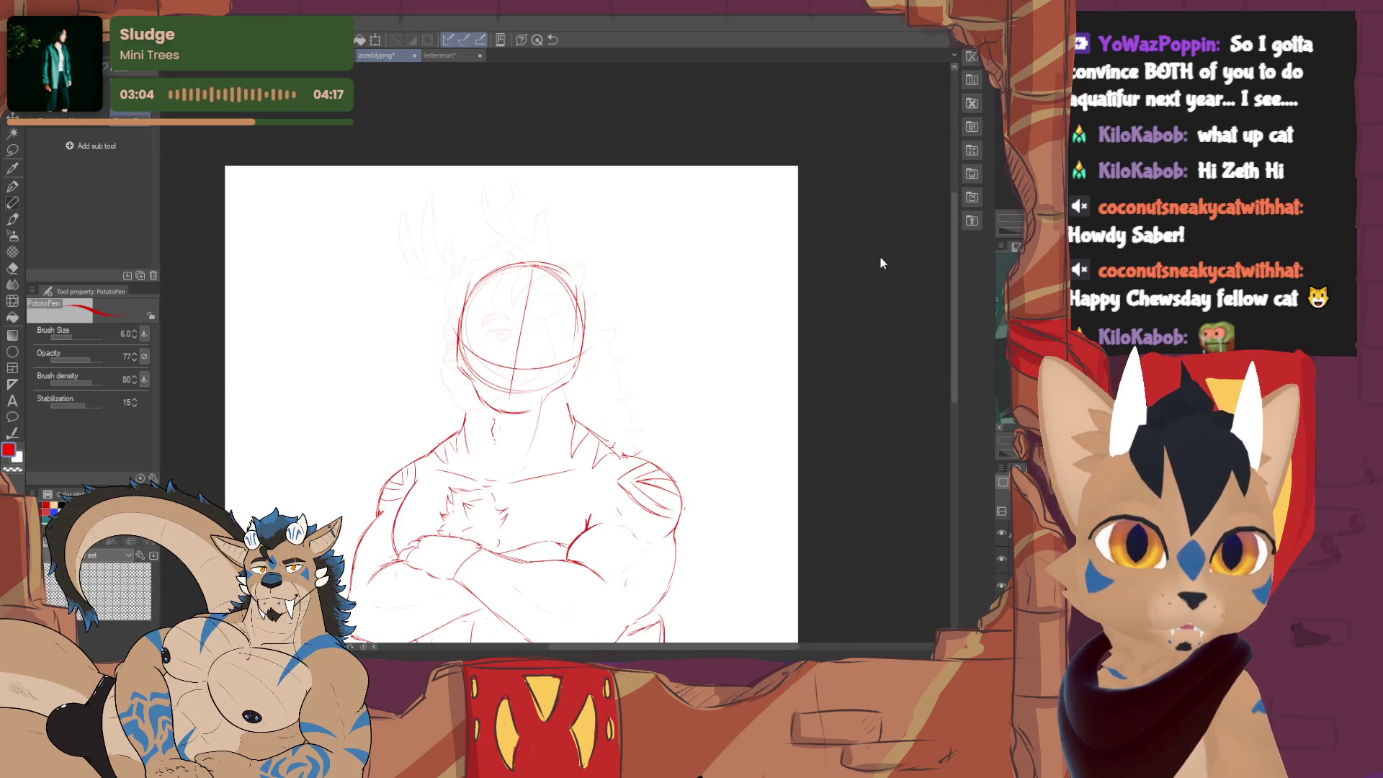
- Lasso and delete the old red head construction, deselect, and pick the PotatoPen brush
click(13, 149)
drag(600, 357, 540, 416)
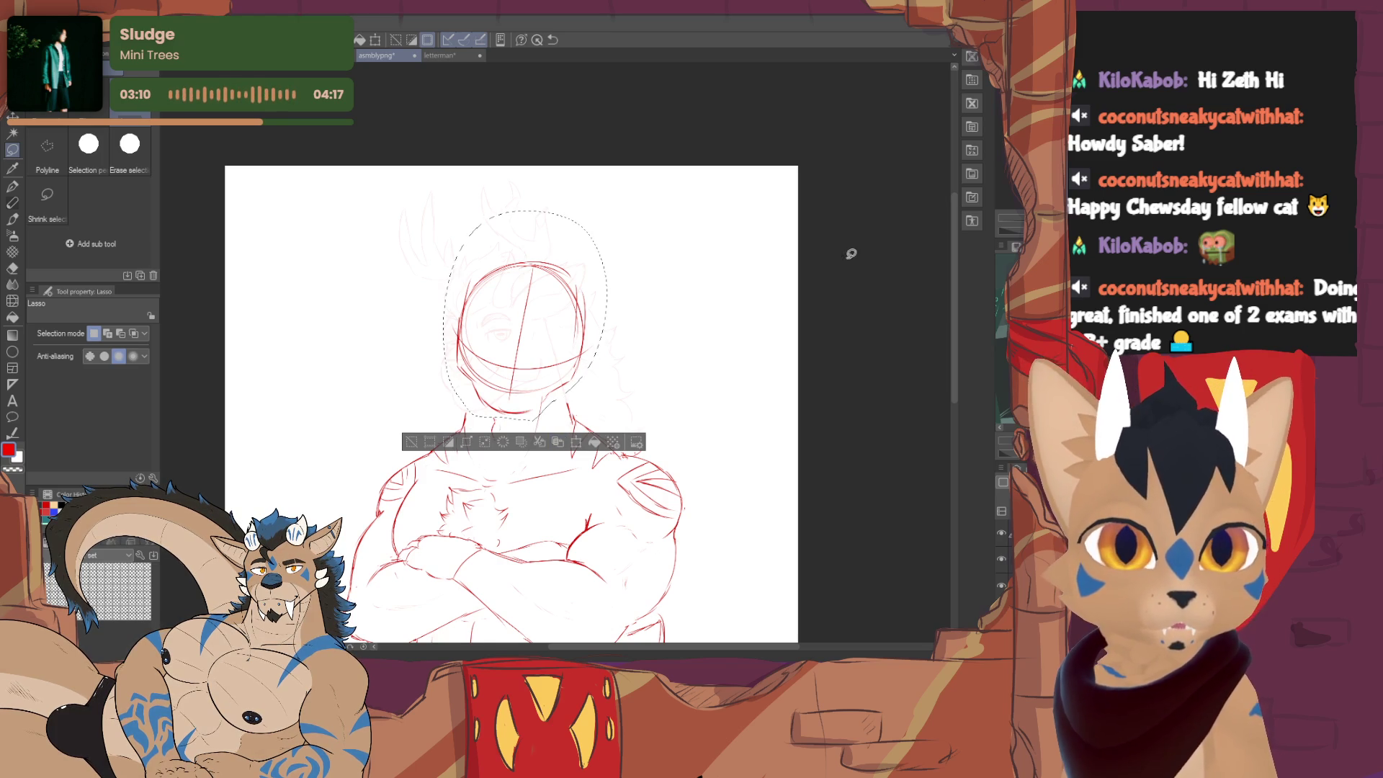
key(Delete)
click(412, 446)
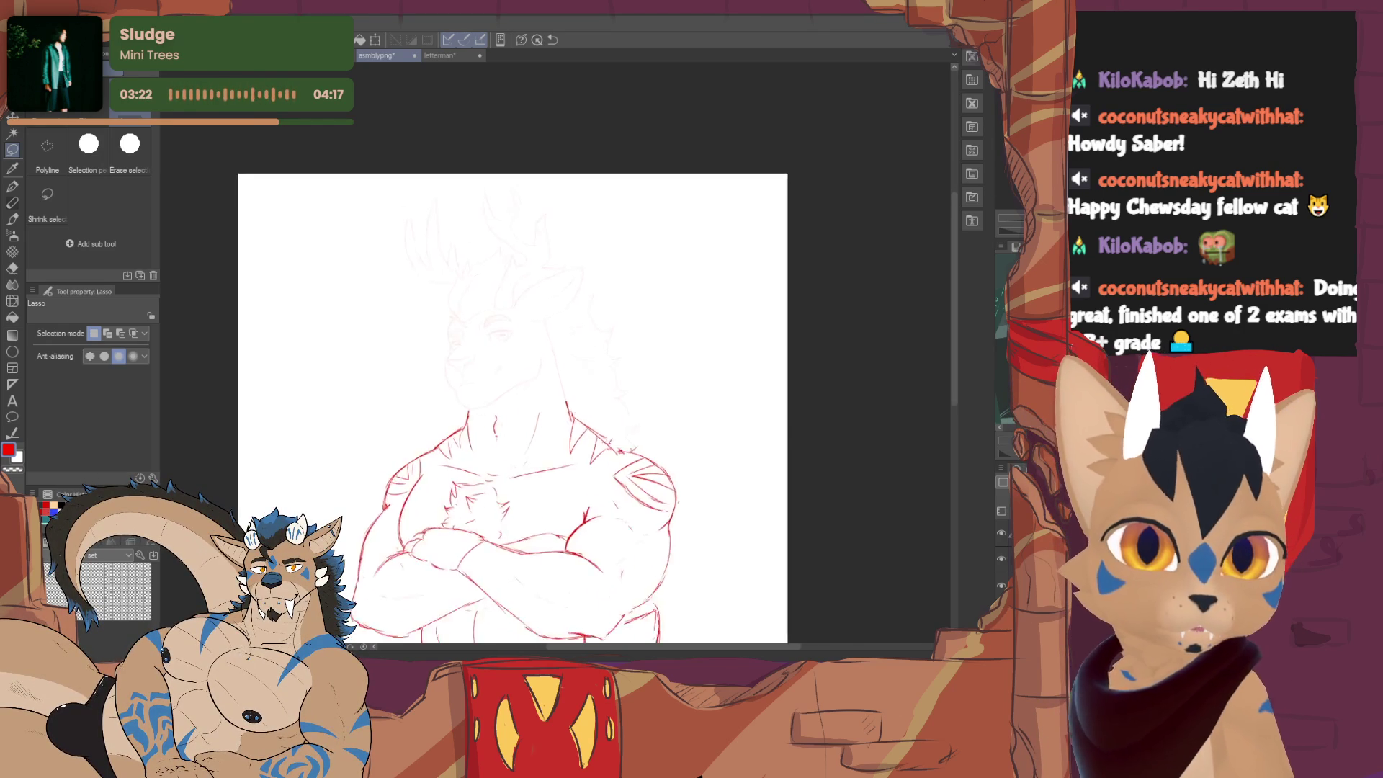
scroll(507, 387, up, 2)
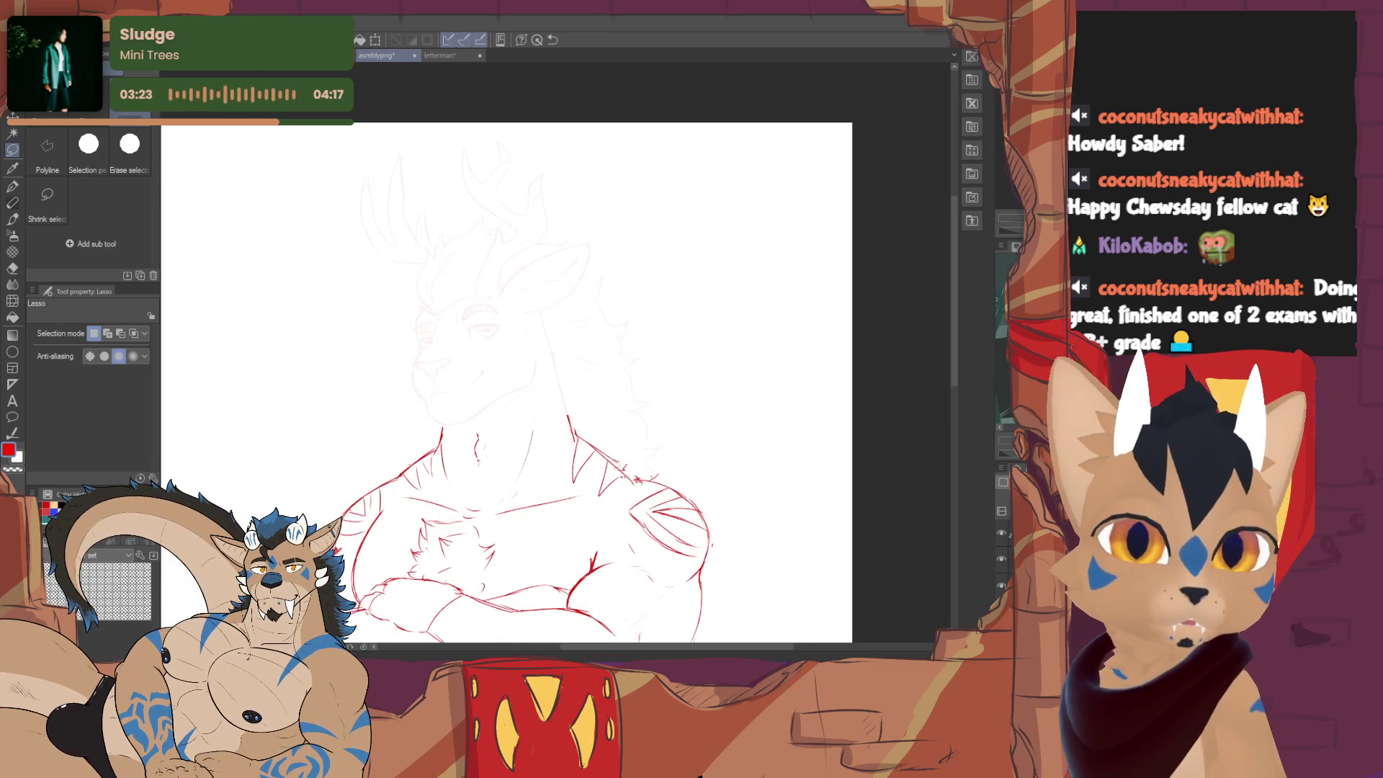
click(17, 203)
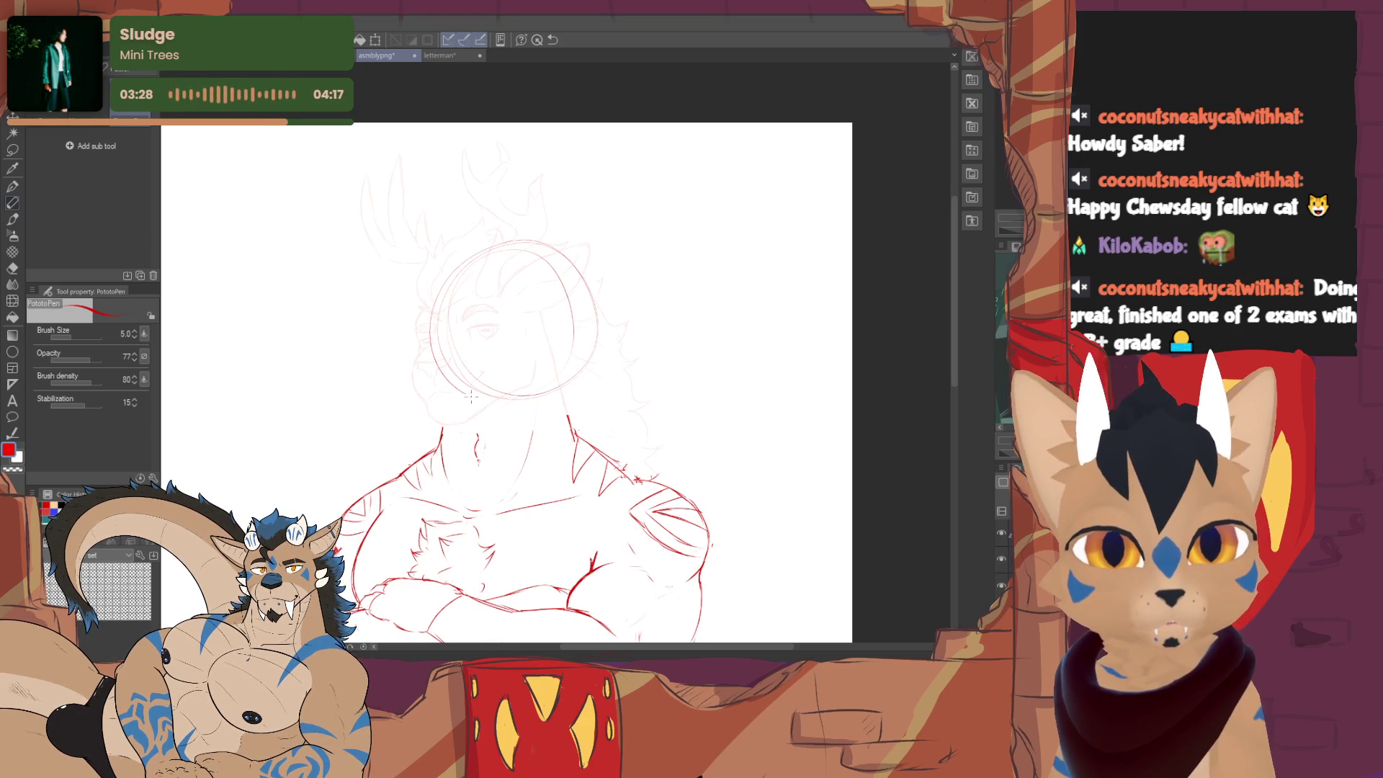
- Undo the stray circle around the deer's head
key(ctrl+z)
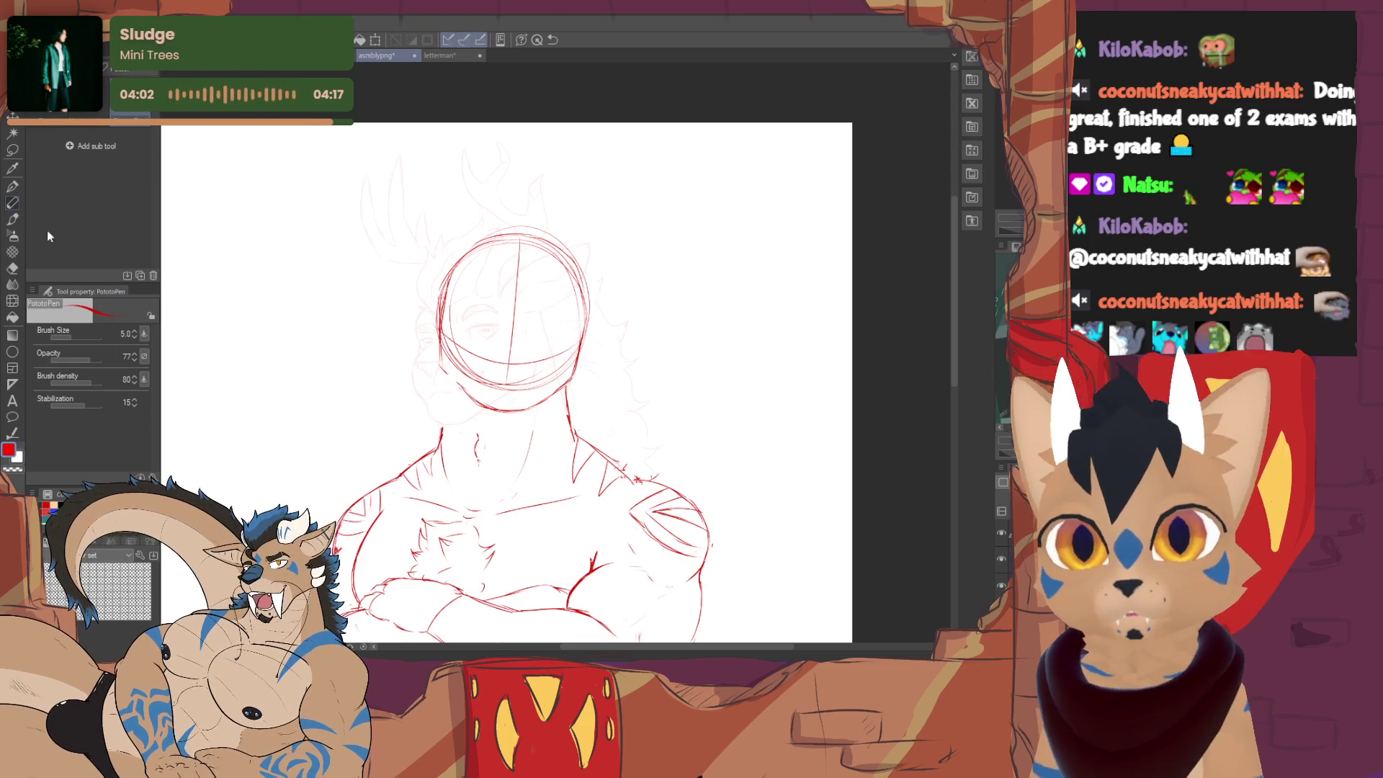
- Lasso the new head construction, scale it to fit the body, confirm and deselect
key(m)
drag(566, 417, 564, 419)
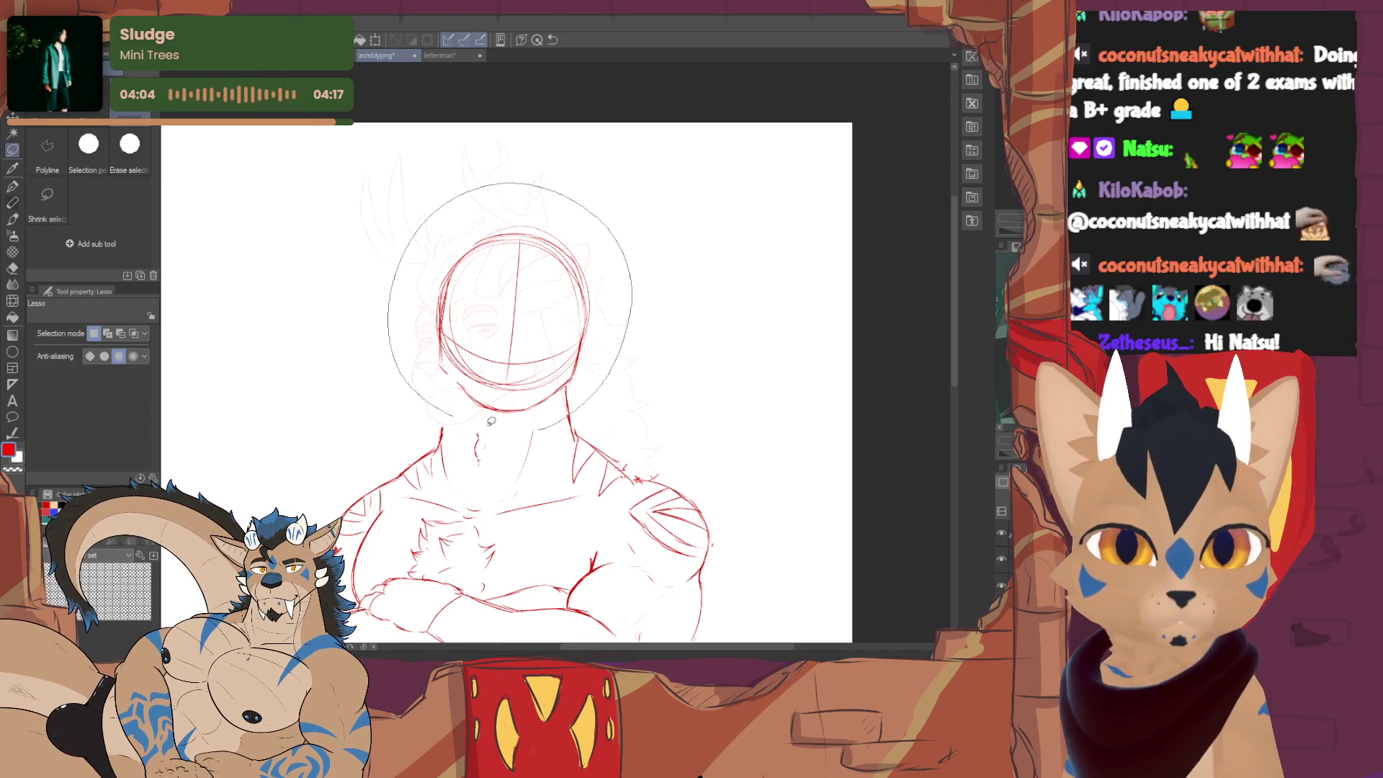
click(560, 452)
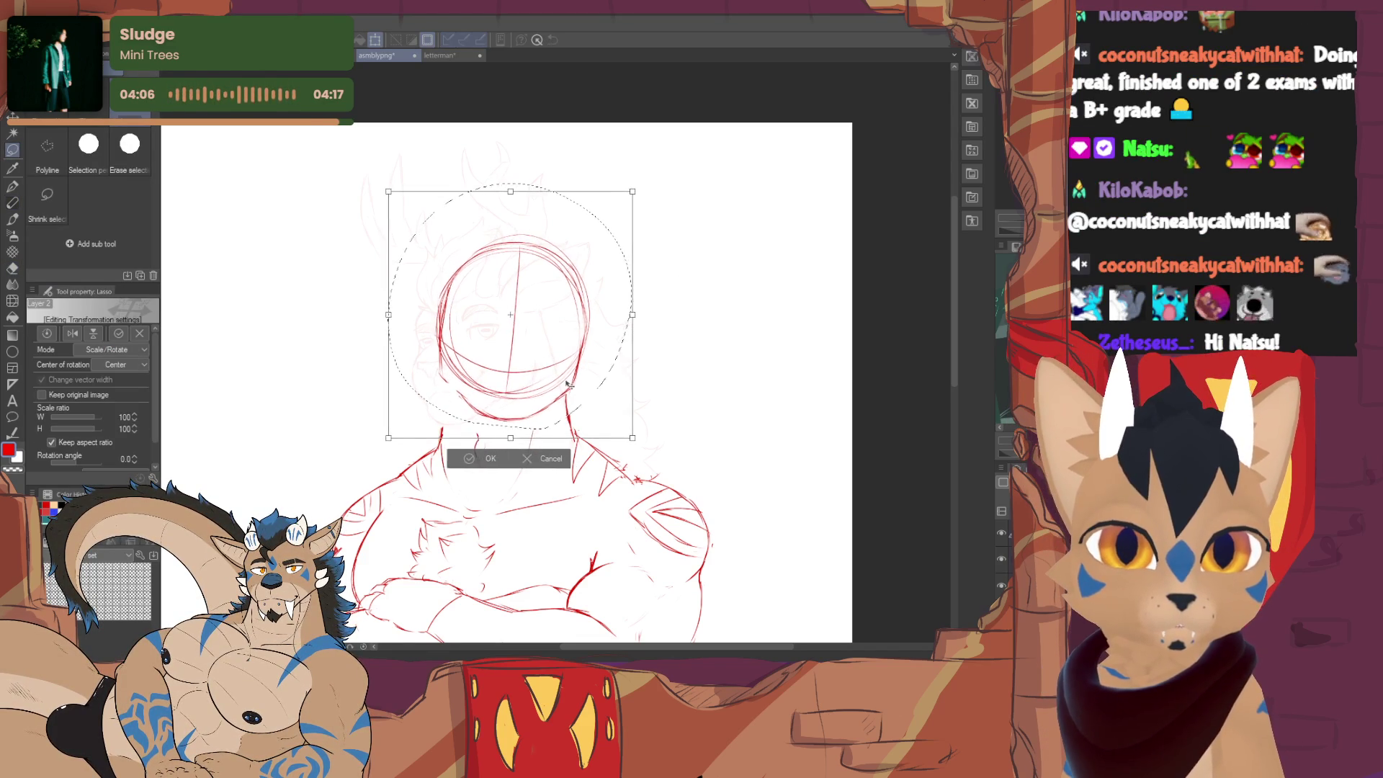
key(Return)
key(ctrl+d)
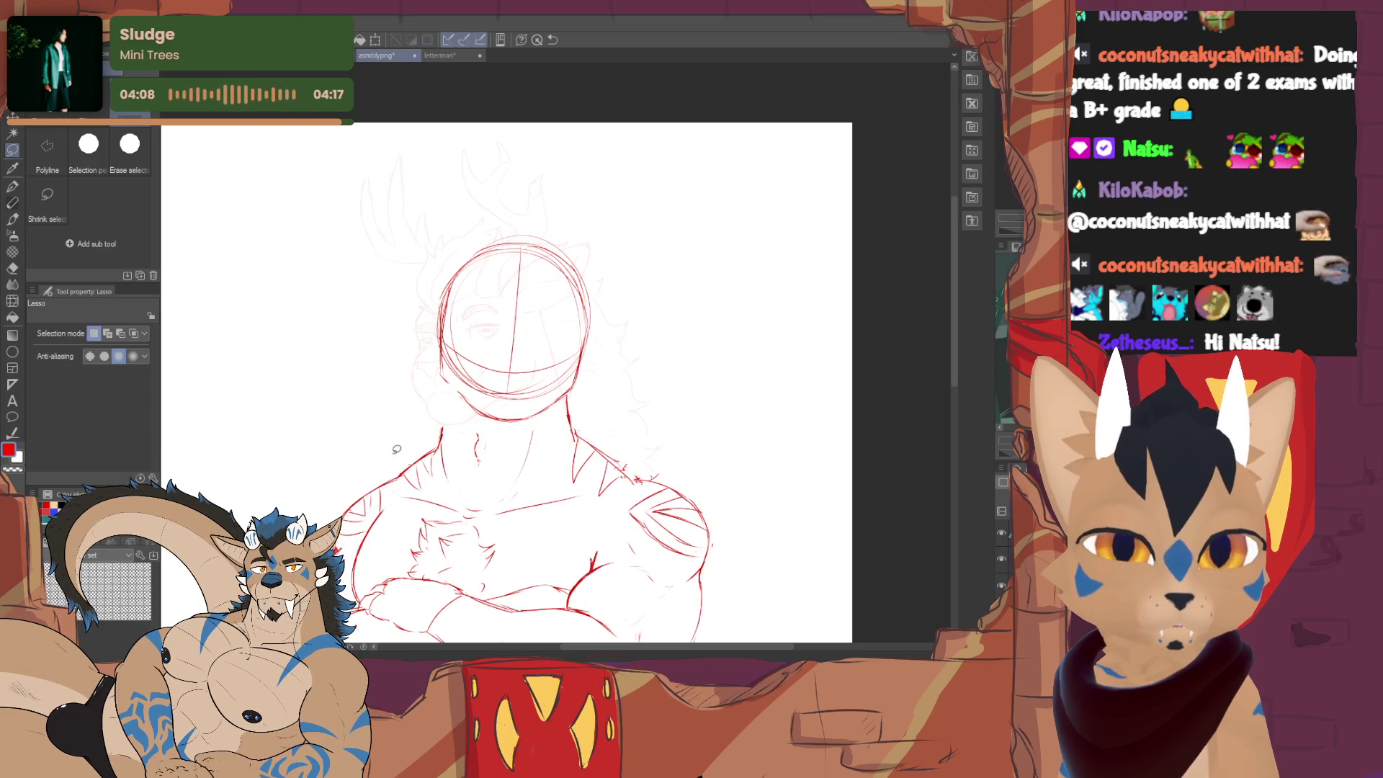
click(21, 198)
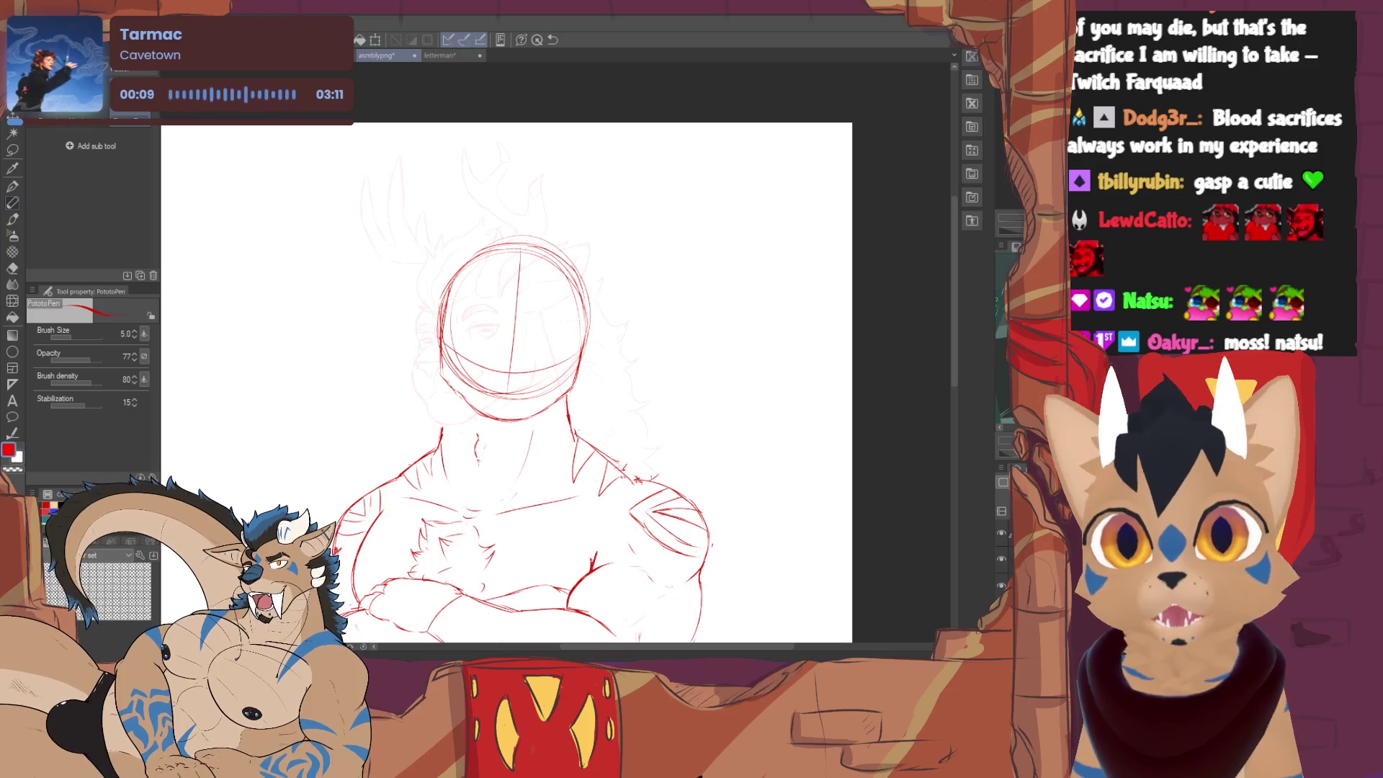
- Make a small test mark on the canvas and erase it again
drag(247, 204, 263, 198)
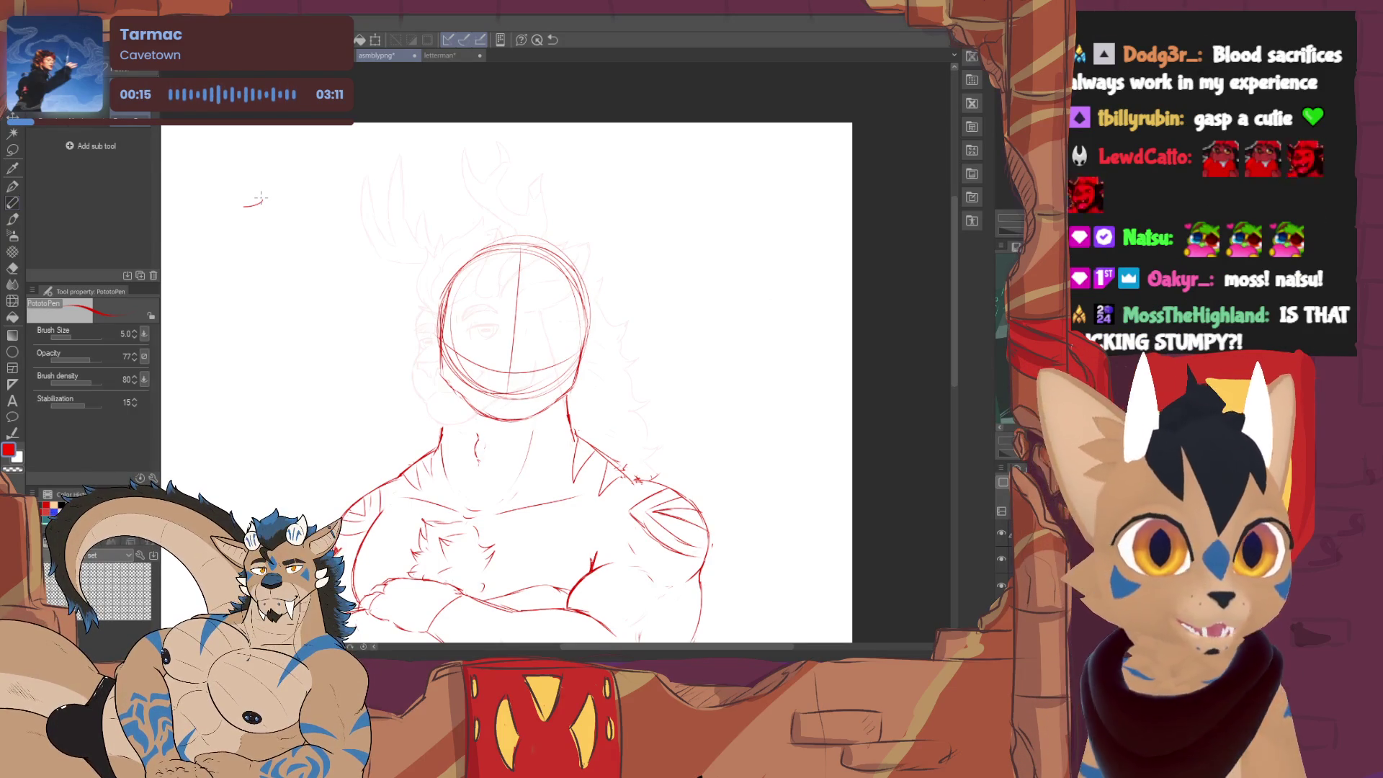
key(e)
click(248, 201)
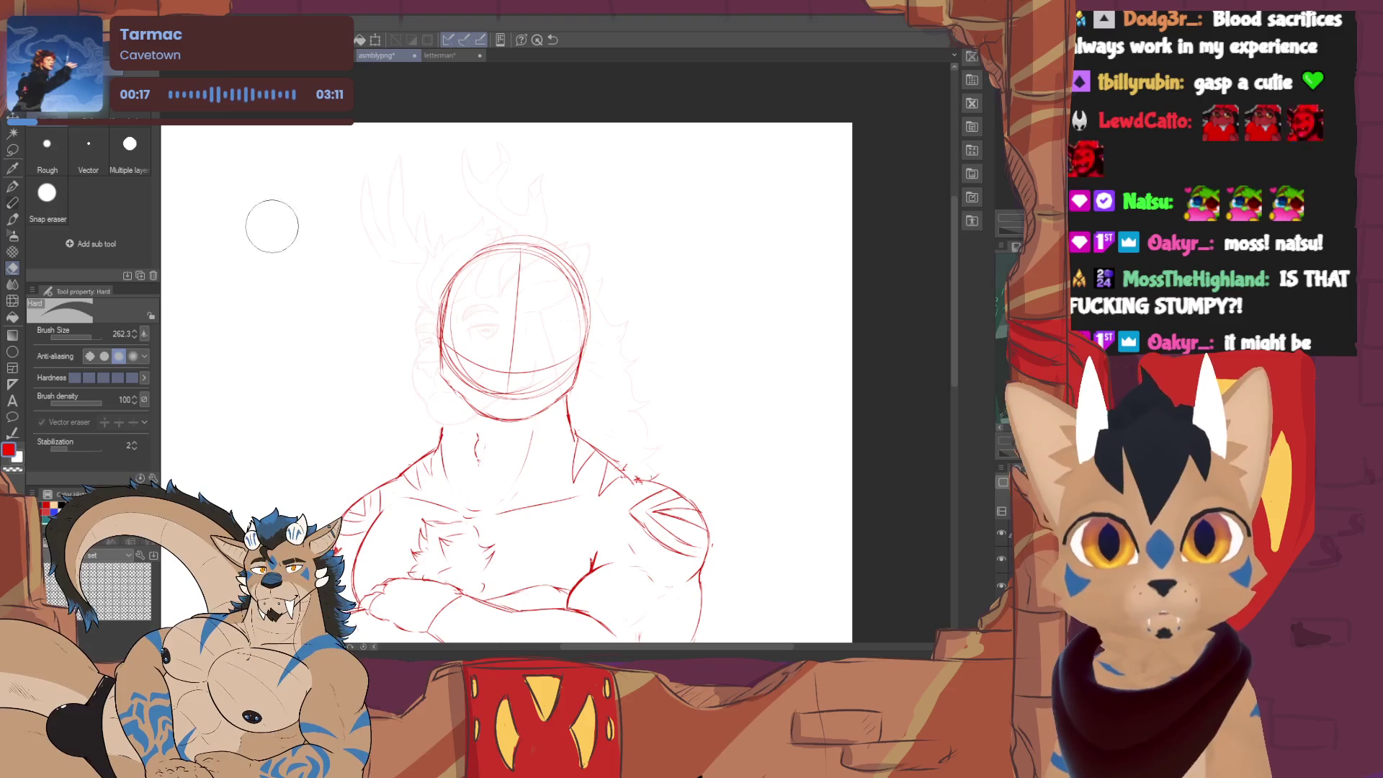
click(29, 202)
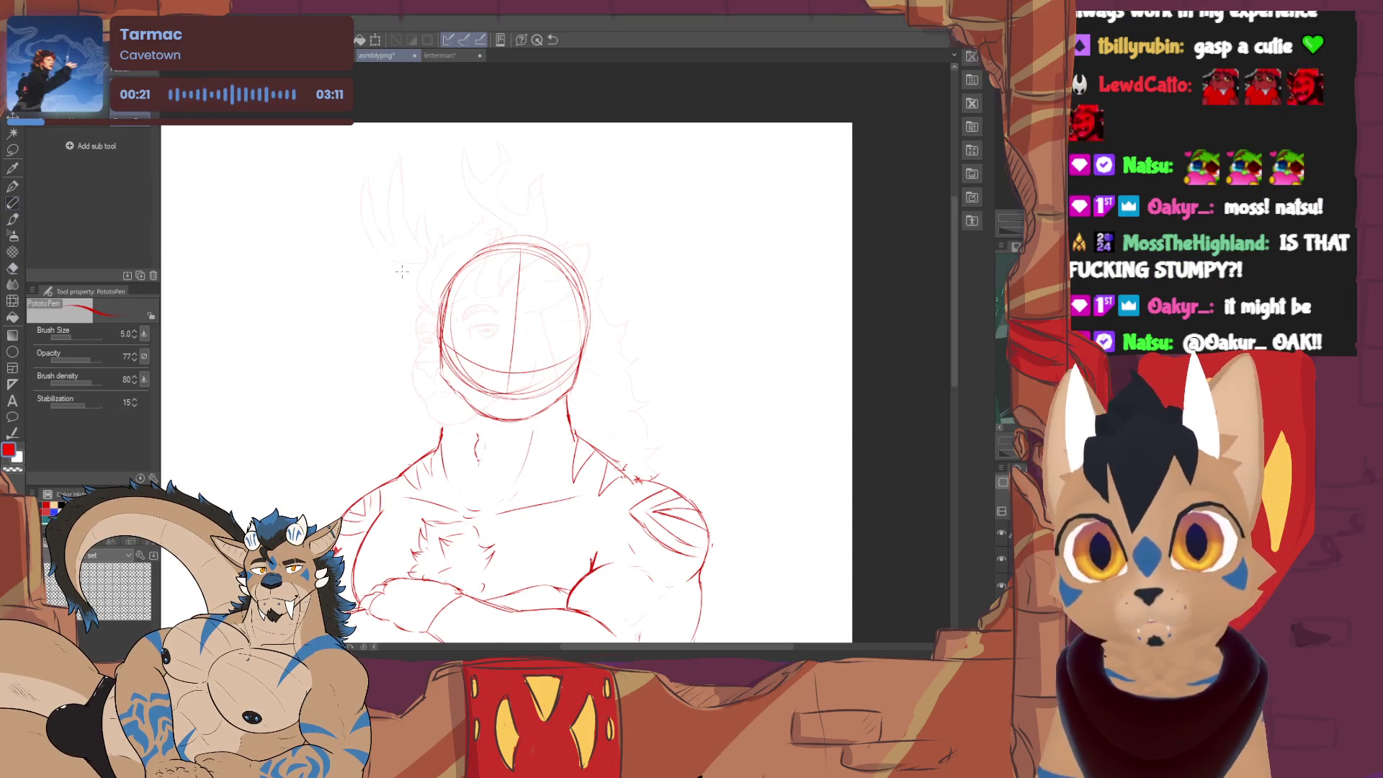
- Centre the sketch and draw a short neck line below the head circle
drag(445, 414, 511, 366)
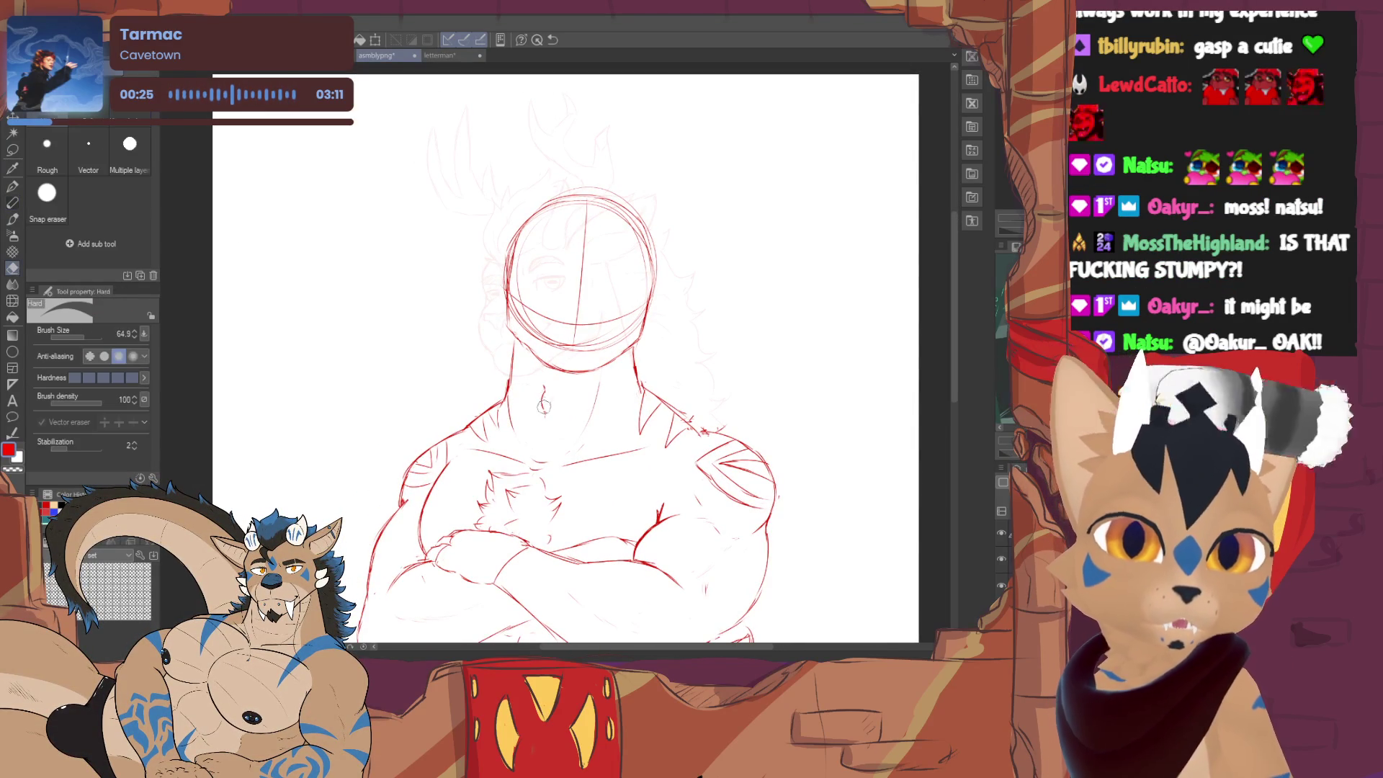
drag(544, 370, 543, 404)
key(e)
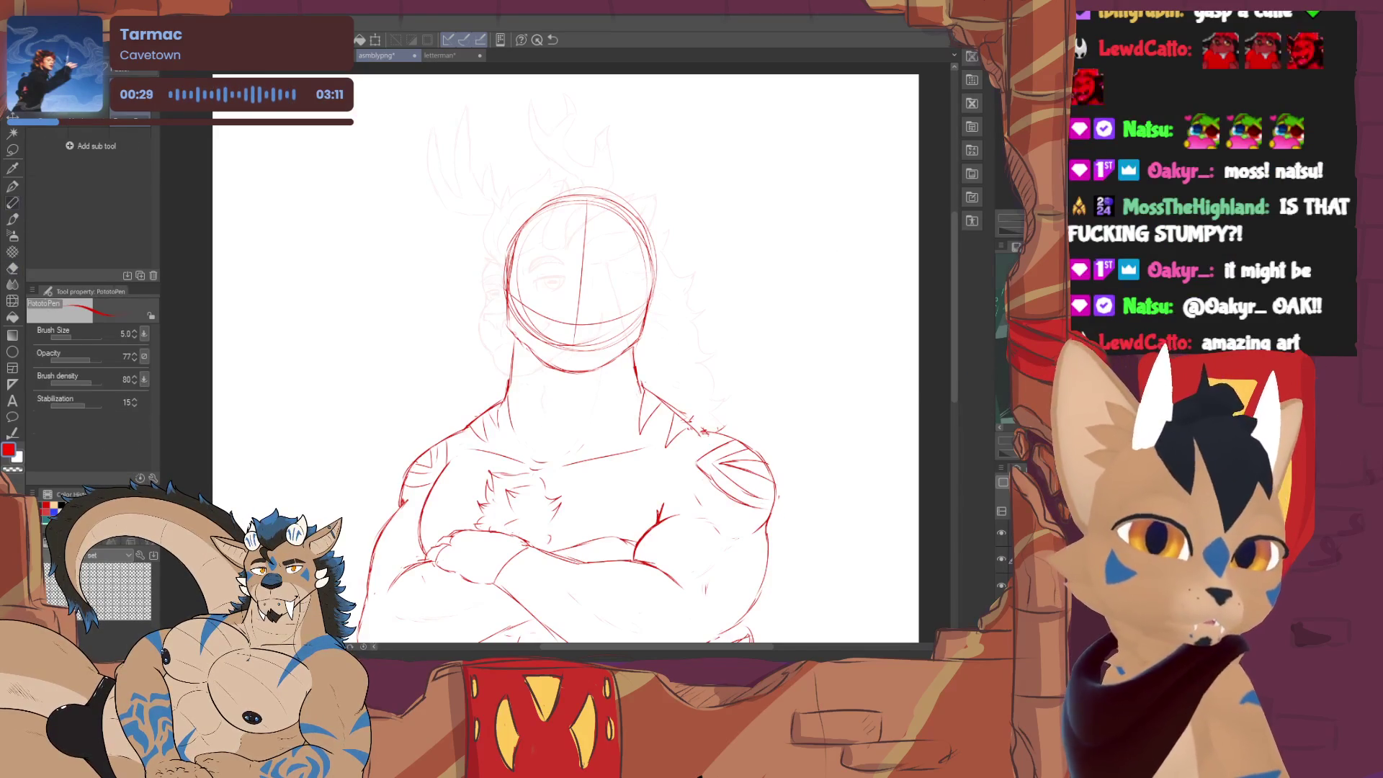
key(p)
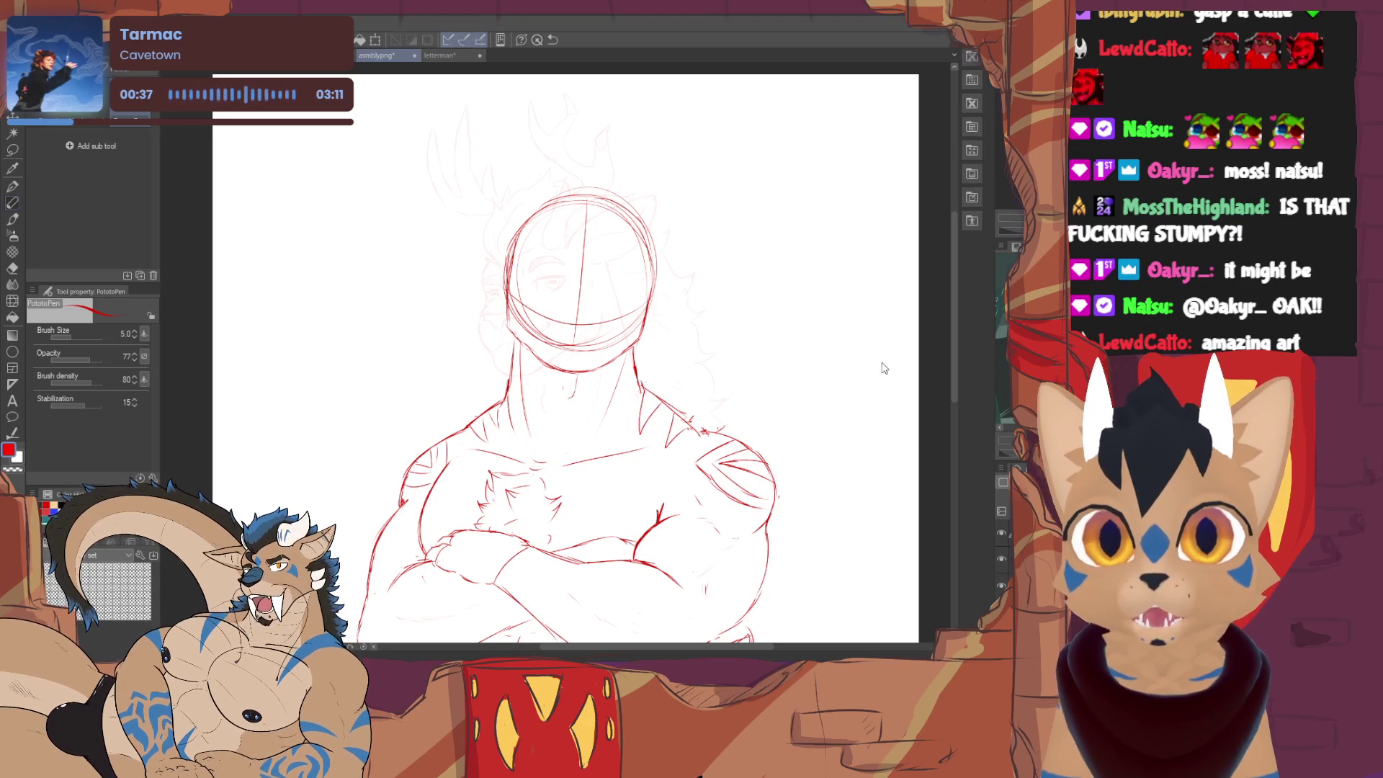
scroll(882, 368, up, 2)
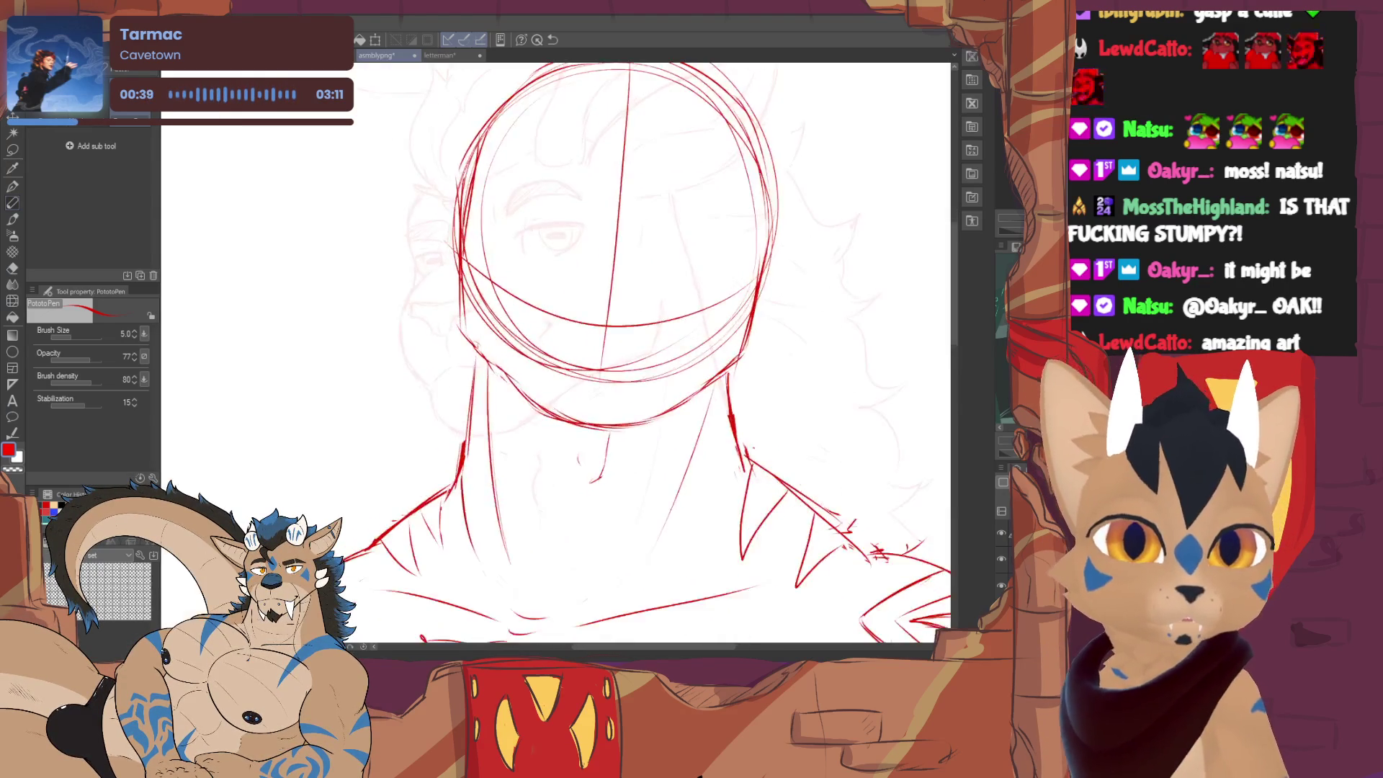
- Erase part of the left side of the head outline to reshape it
drag(648, 324, 698, 449)
key(e)
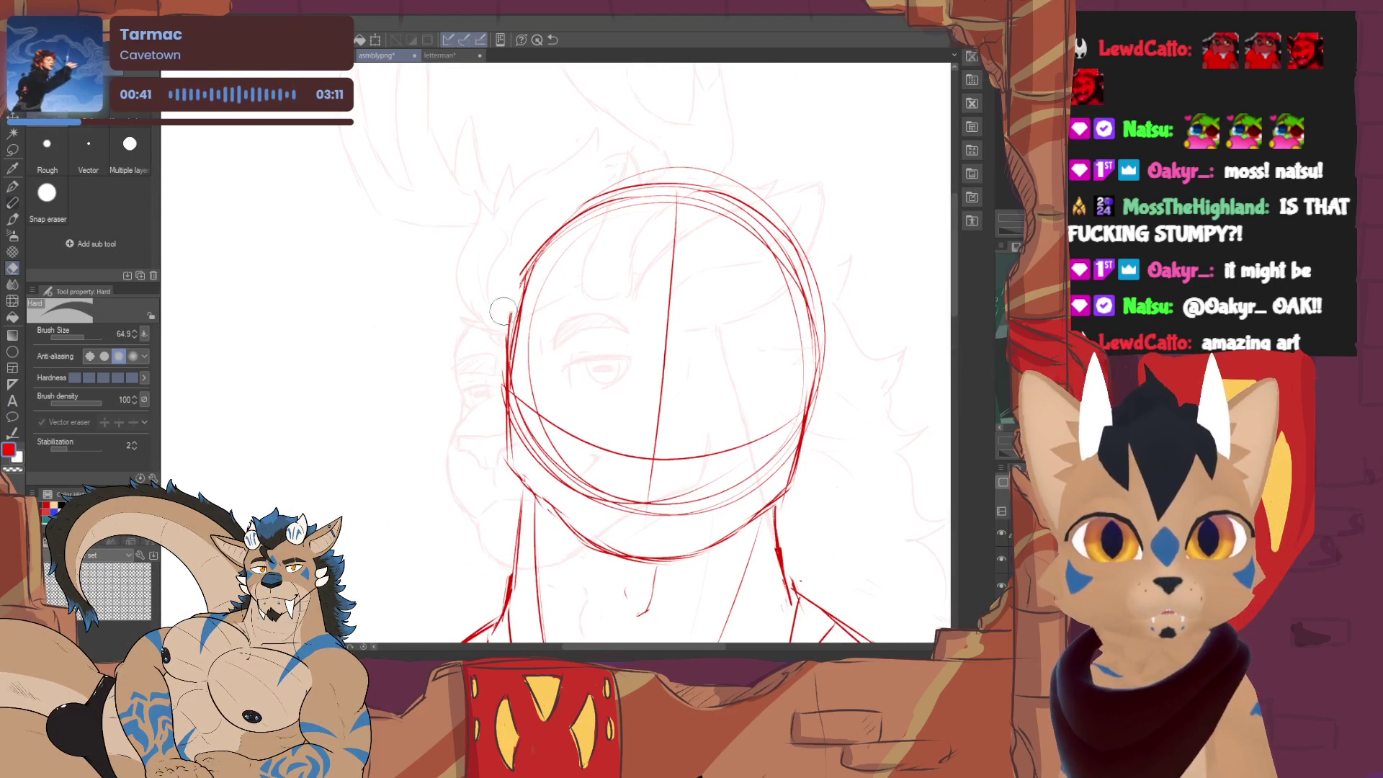
drag(492, 417, 510, 286)
key(p)
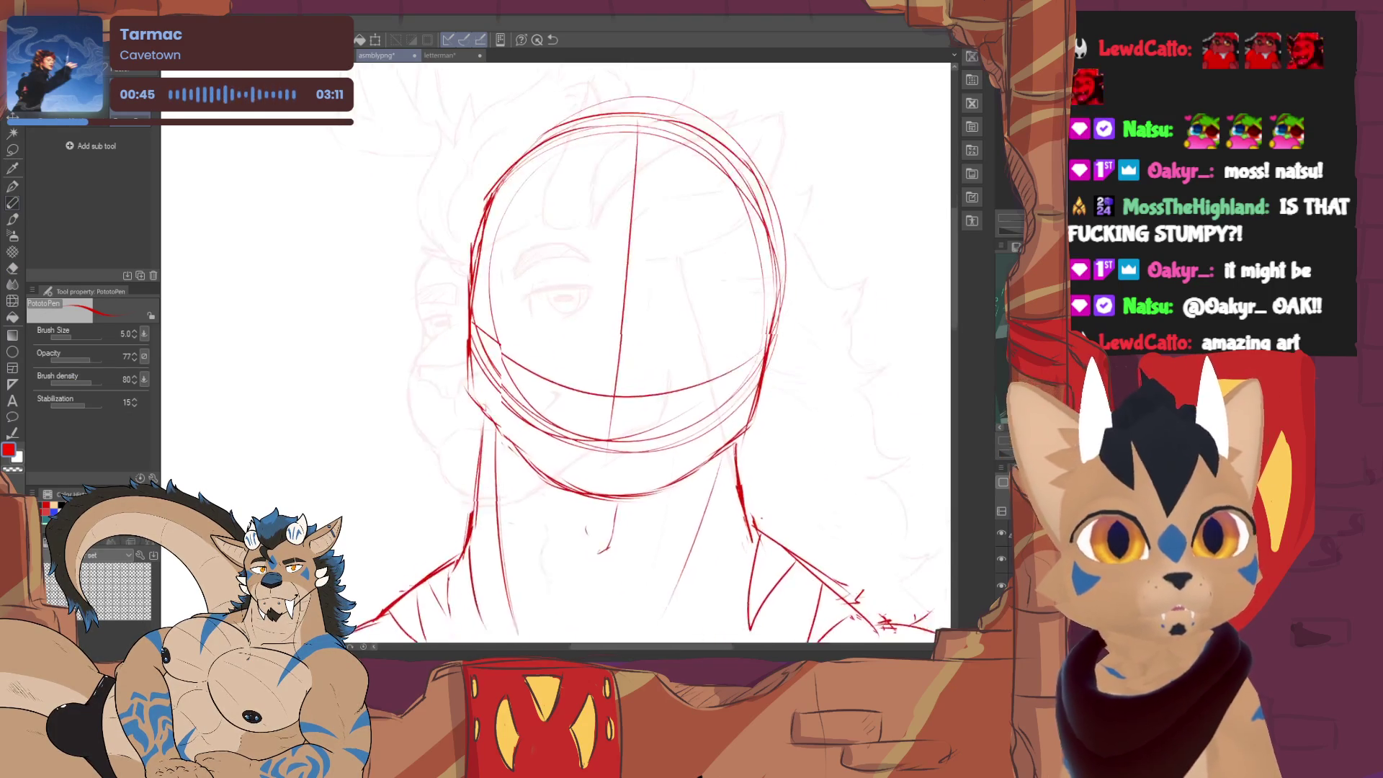
- Touch up the face area and draw the outline of the right eye
mouse_move(642, 456)
mouse_down()
mouse_move(550, 386)
mouse_move(517, 422)
mouse_move(568, 386)
mouse_move(612, 395)
mouse_up()
key(e)
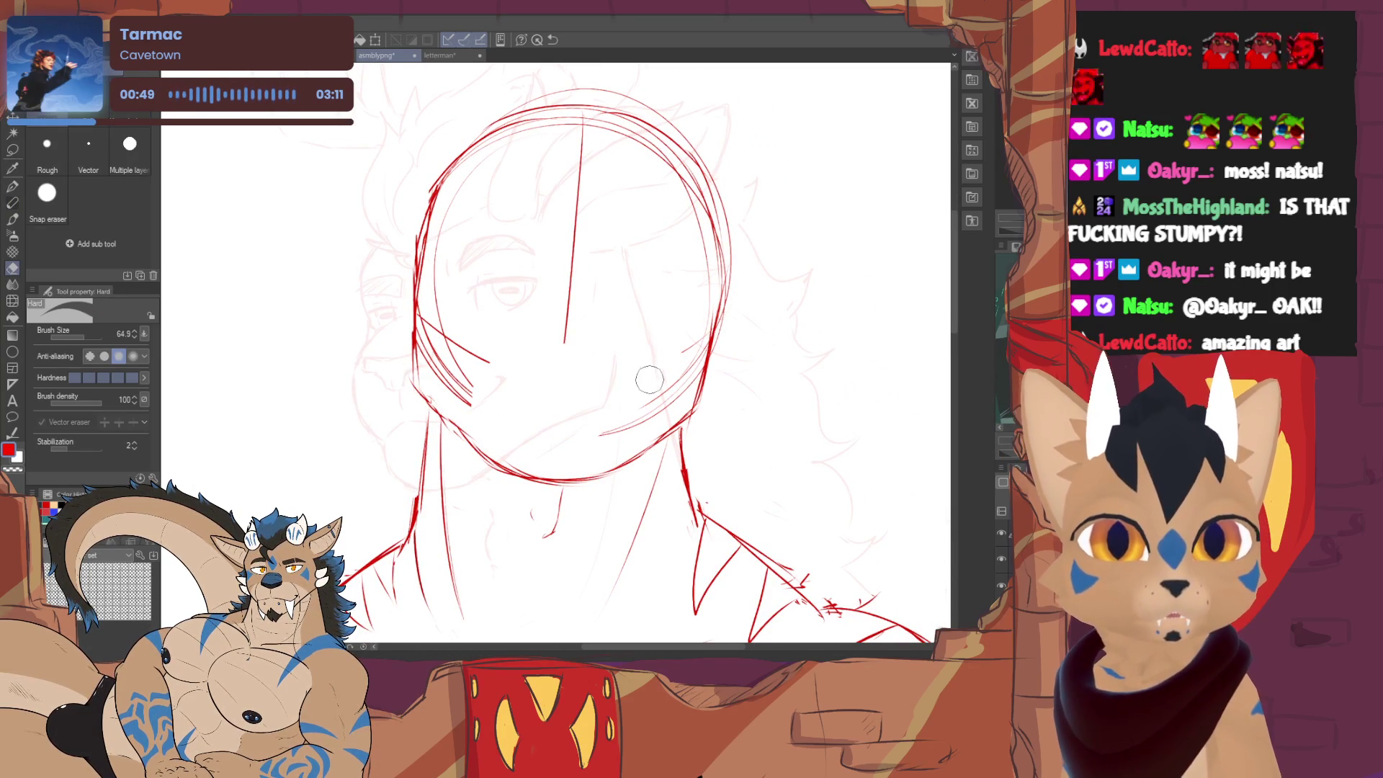
key(p)
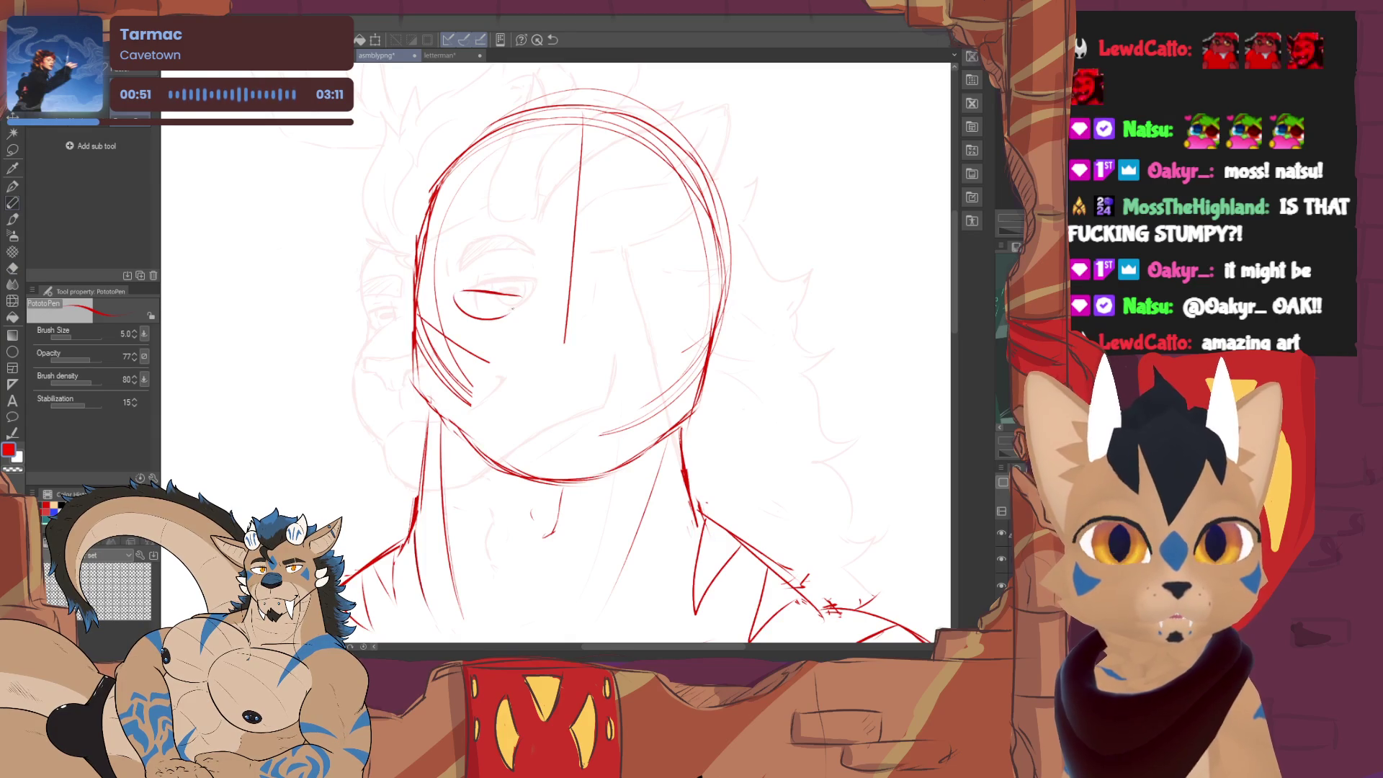
key(e)
key(p)
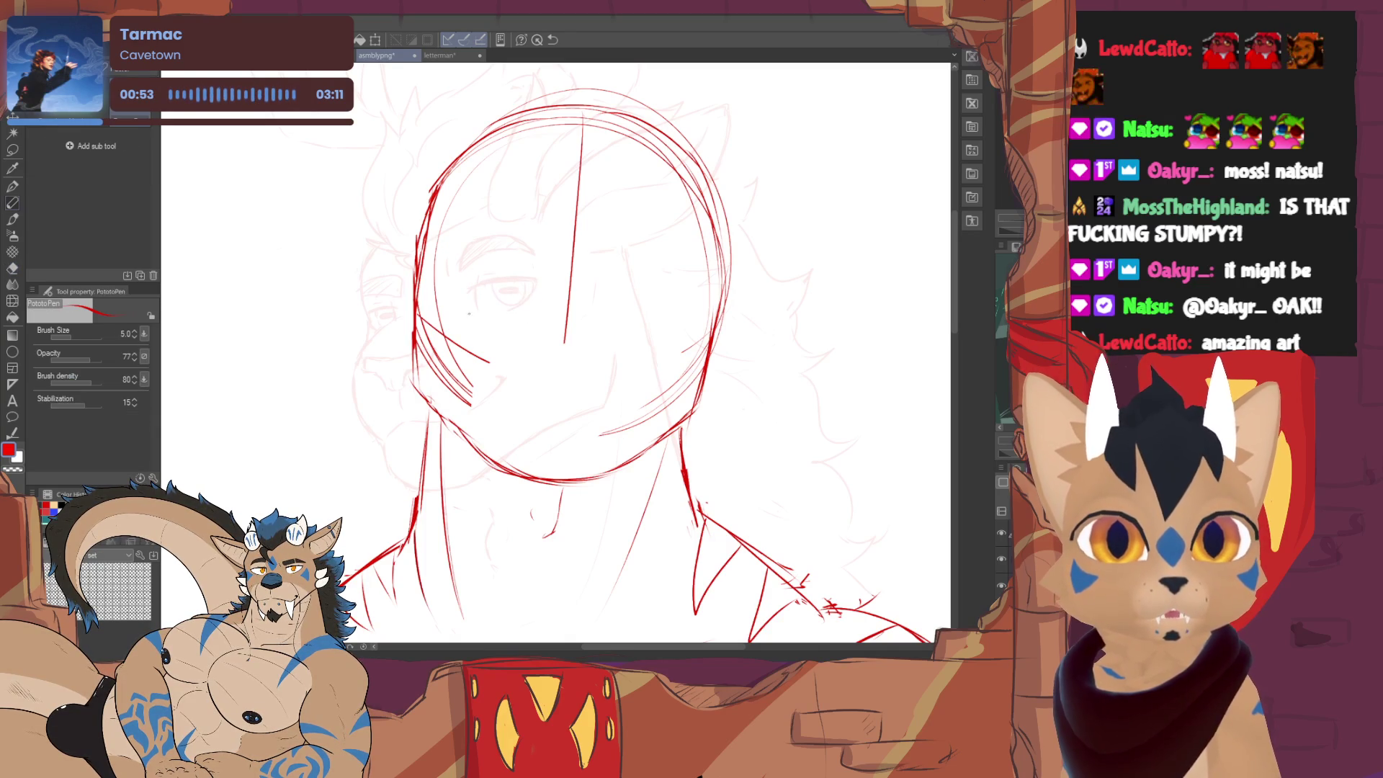
drag(612, 325, 679, 328)
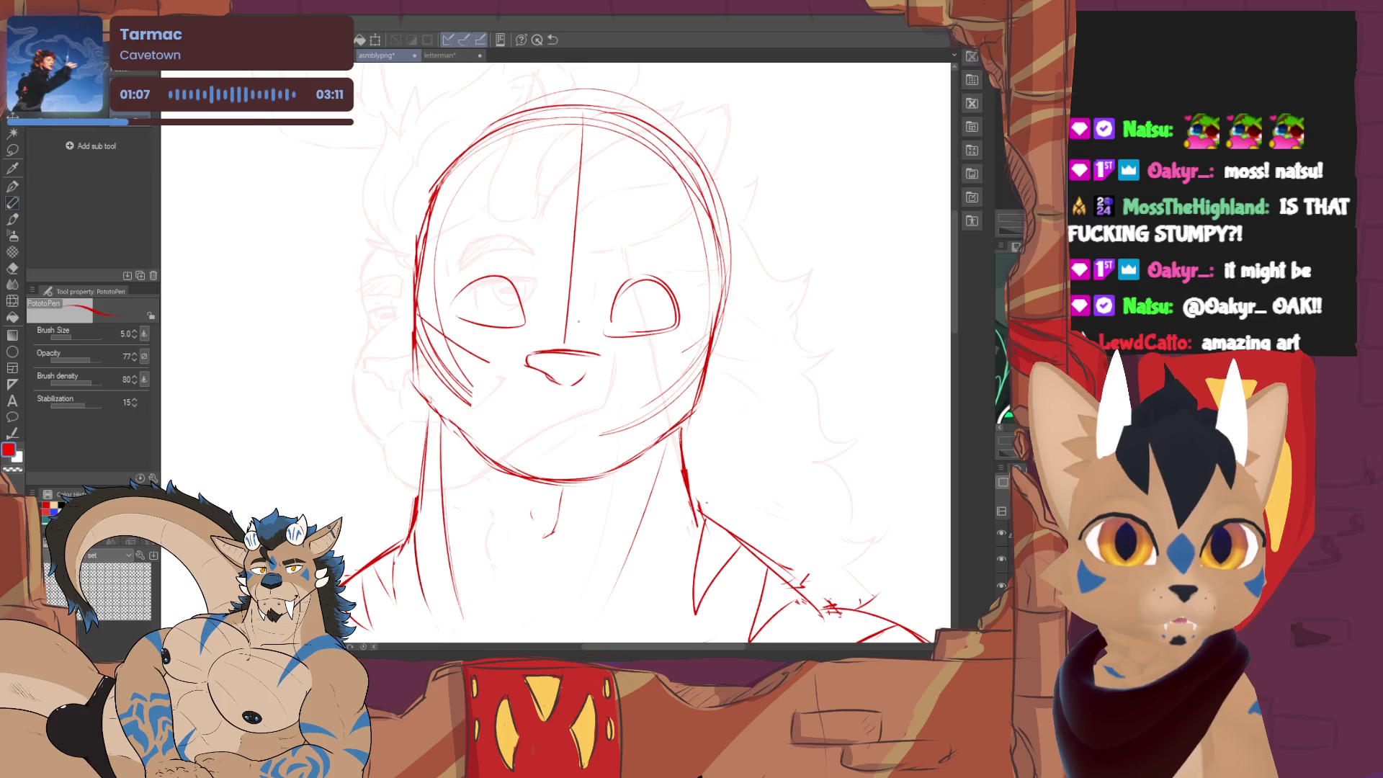
- Undo the nose and mouth strokes, redraw the nose's lower curve and tidy the chin
key(ctrl+z)
key(ctrl+z)
key(ctrl+z)
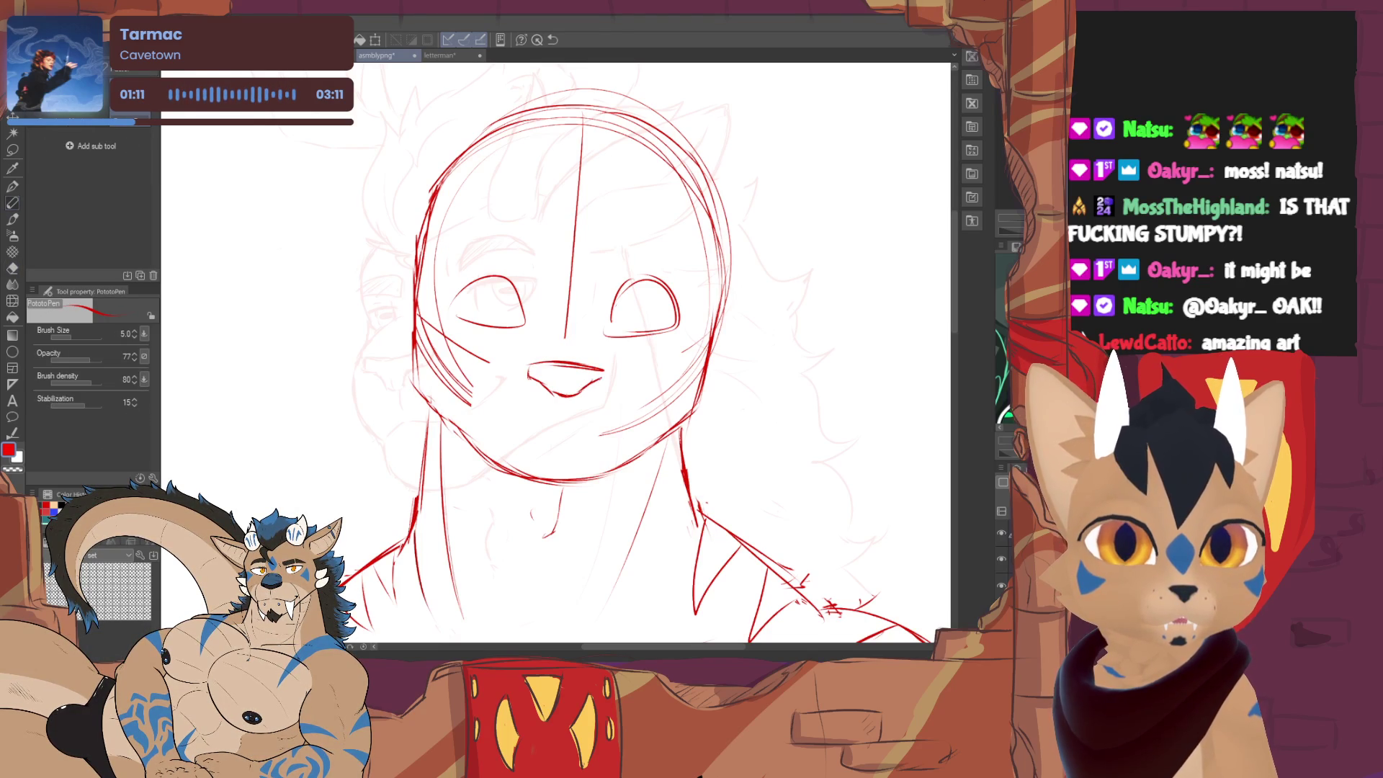
key(ctrl+z)
drag(562, 392, 606, 376)
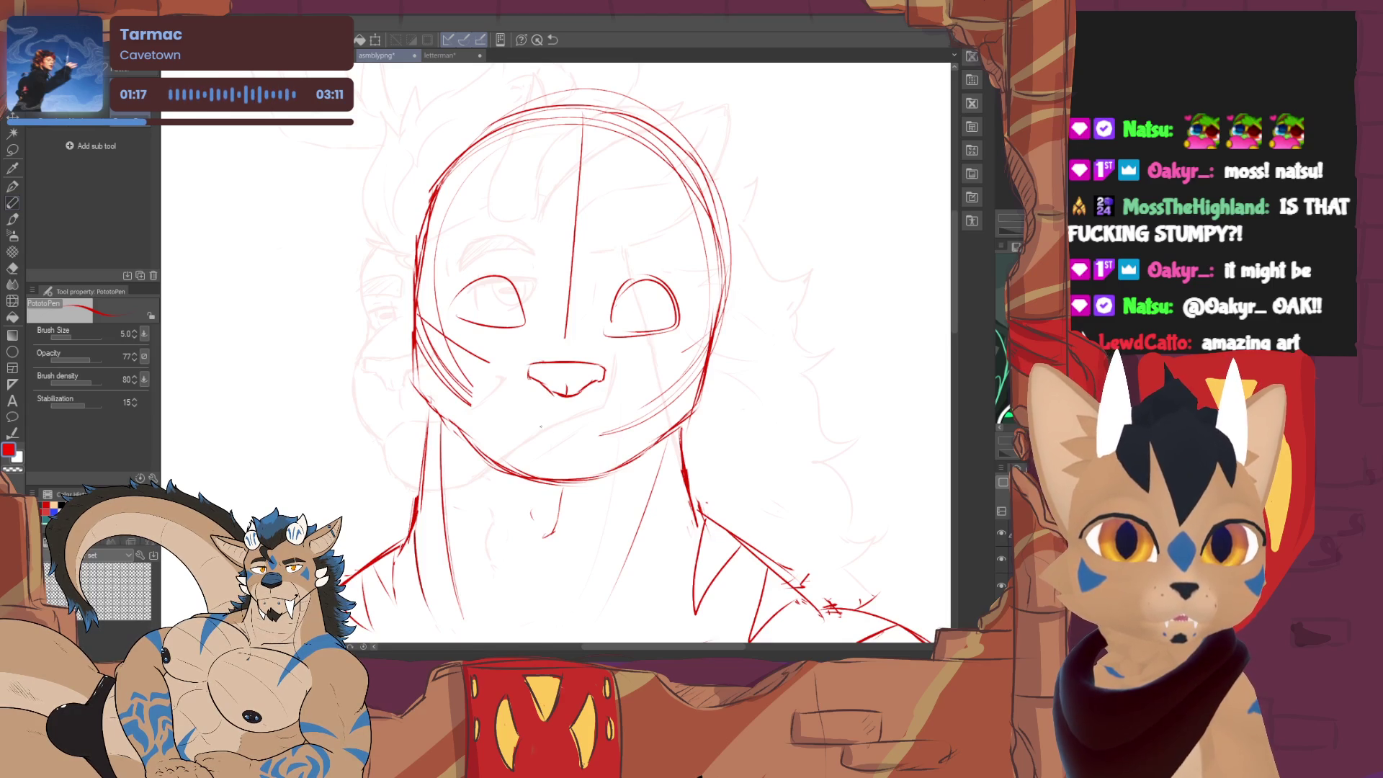
key(e)
mouse_move(492, 437)
mouse_down()
mouse_move(552, 428)
mouse_move(621, 469)
mouse_up()
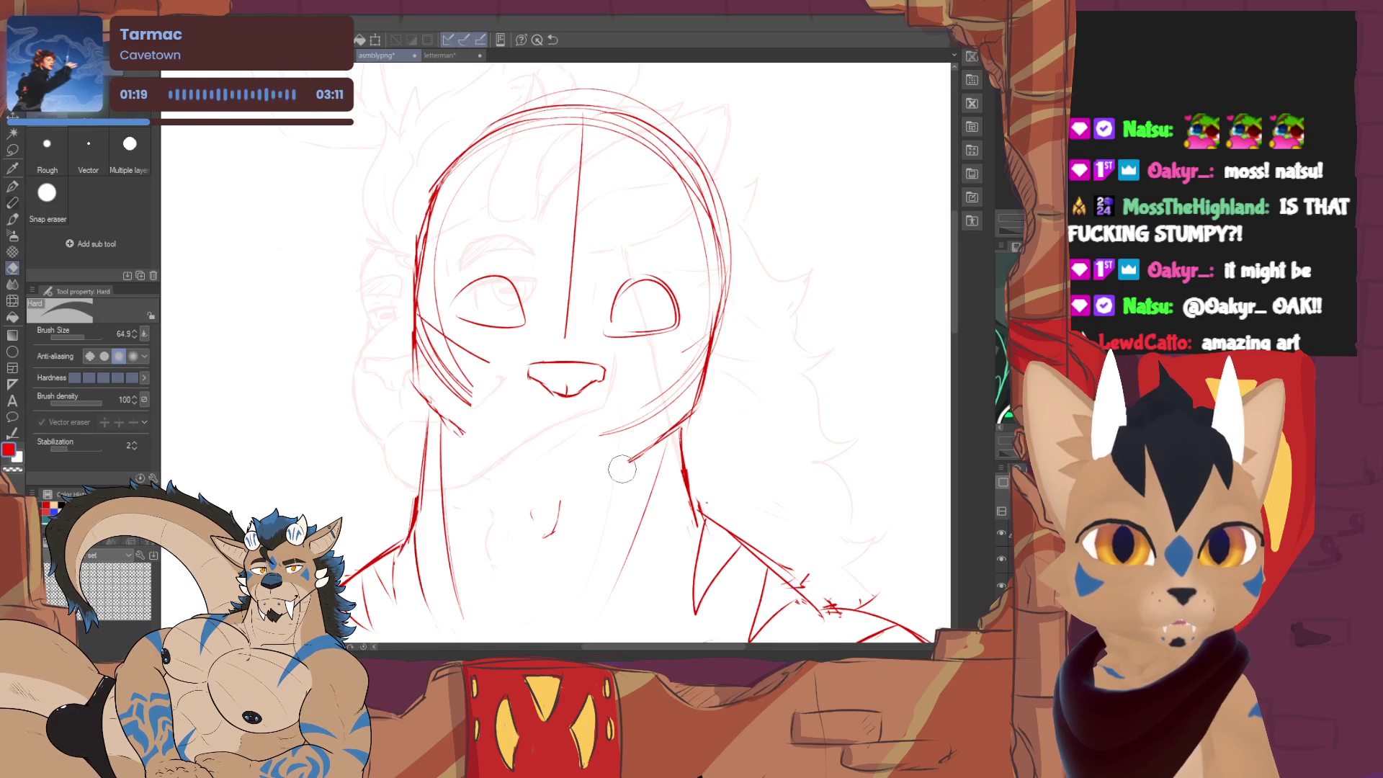
key(p)
mouse_move(453, 432)
mouse_down()
mouse_move(479, 462)
mouse_move(562, 492)
mouse_move(646, 456)
mouse_up()
- Erase parts of the chin line and the right jaw line
key(e)
key(p)
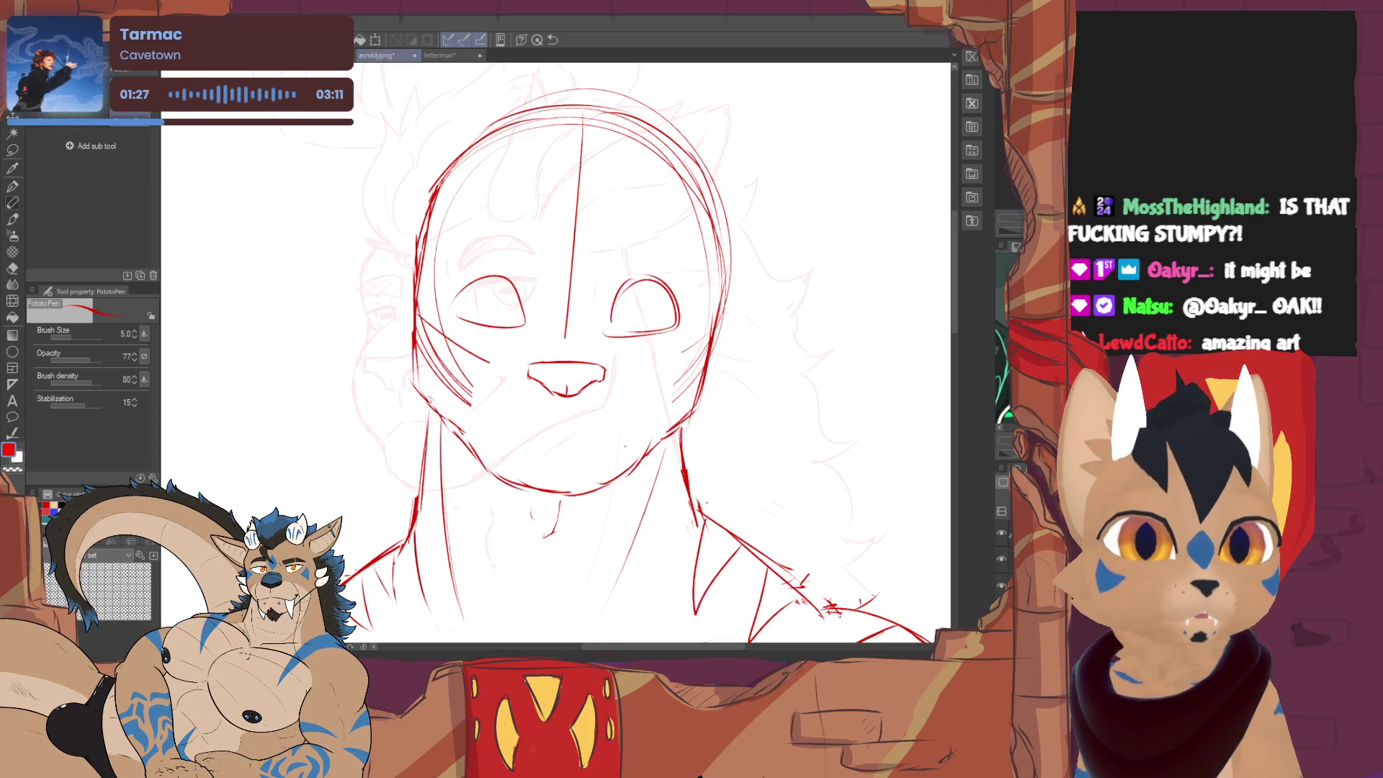
key(e)
drag(523, 489, 601, 484)
key(p)
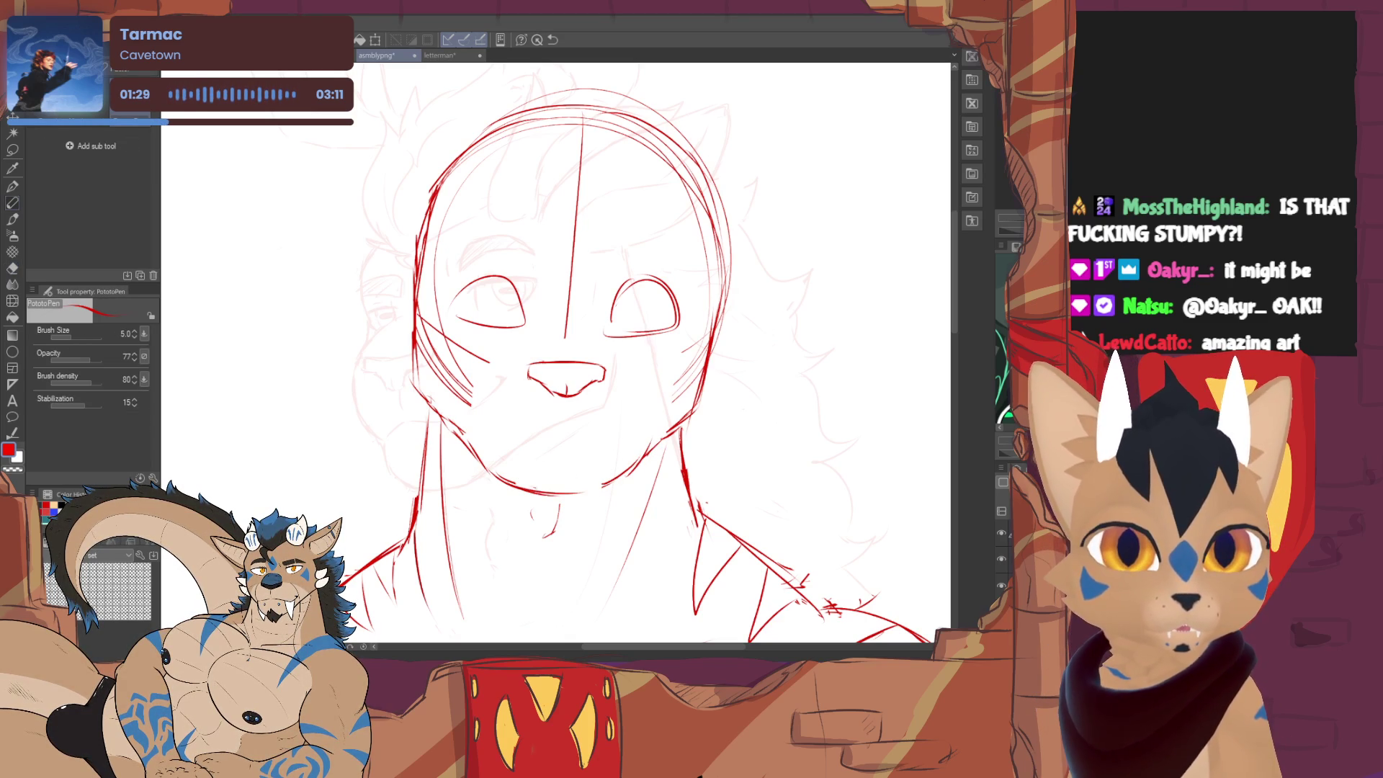
key(e)
drag(638, 467, 662, 428)
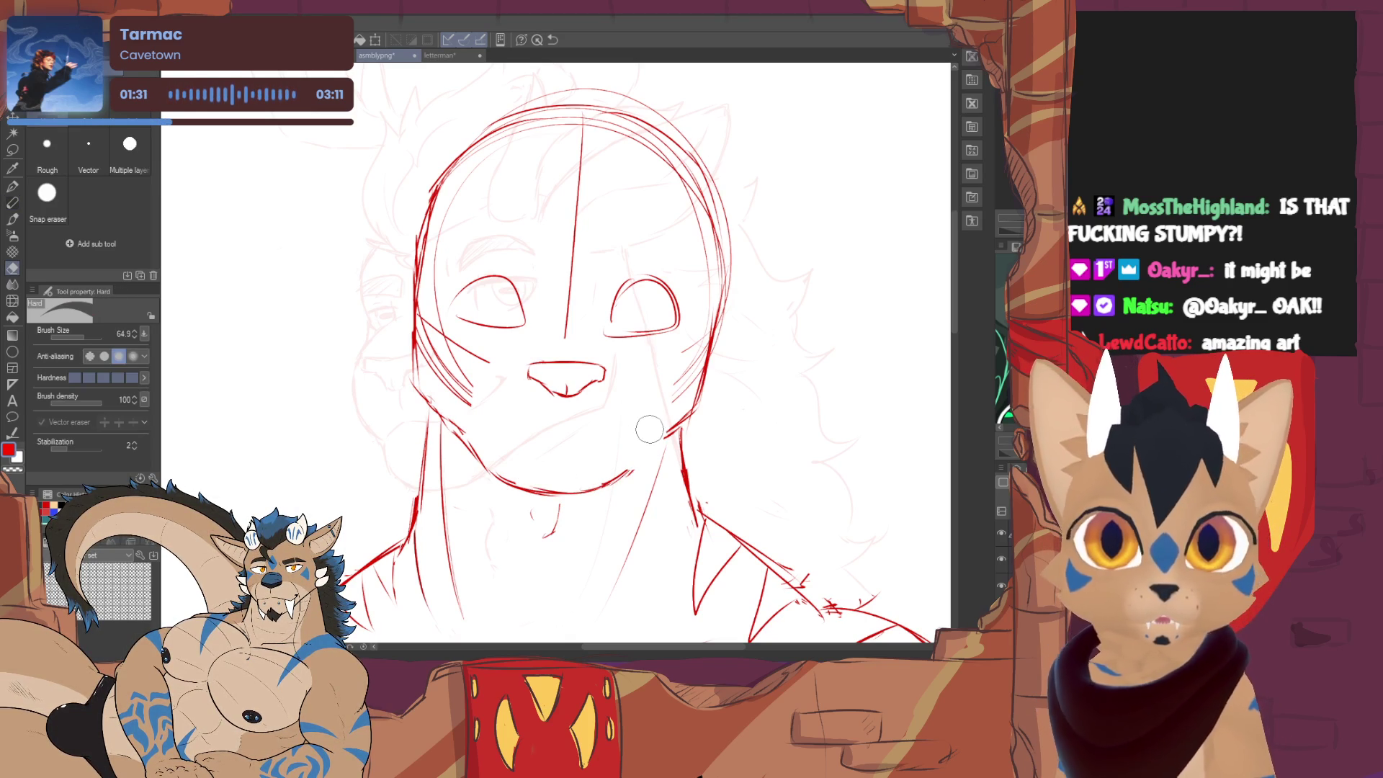
key(p)
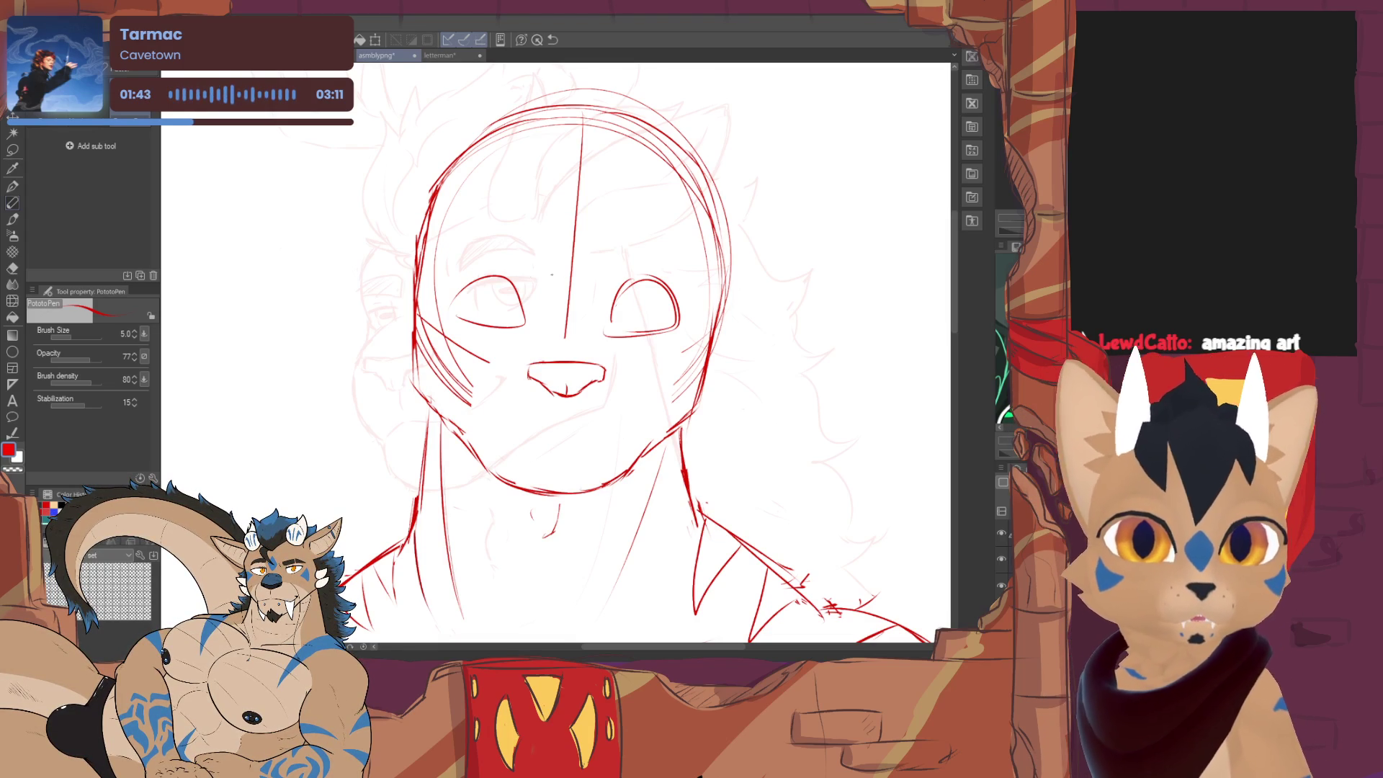
- Draw heavy upper eyelid lines over the deer's eyes
mouse_move(458, 299)
mouse_down()
mouse_move(524, 291)
mouse_move(536, 306)
mouse_up()
mouse_move(456, 322)
mouse_down()
mouse_move(483, 297)
mouse_move(508, 304)
mouse_up()
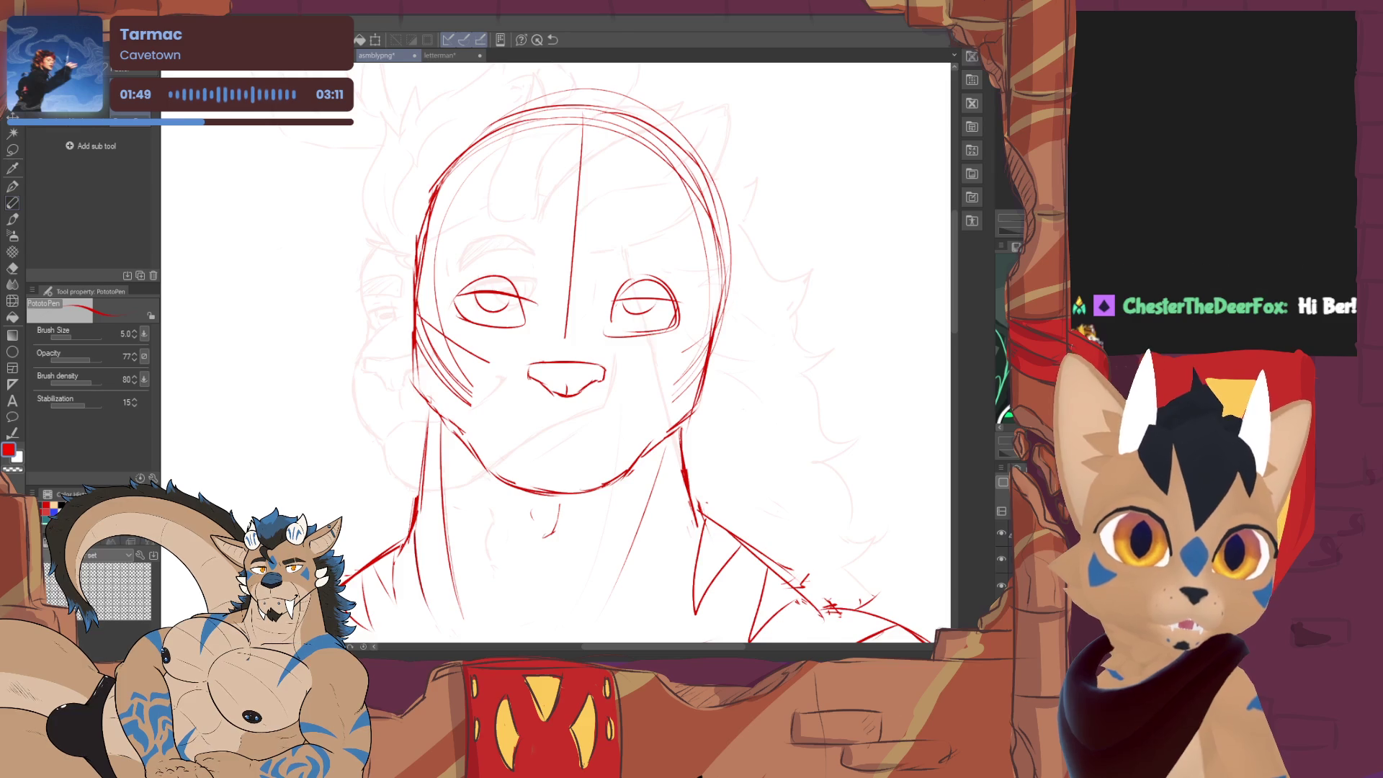
- Erase the old mouth and cheek strokes beneath the nose
key(ctrl+minus)
key(ctrl+minus)
key(ctrl+plus)
key(ctrl+plus)
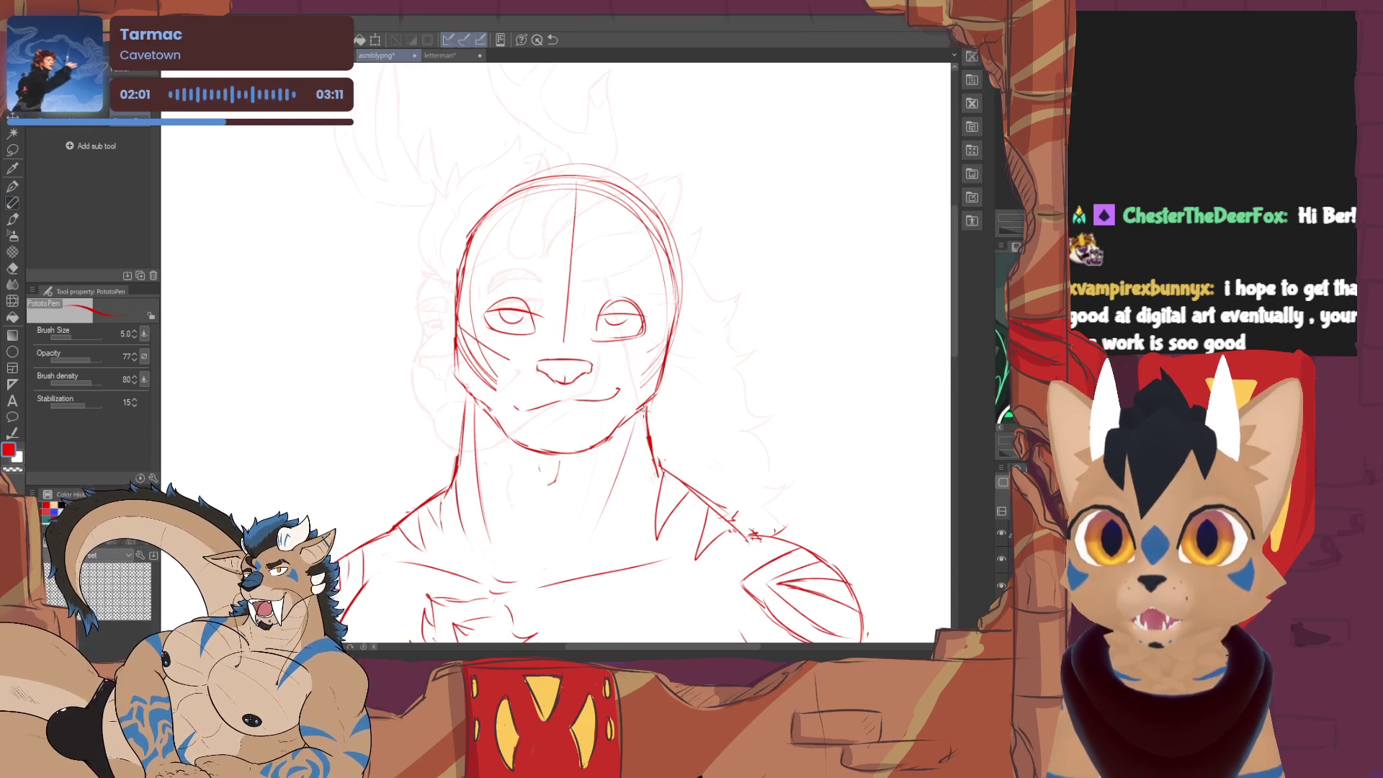
key(e)
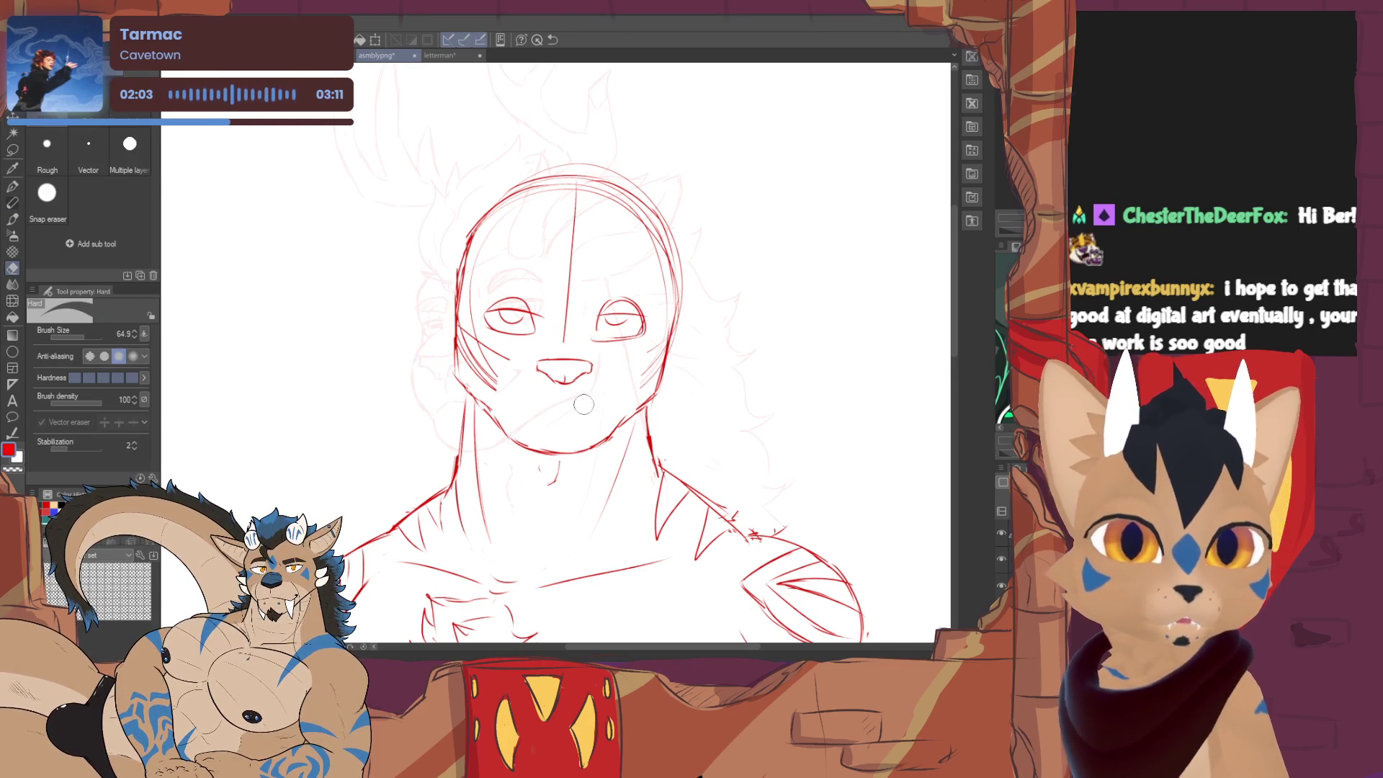
mouse_move(611, 392)
mouse_down()
mouse_move(517, 404)
mouse_move(506, 366)
mouse_up()
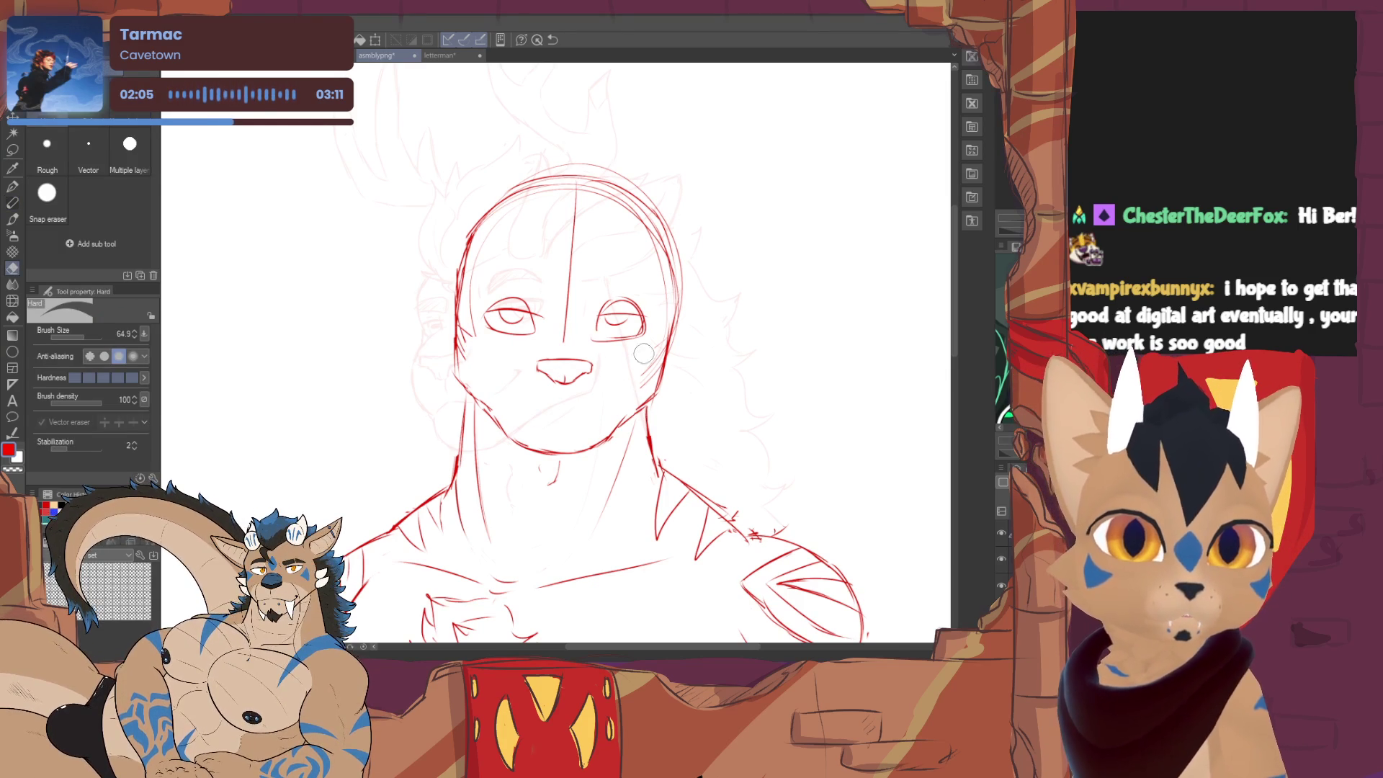
key(p)
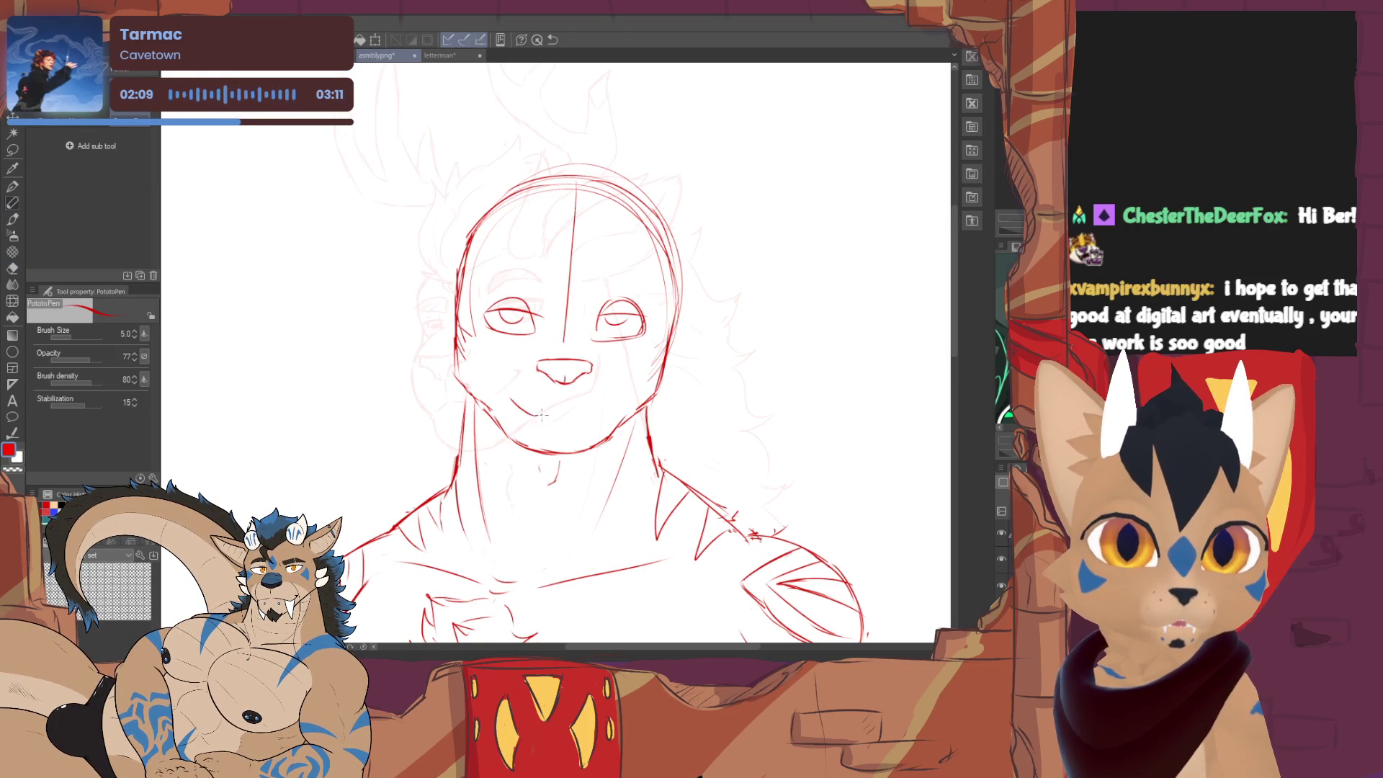
- Clear the remaining mouth line and redraw a smug, toothy grin
key(e)
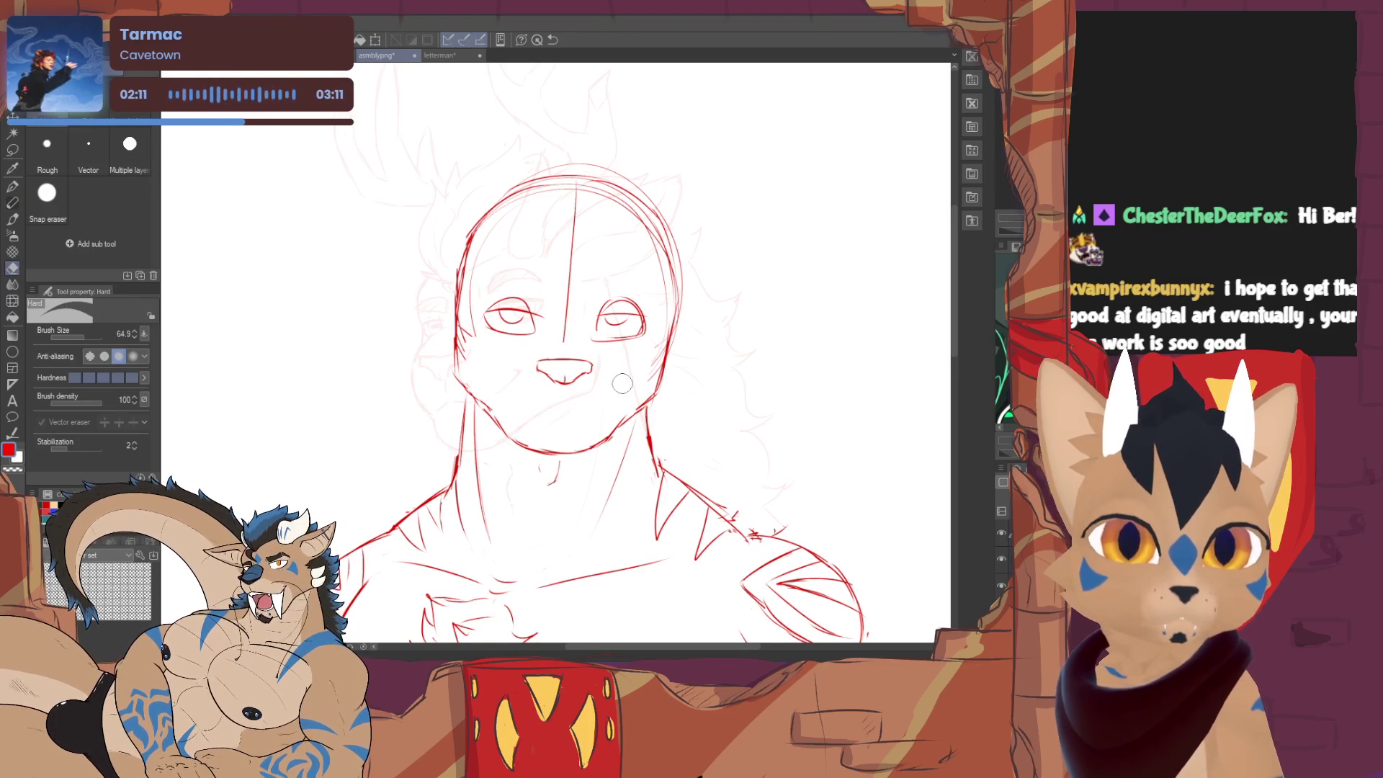
drag(627, 391, 511, 404)
key(p)
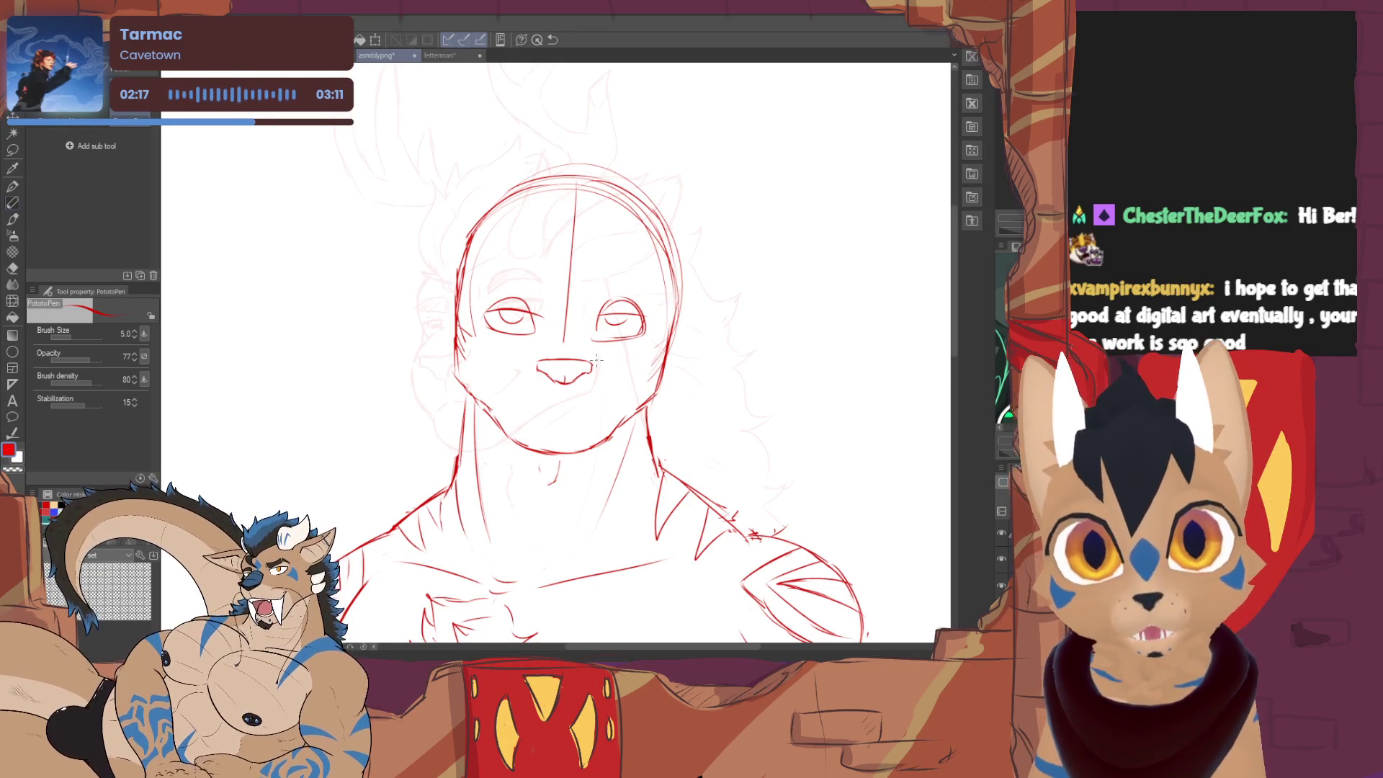
key(e)
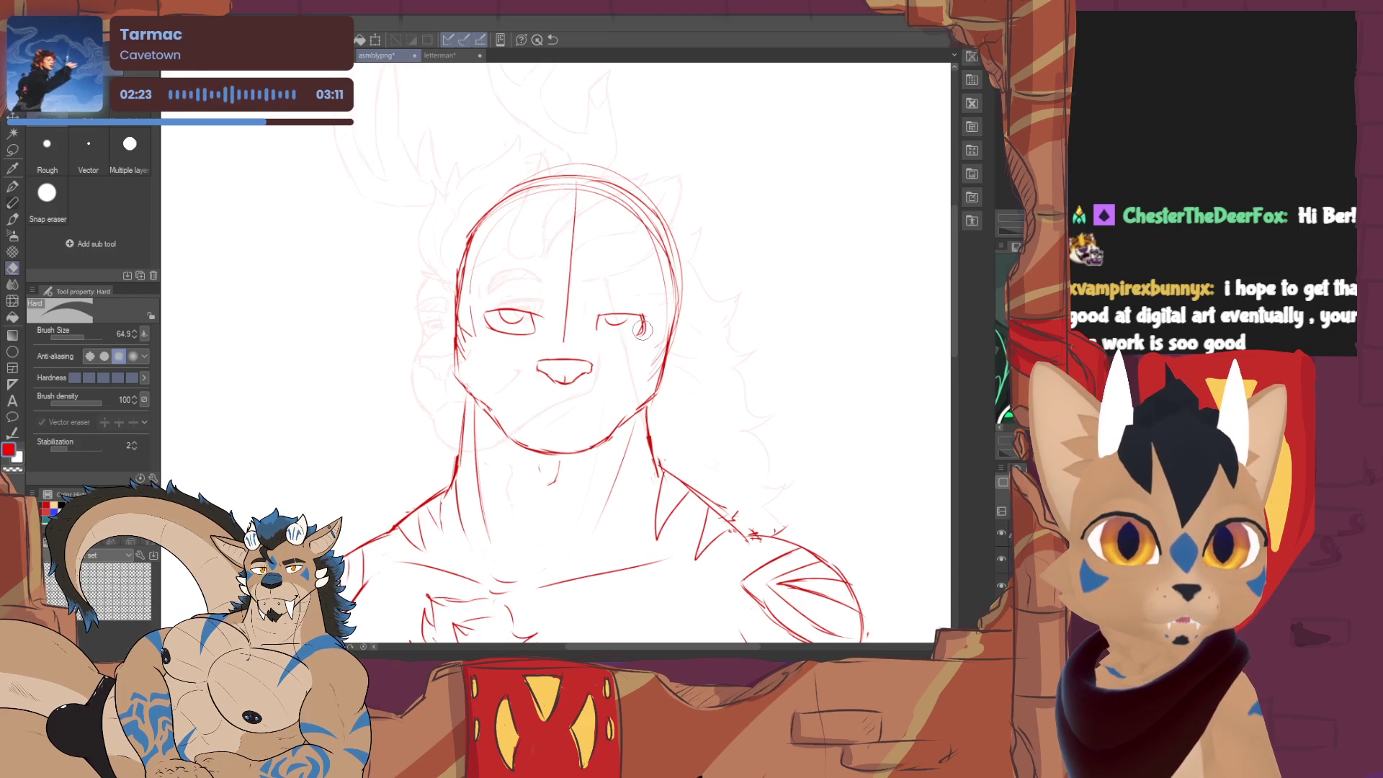
key(p)
key(e)
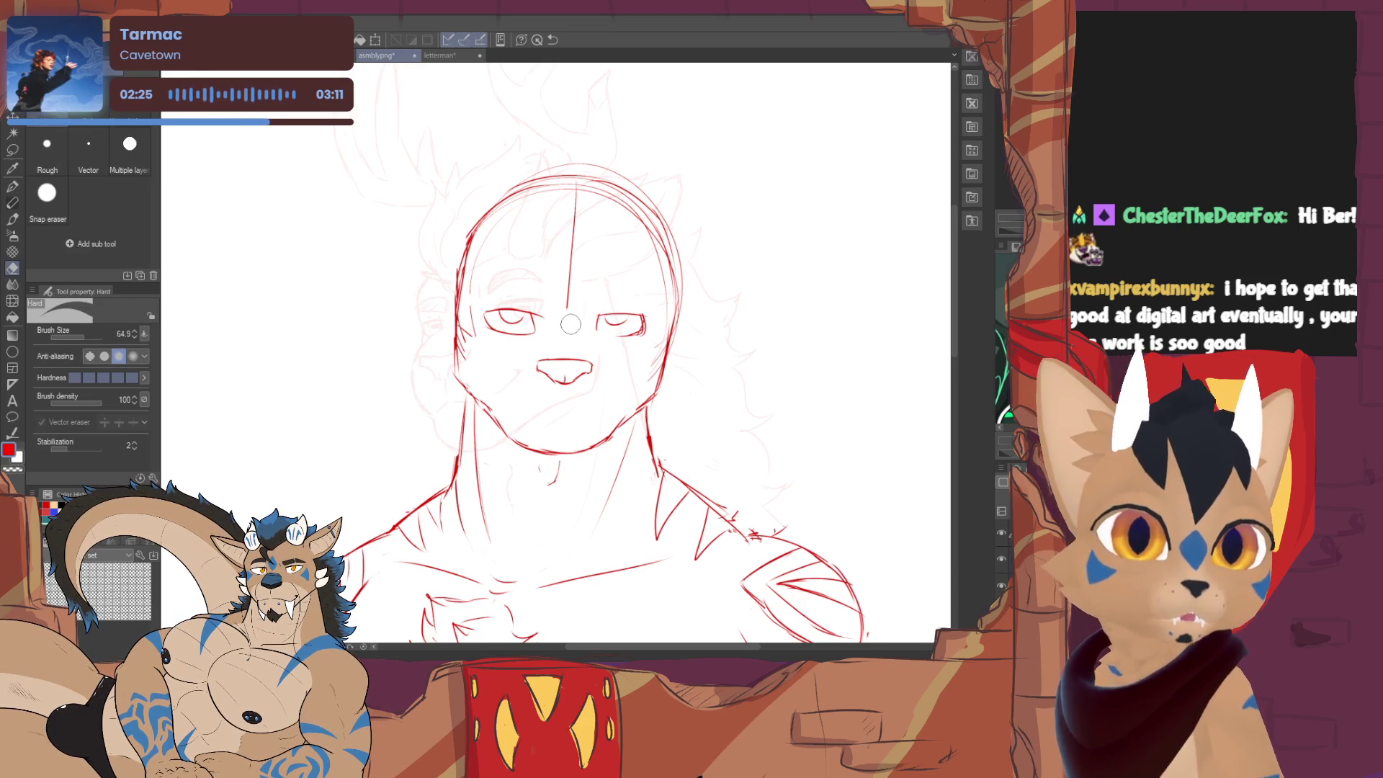
key(p)
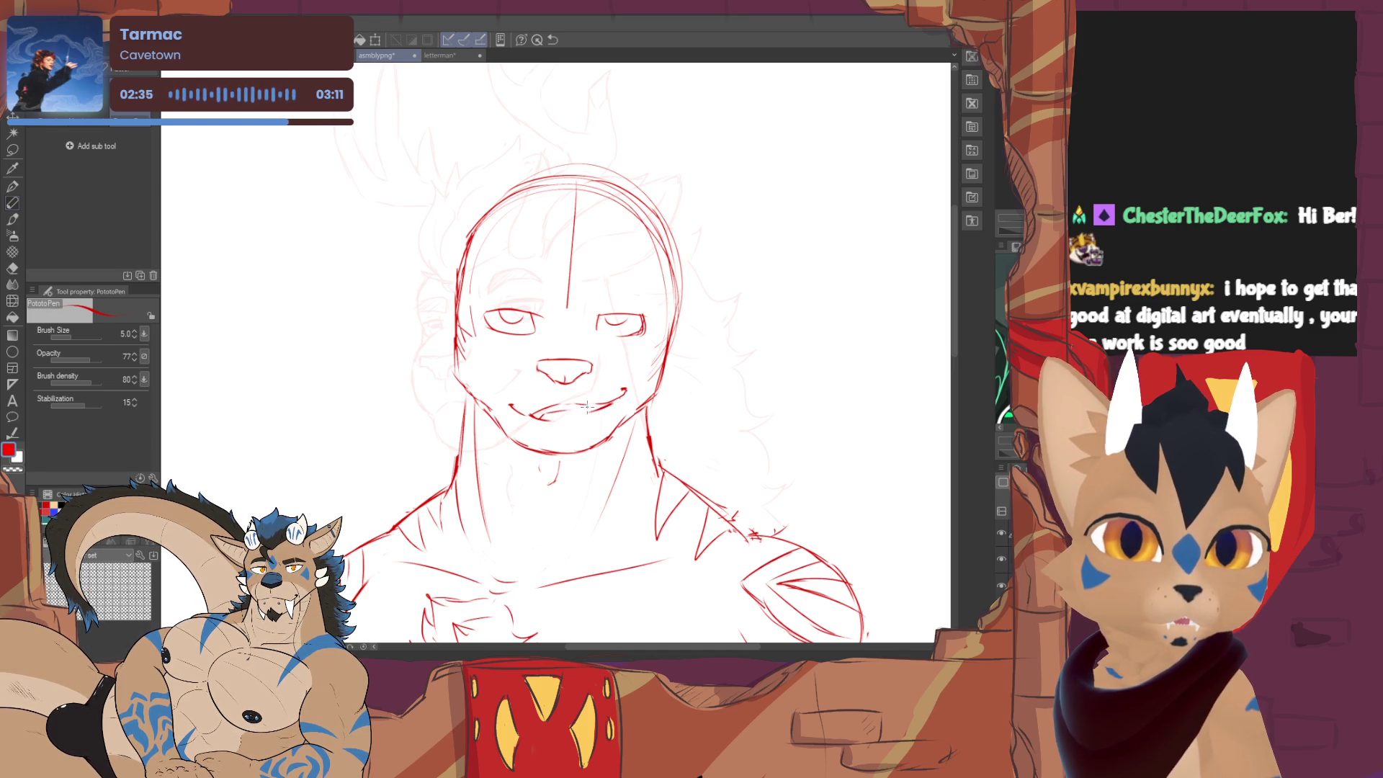
scroll(539, 313, down, 2)
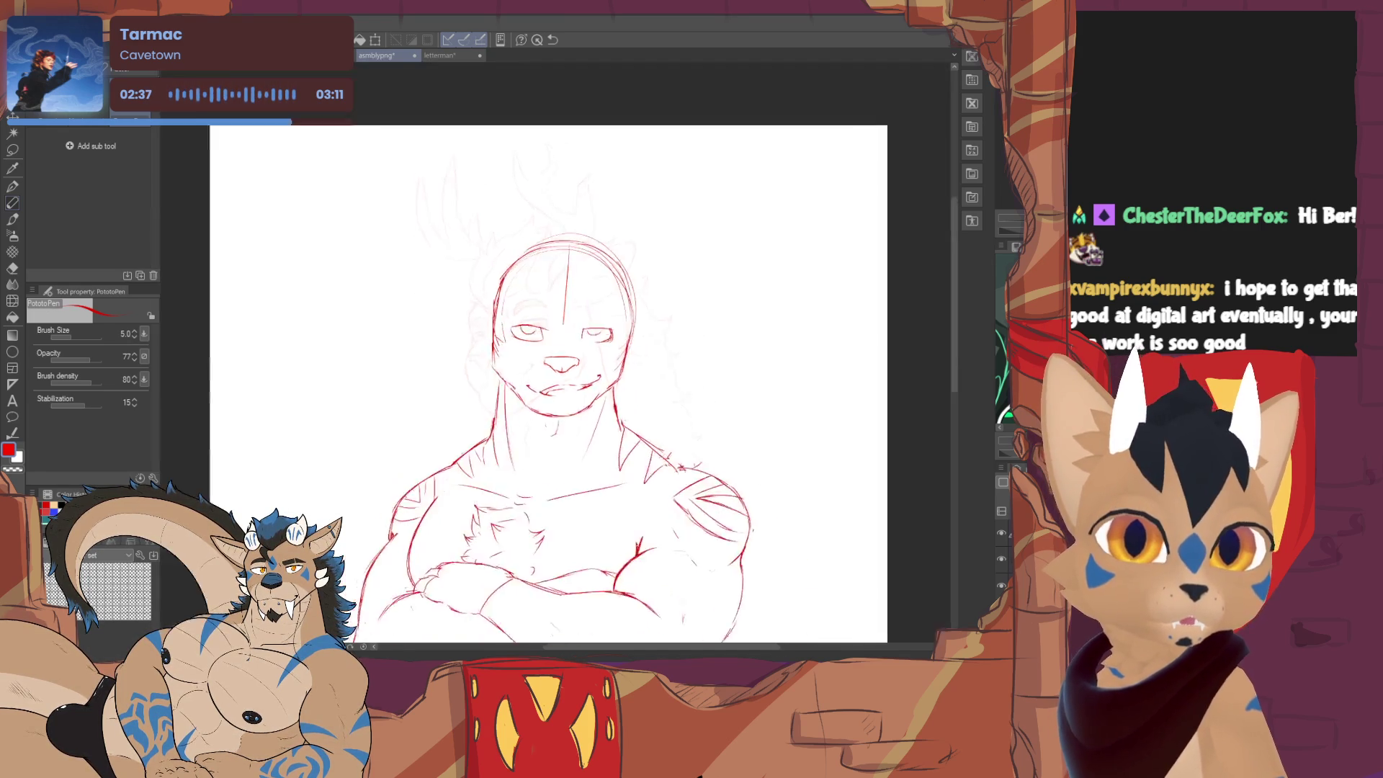
scroll(539, 312, up, 2)
- Erase the doubled outer top arc of the head outline and return to the pen for the brows
drag(506, 237, 539, 312)
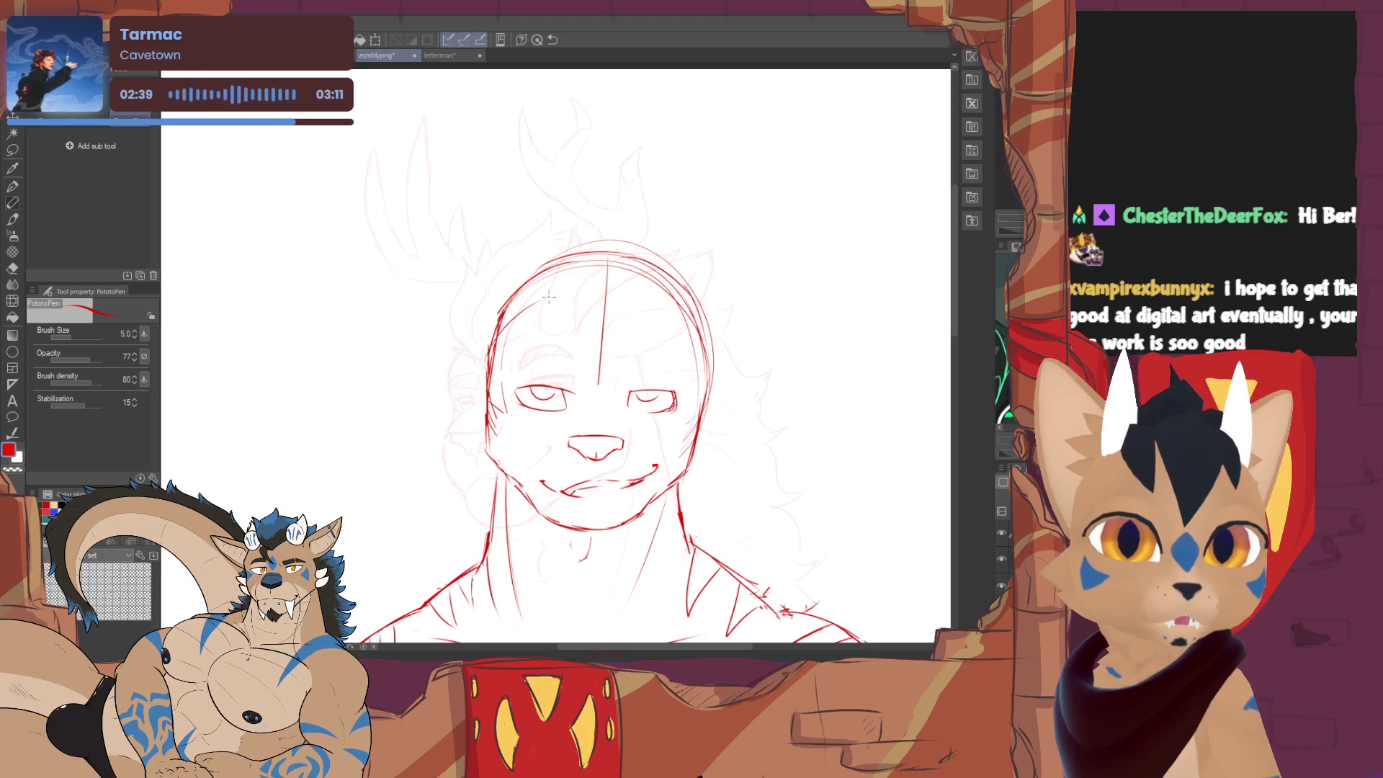
key(e)
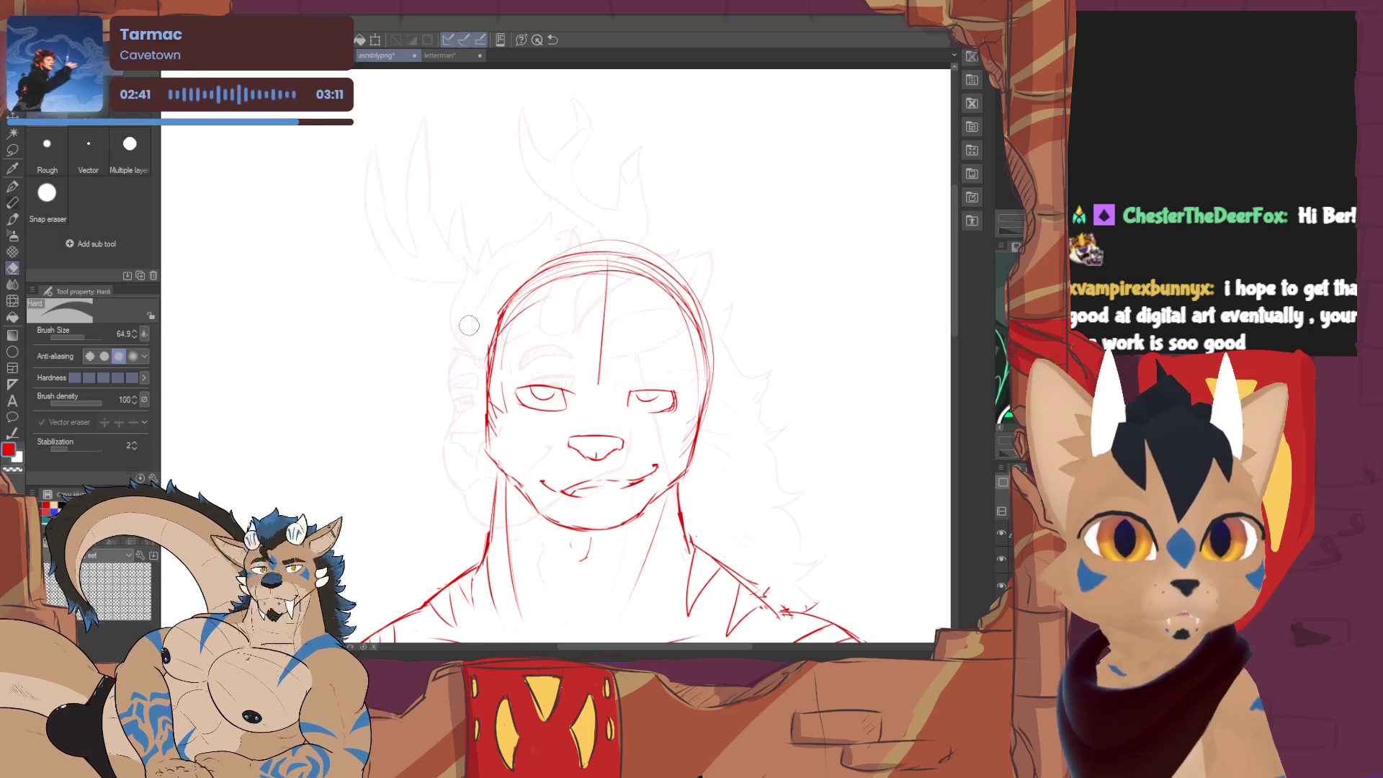
mouse_move(469, 326)
mouse_down()
mouse_move(646, 259)
mouse_move(711, 319)
mouse_up()
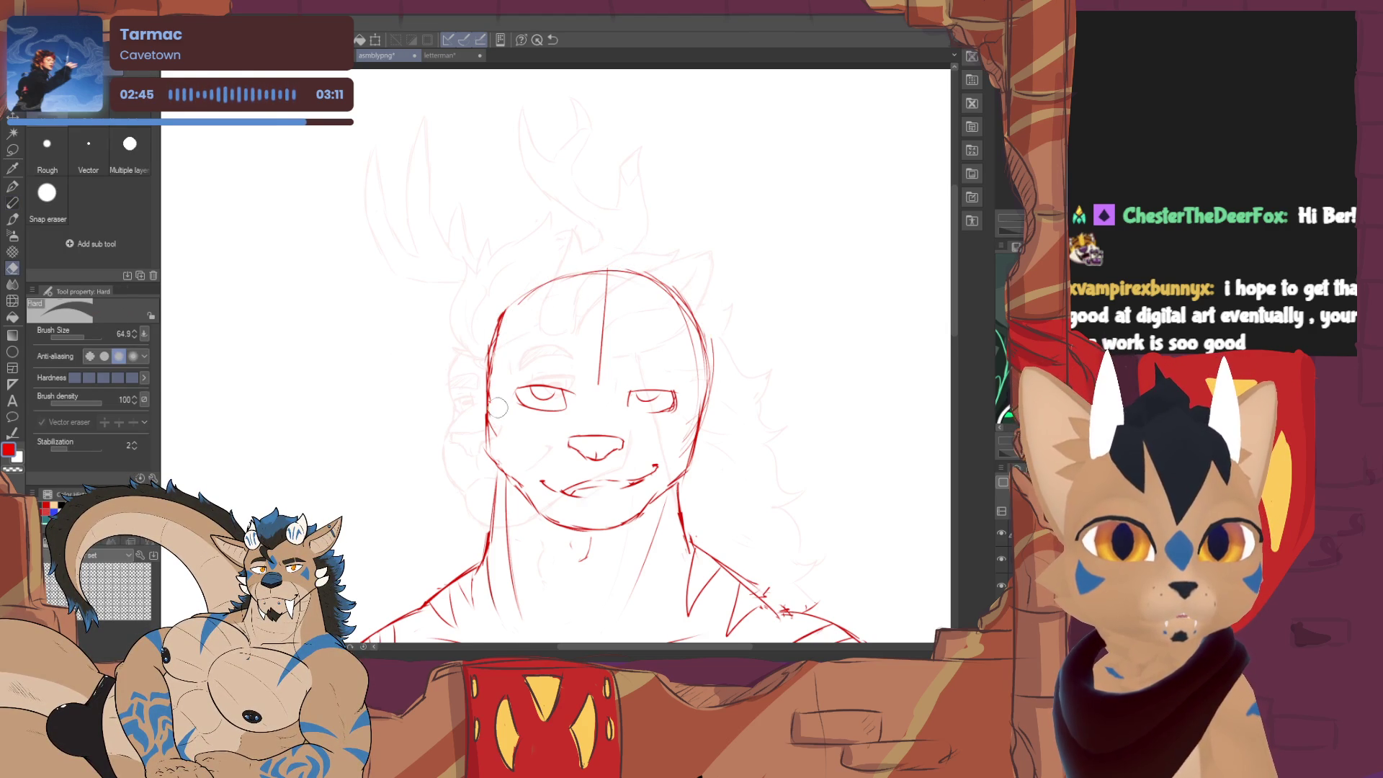
key(p)
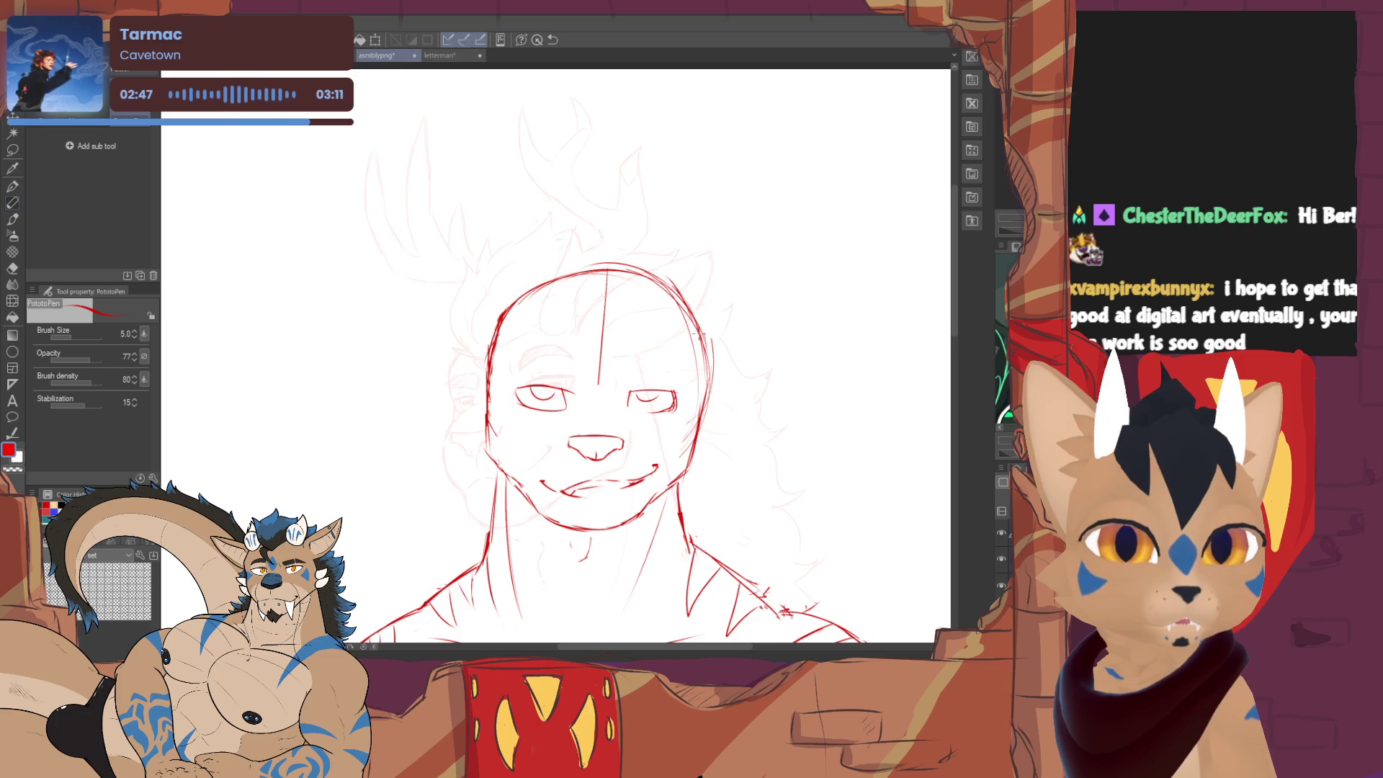
drag(605, 357, 556, 345)
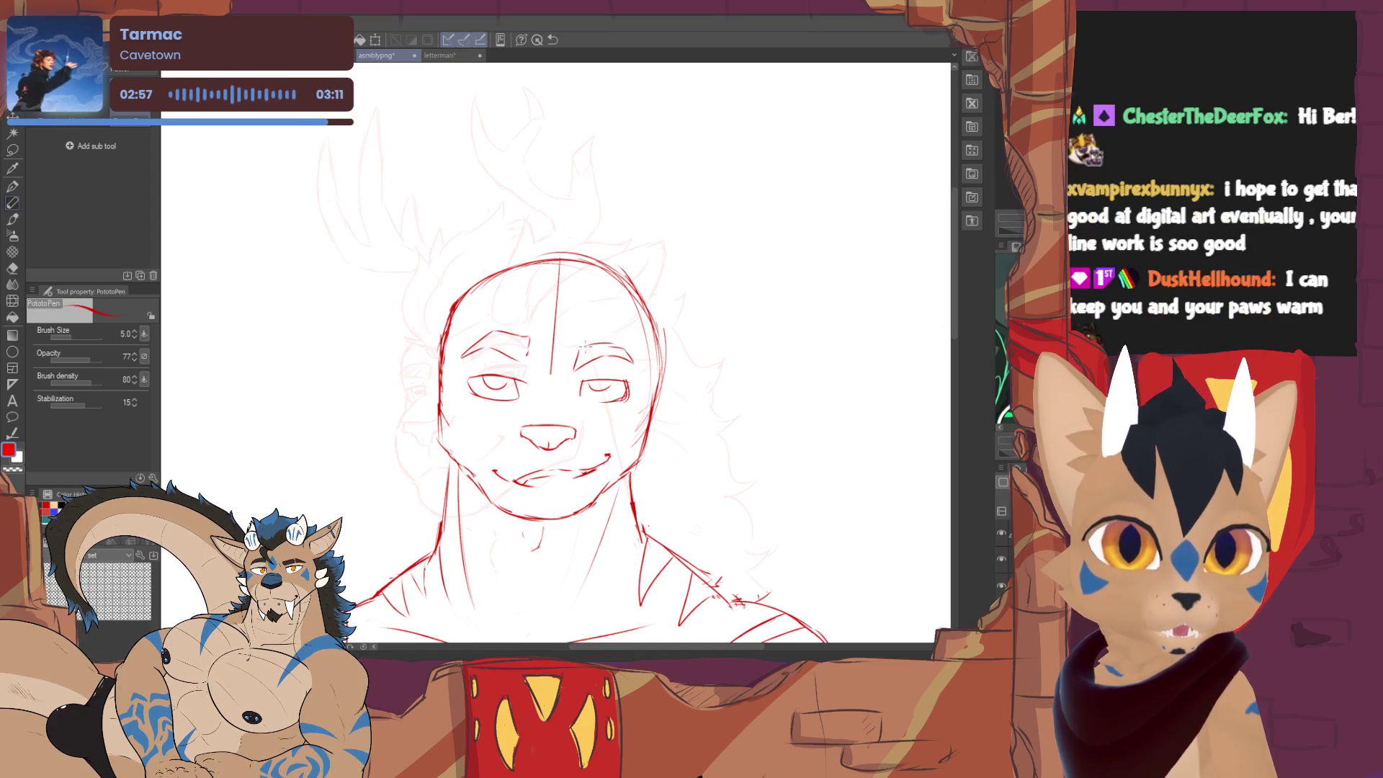
scroll(613, 337, down, 3)
scroll(613, 337, down, 1)
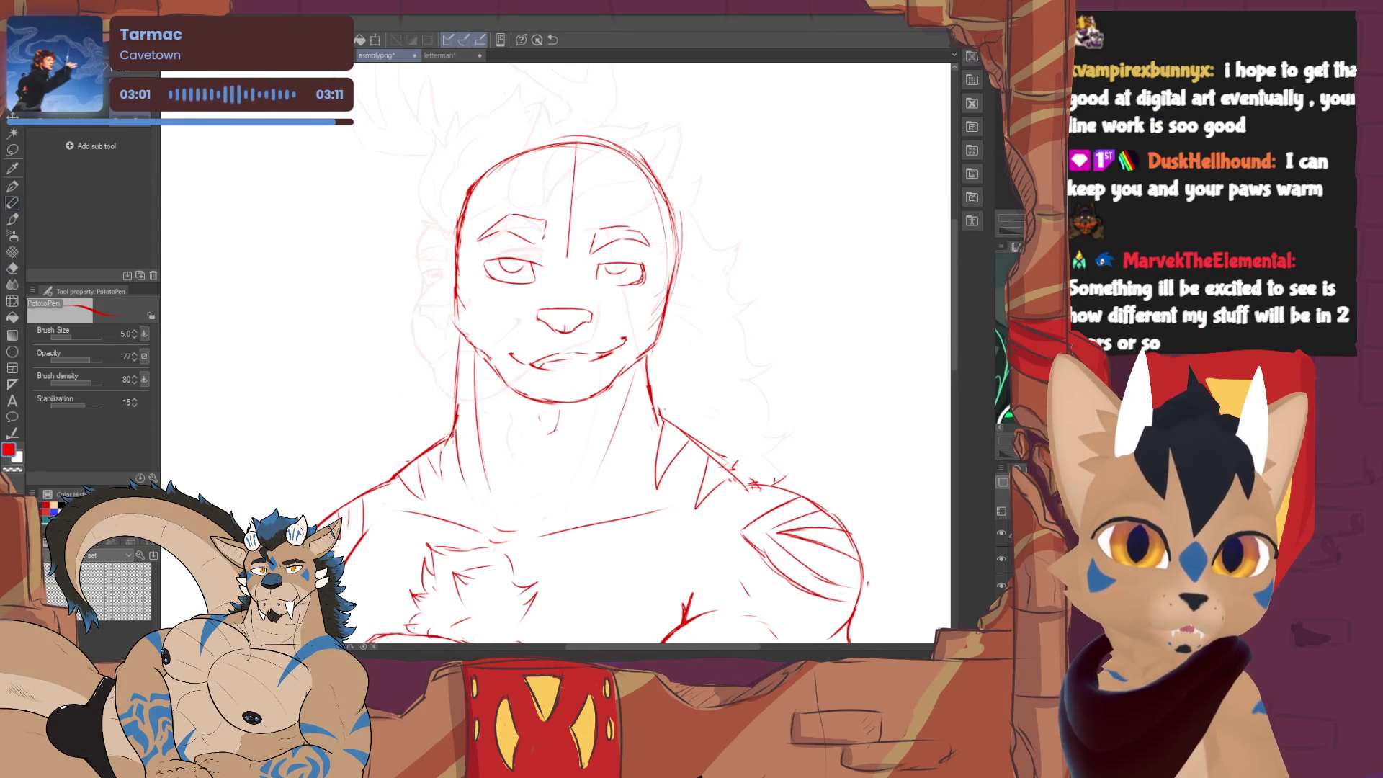
key(e)
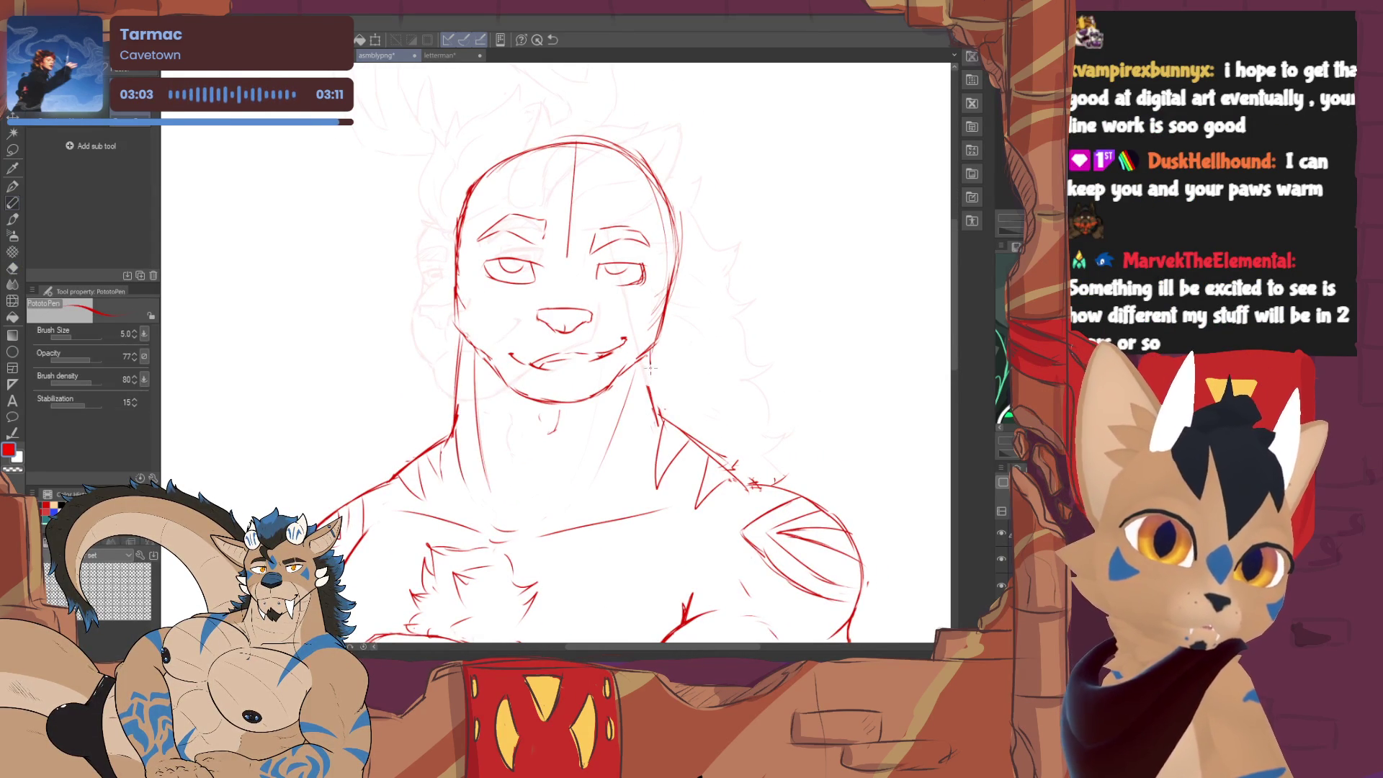
key(e)
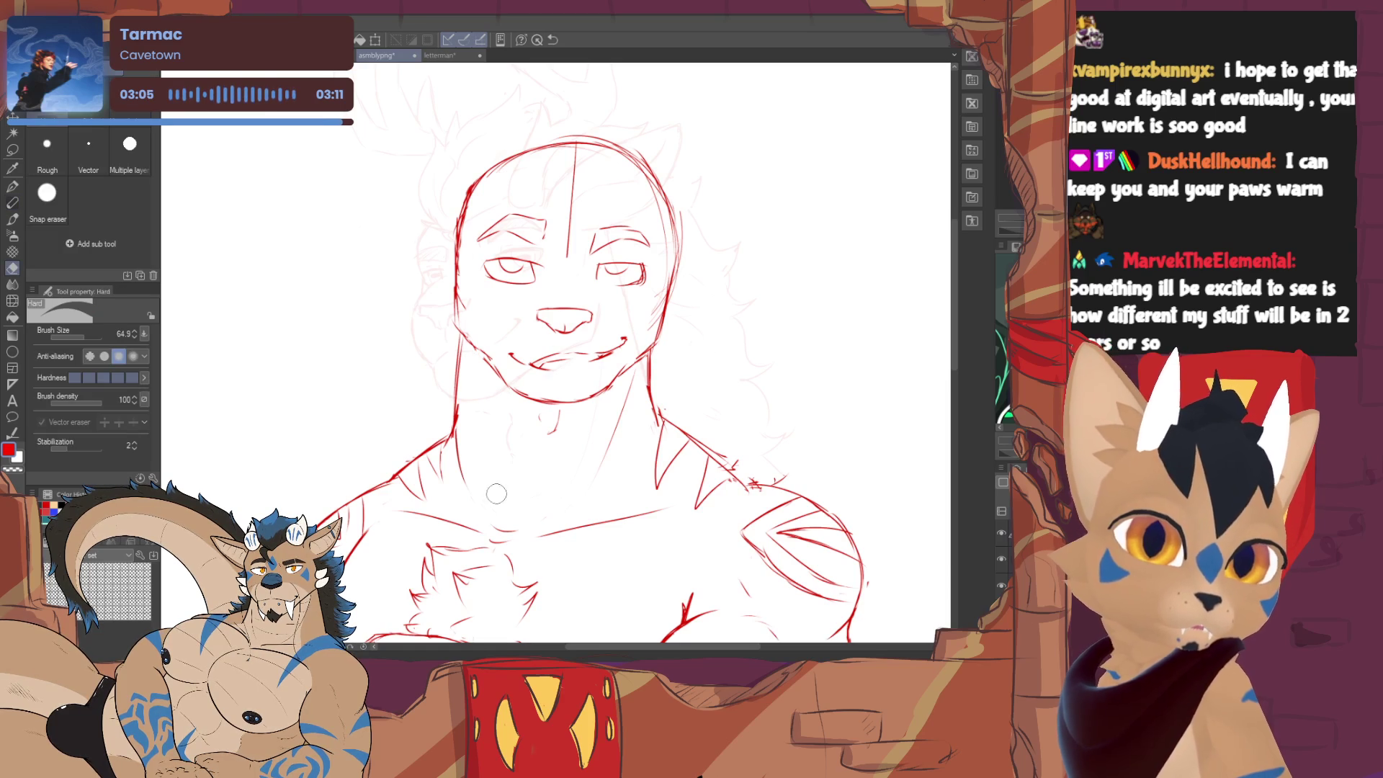
key(e)
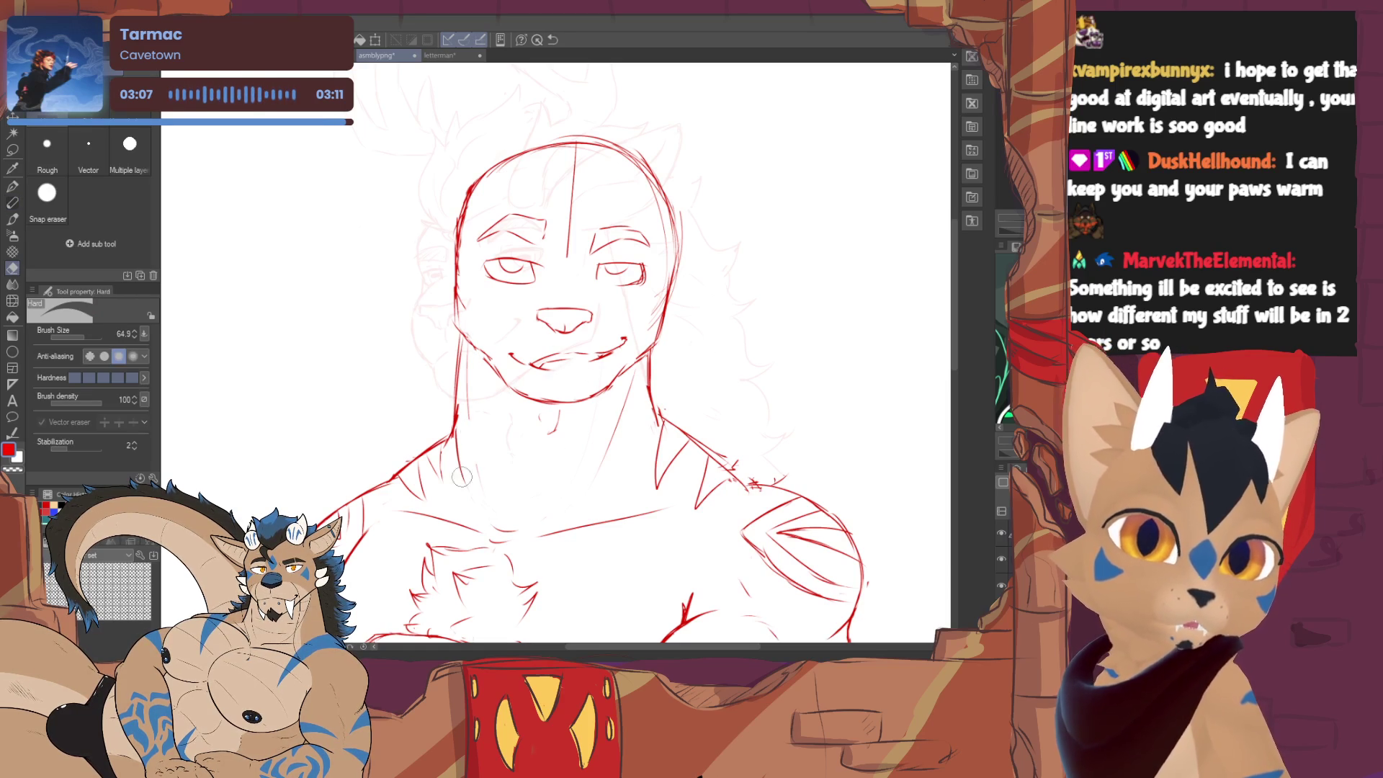
key(p)
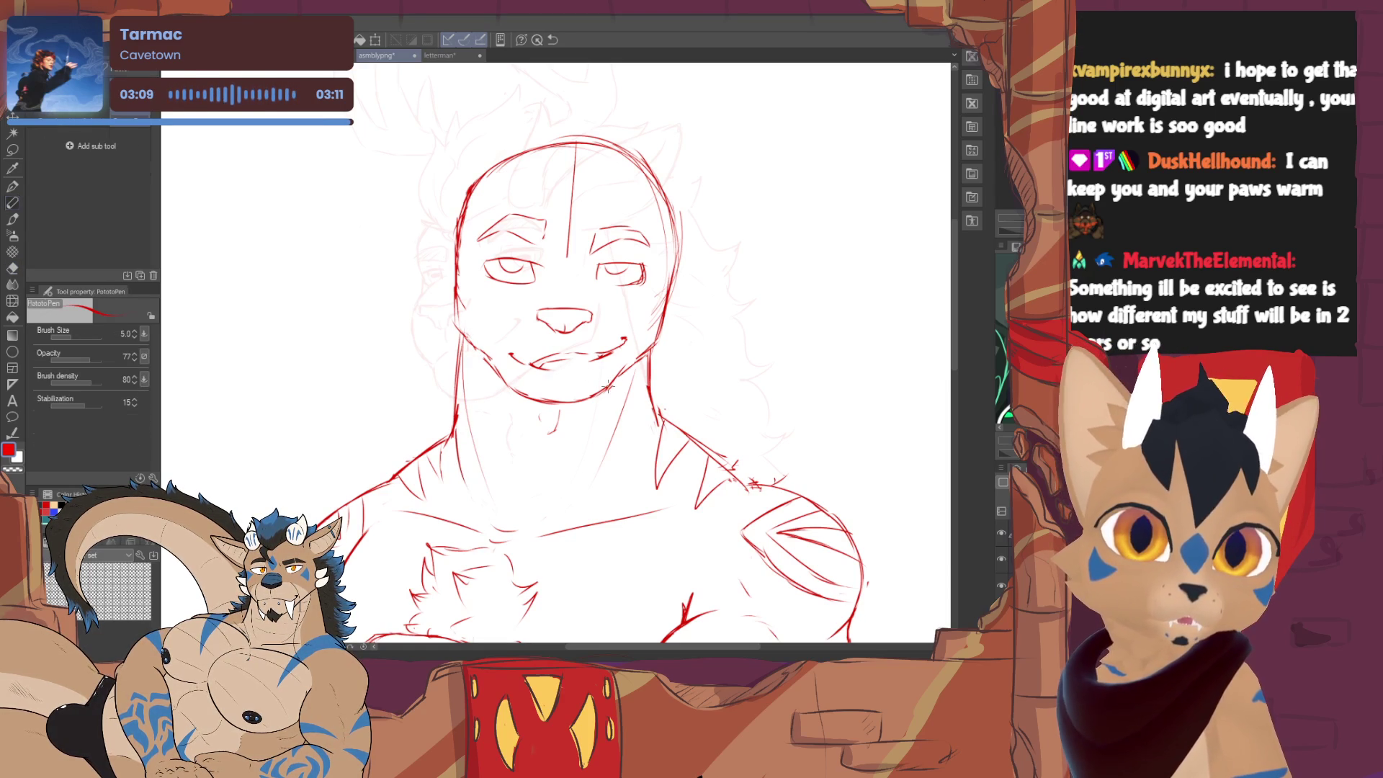
key(e)
key(p)
key(e)
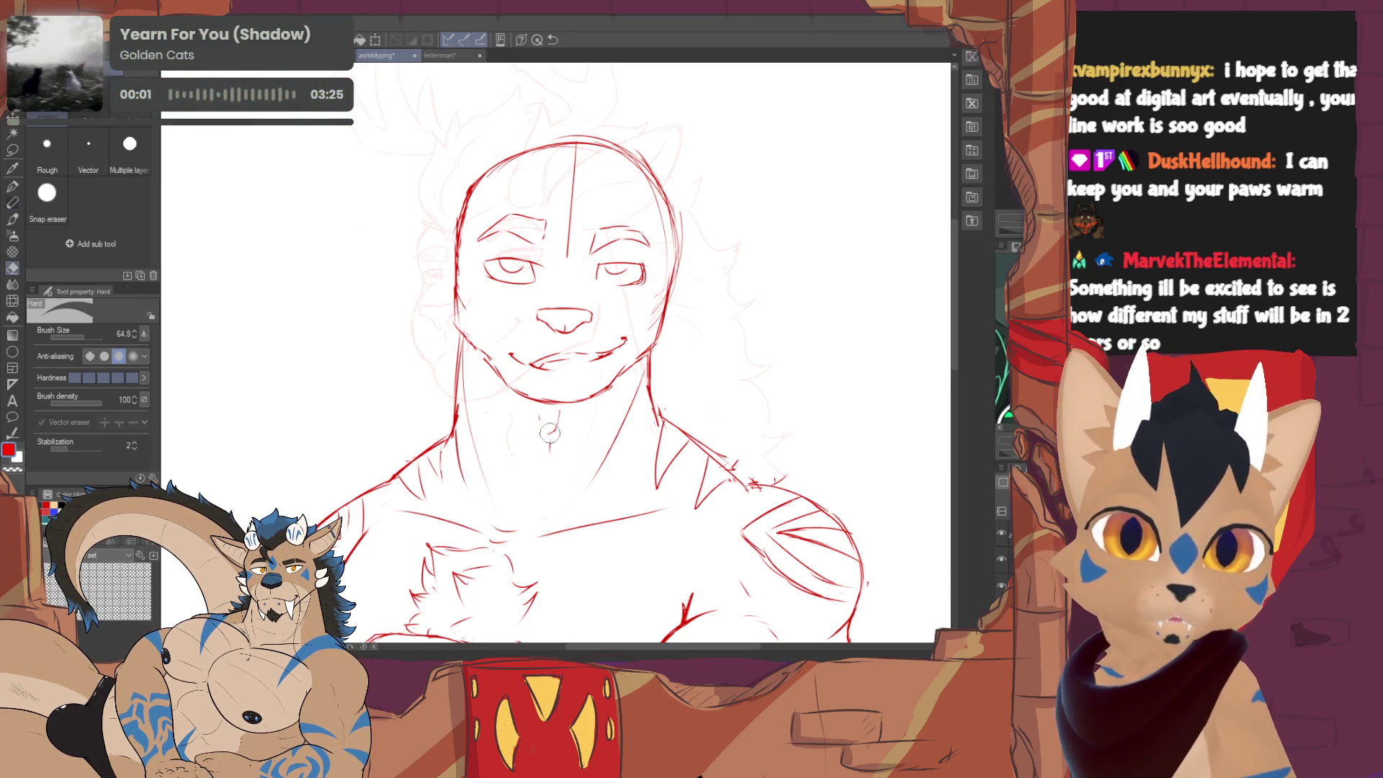
key(p)
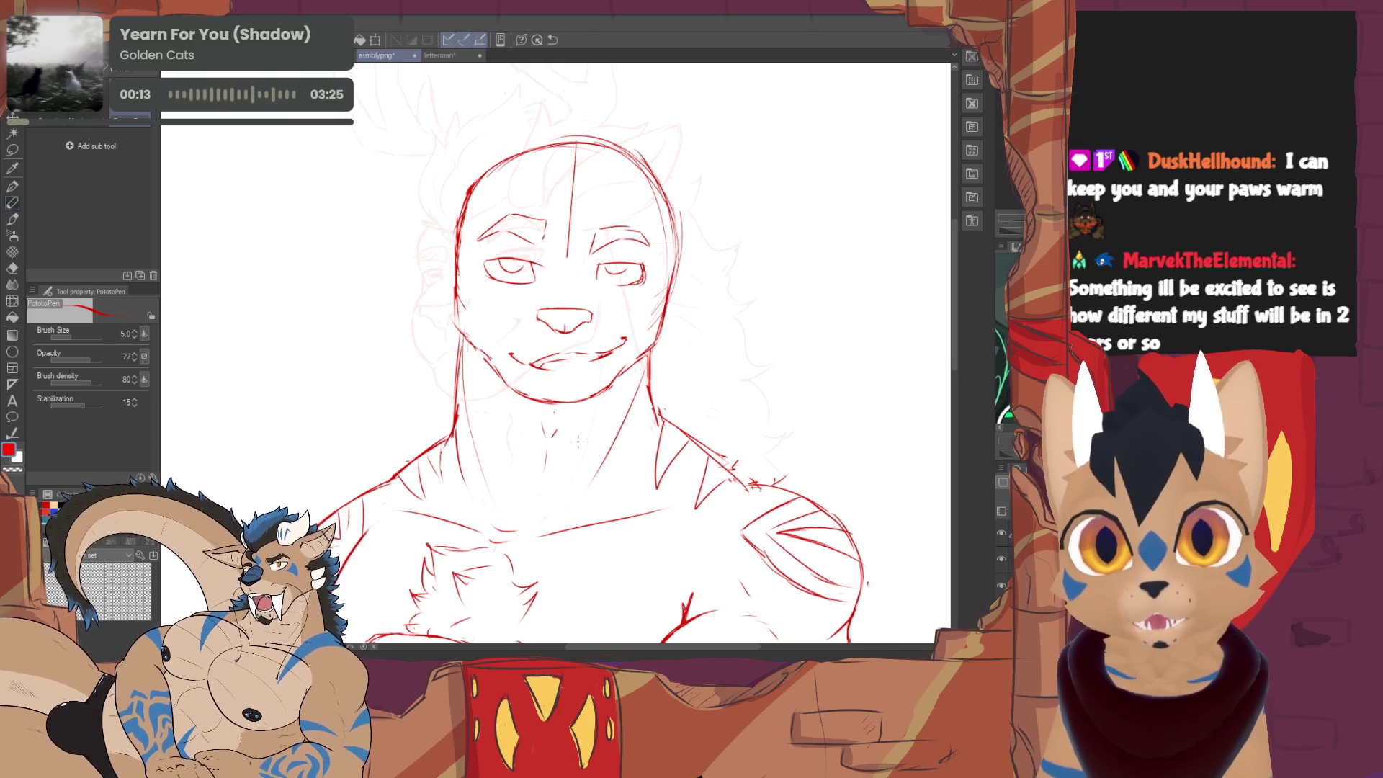
drag(579, 442, 594, 576)
key(e)
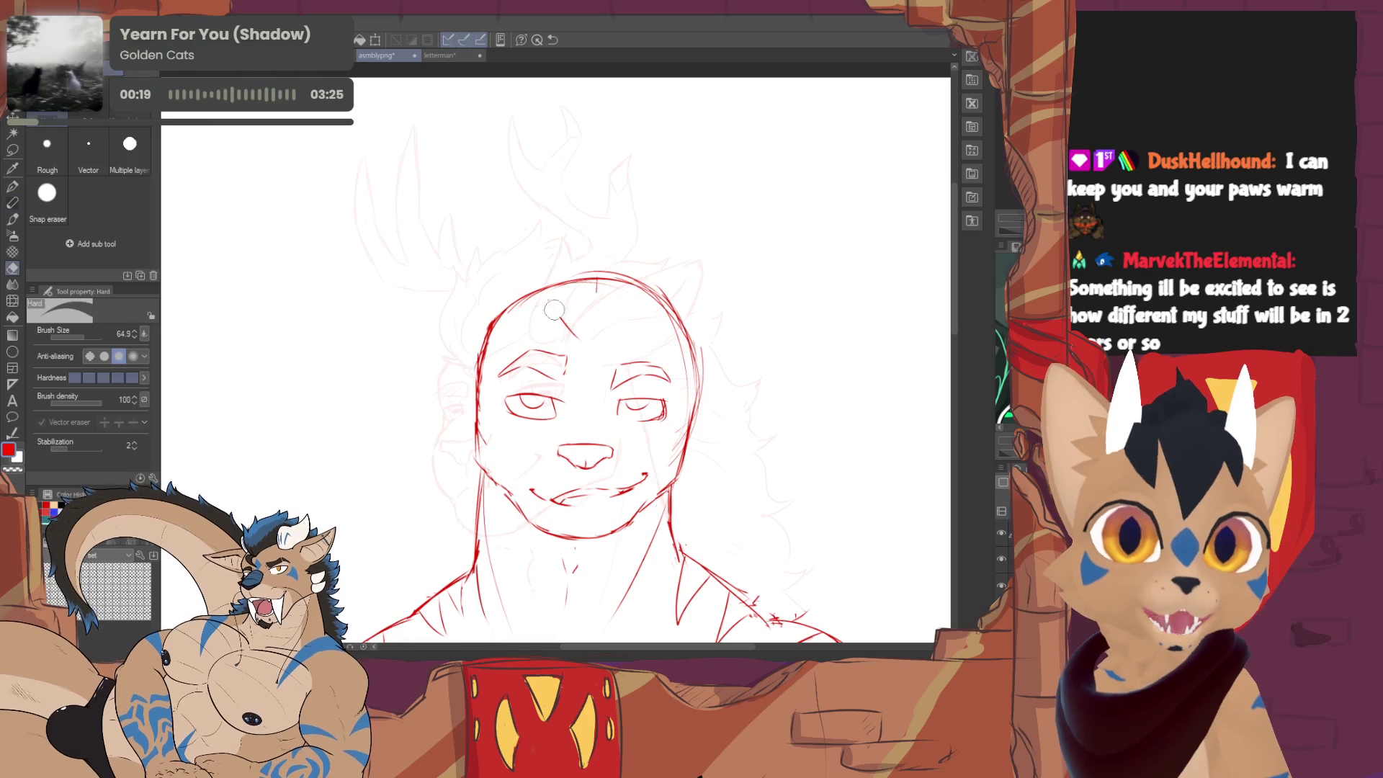
- Draw V-shaped horns rising from the deer's forehead with PotatoPen
key(p)
mouse_move(559, 301)
mouse_down()
mouse_move(606, 332)
mouse_move(574, 248)
mouse_up()
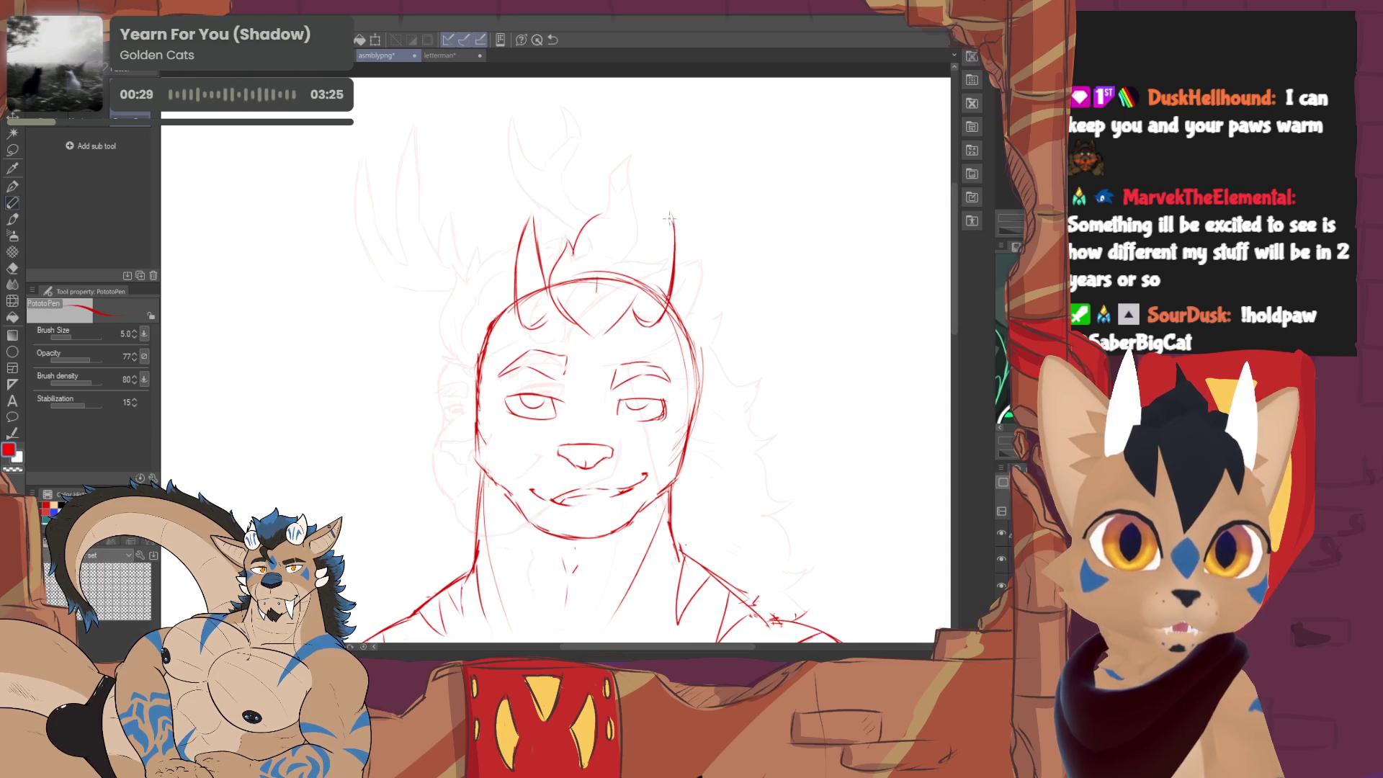
key(e)
key(p)
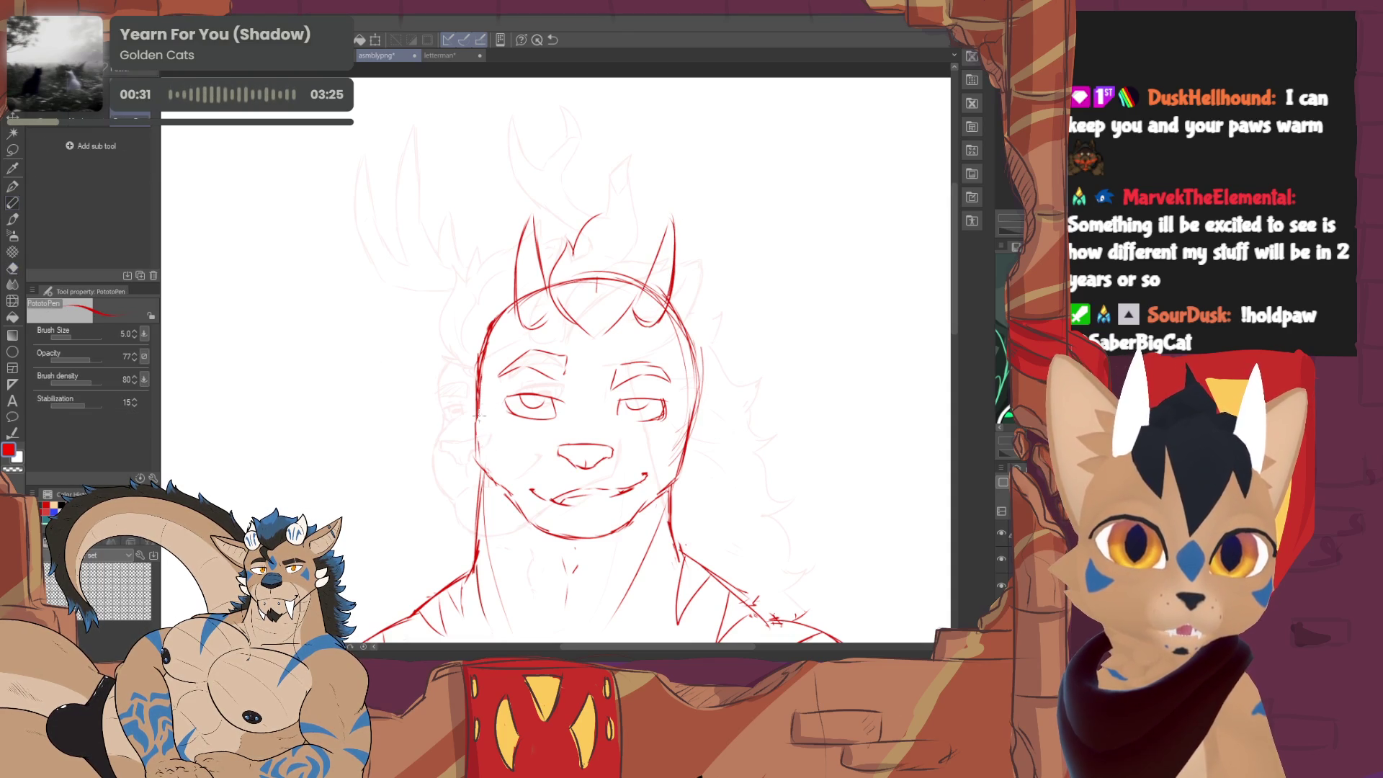
- Erase part of the left cheek line and fill in the pupils of both eyes
key(e)
drag(483, 443, 475, 476)
key(p)
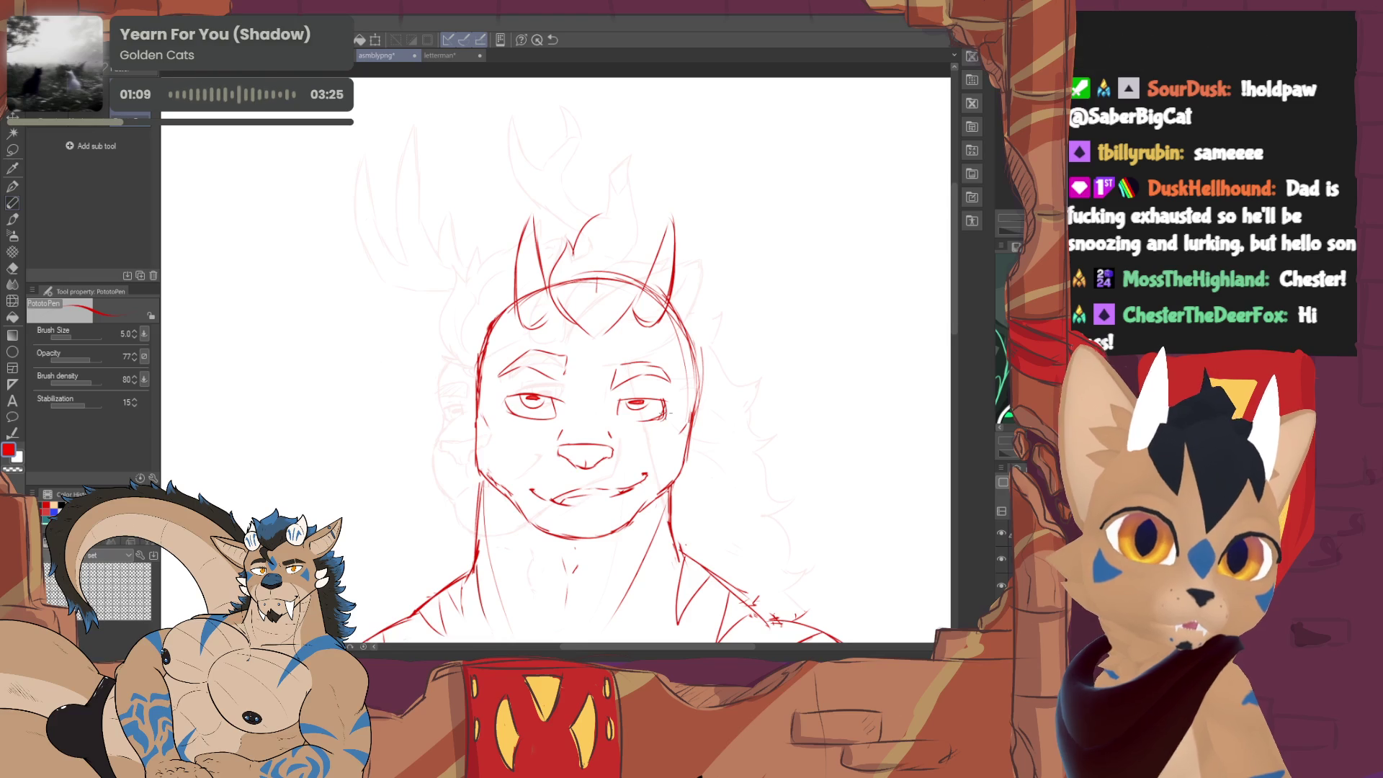
- Erase and redraw the corners of the deer's smile
key(e)
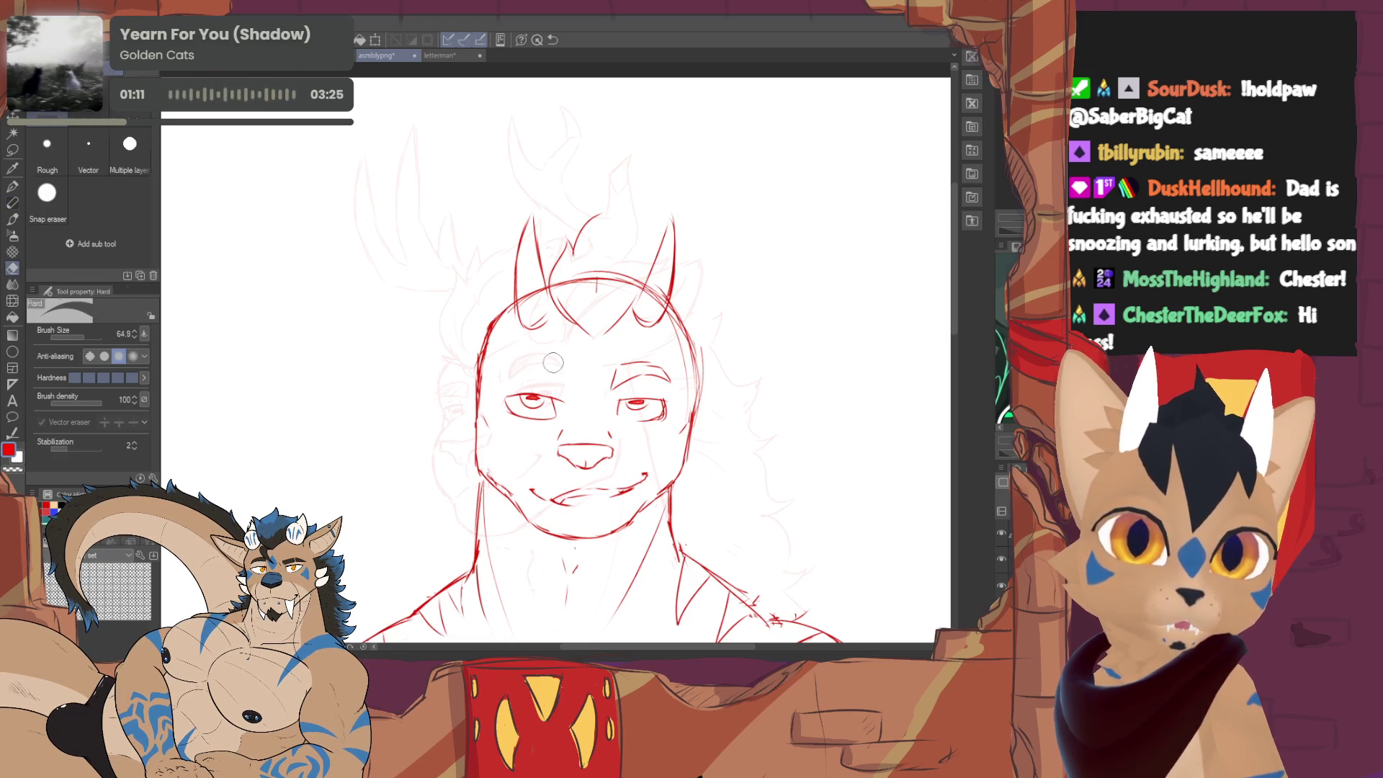
key(p)
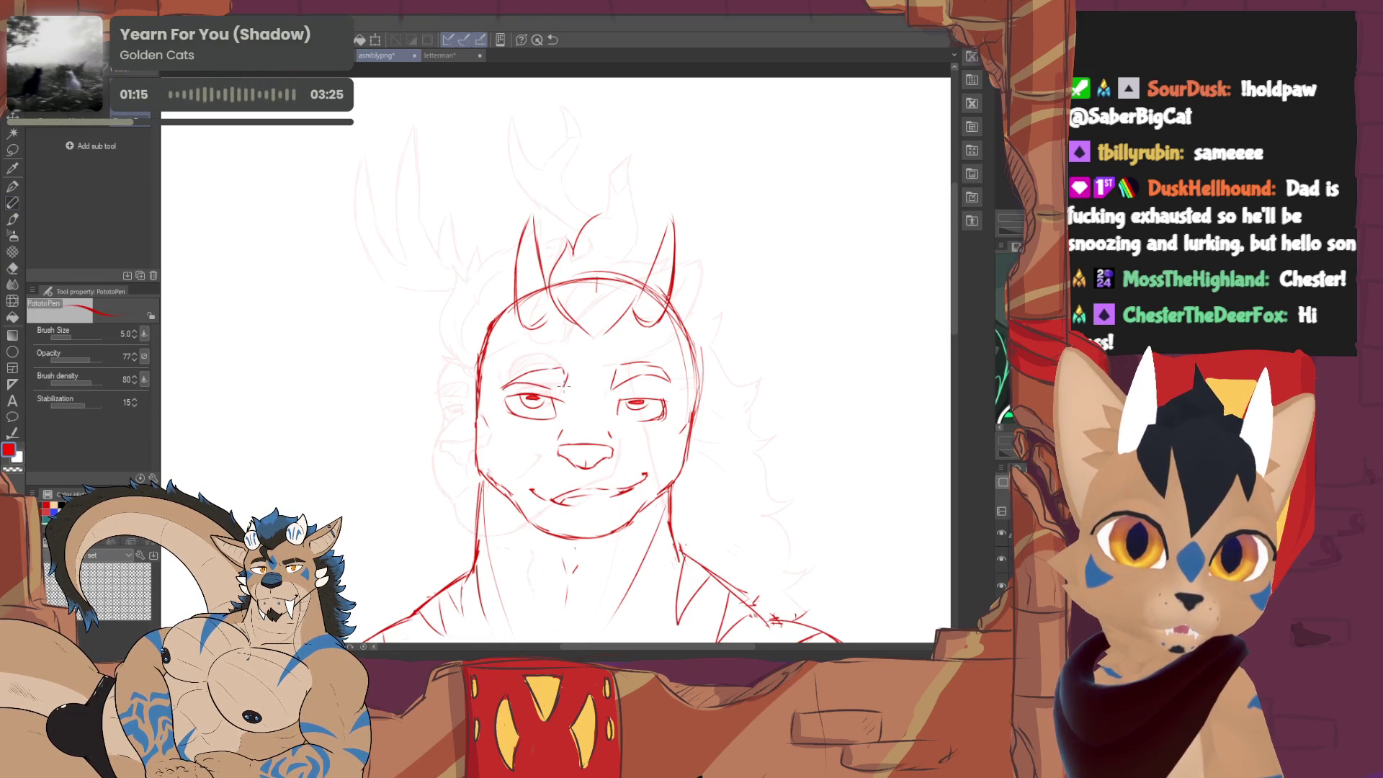
key(e)
key(p)
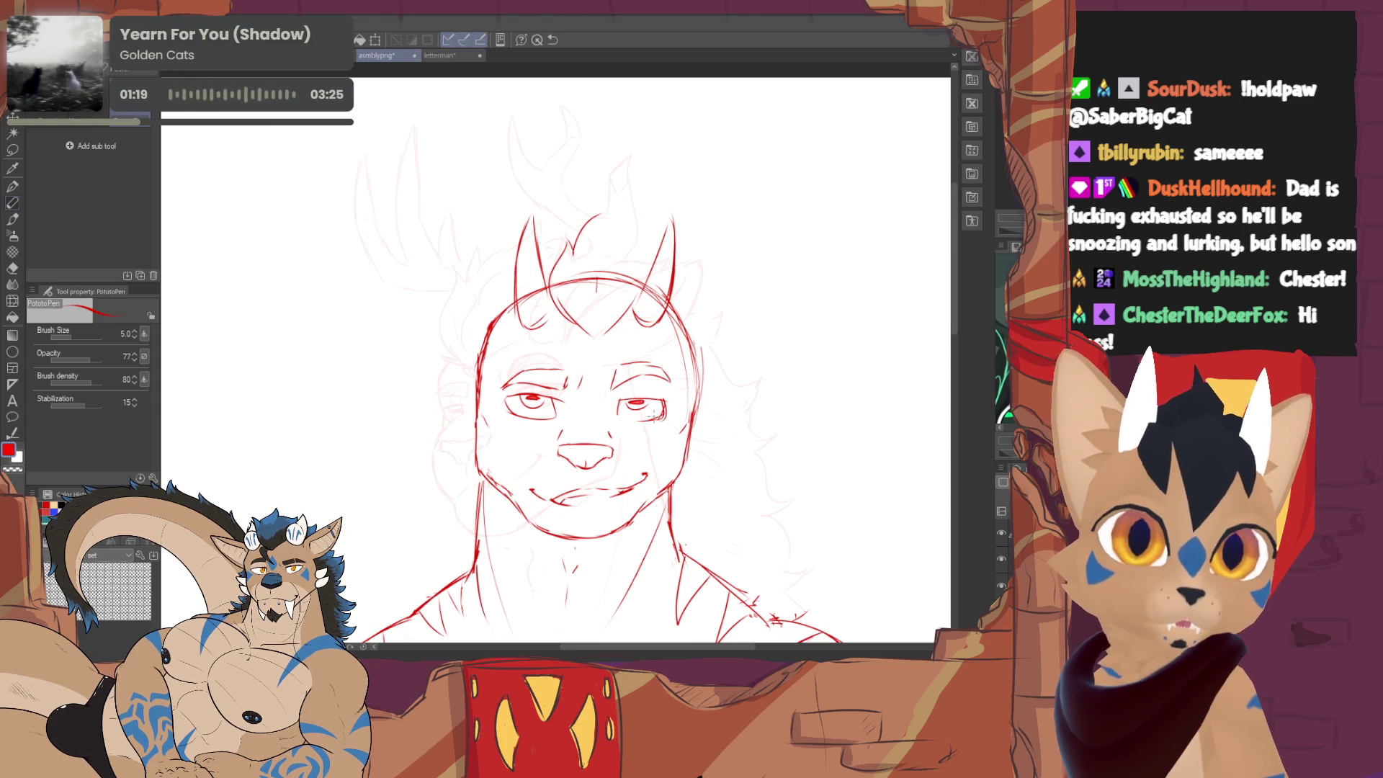
key(e)
drag(637, 484, 652, 470)
key(p)
- Erase the left part of the mouth line and redraw it
key(e)
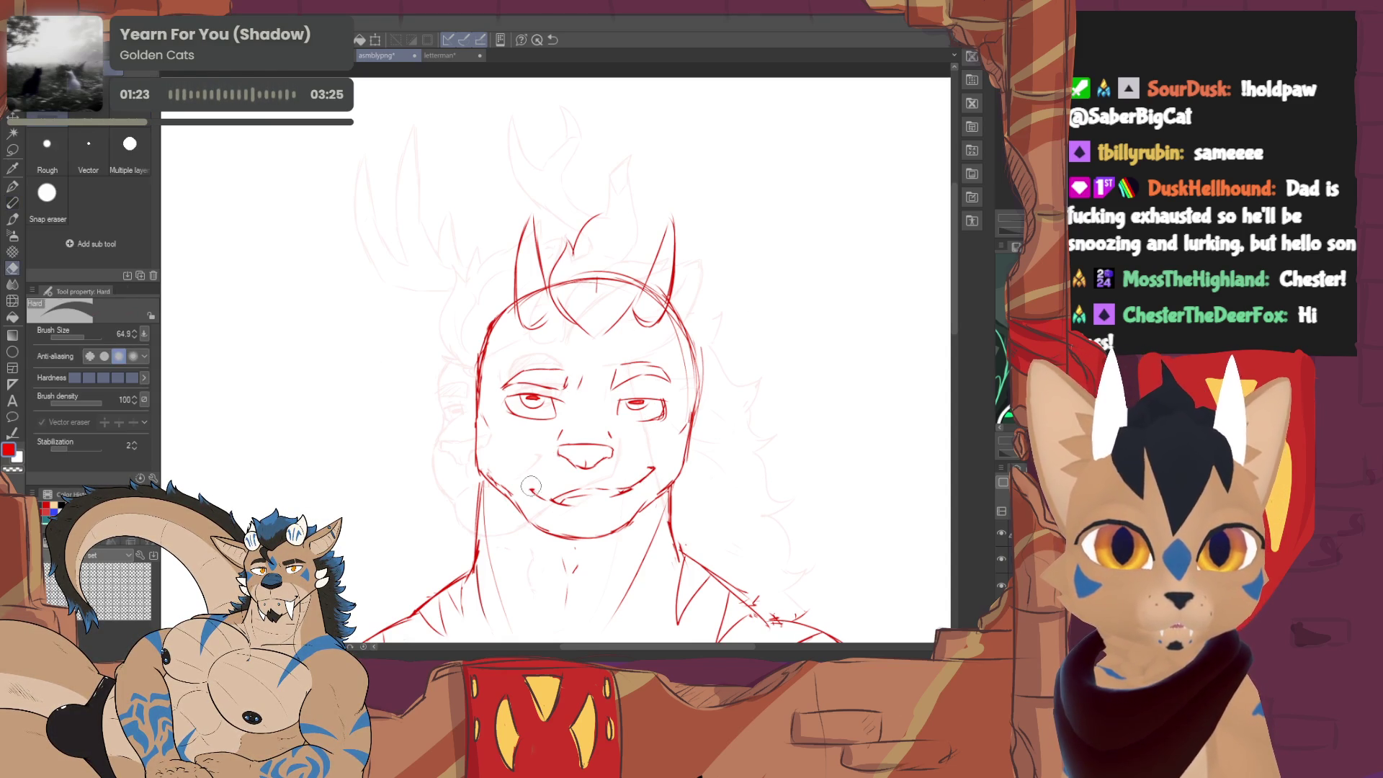
mouse_move(524, 489)
mouse_down()
mouse_move(571, 495)
mouse_move(554, 497)
mouse_up()
key(p)
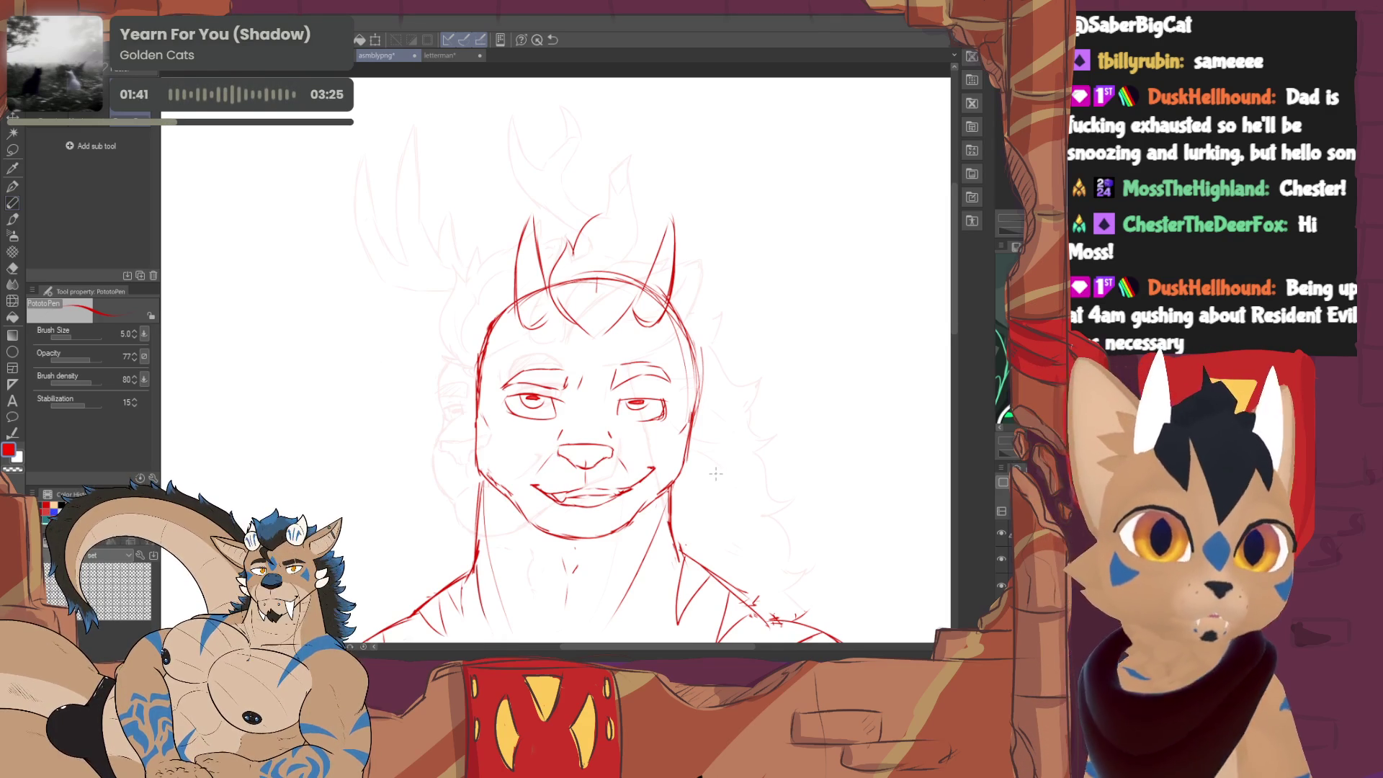
- Thin the hair strands between the horns, then undo a trial curved antler stroke
key(e)
mouse_move(557, 268)
mouse_down()
mouse_move(642, 299)
mouse_move(639, 239)
mouse_up()
key(p)
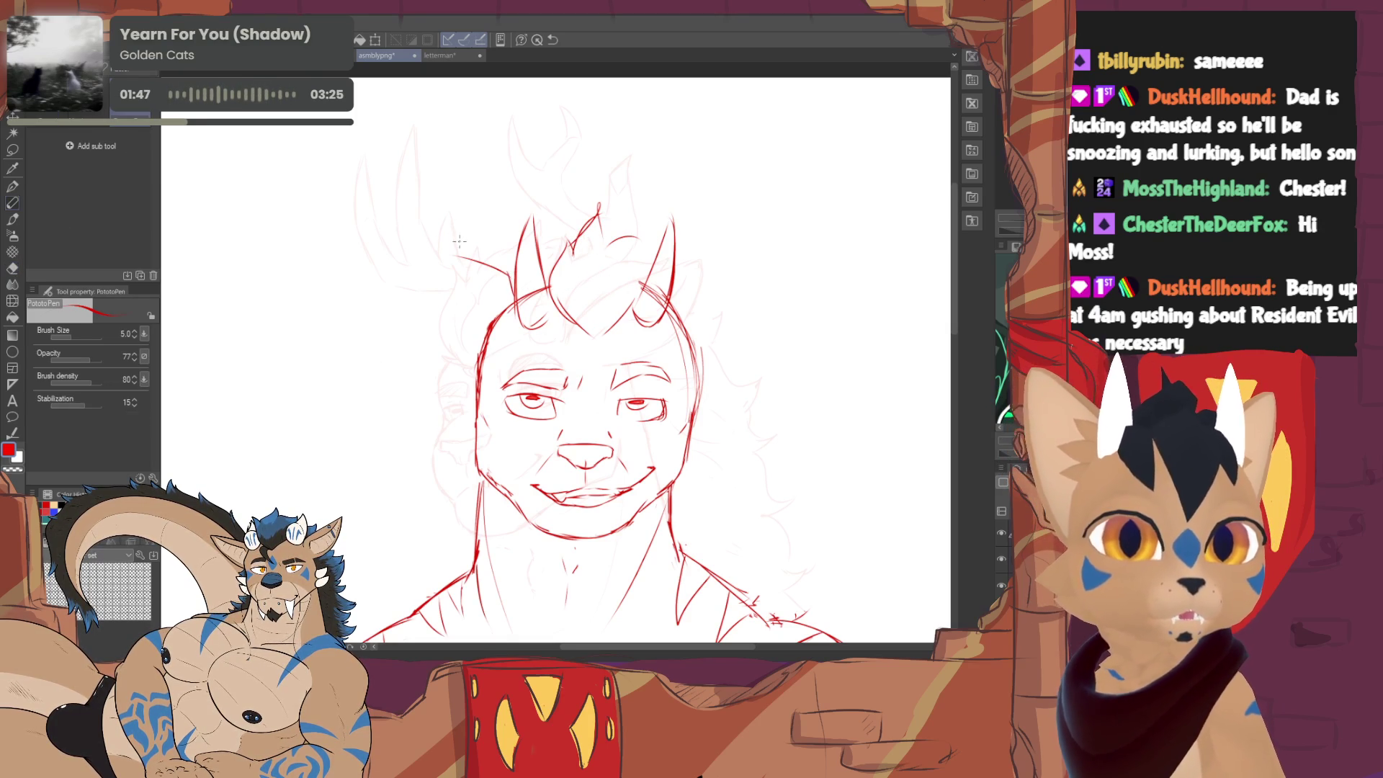
drag(454, 259, 413, 195)
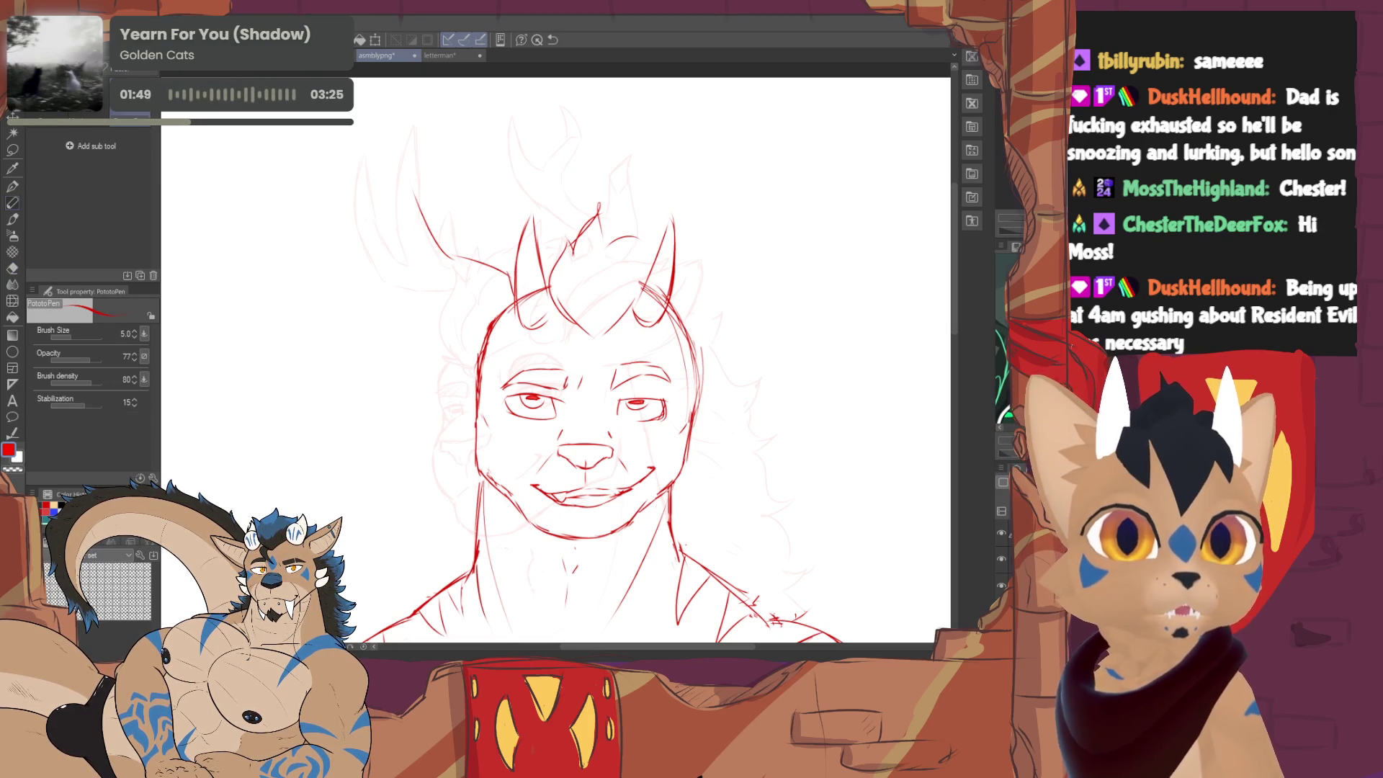
drag(916, 162, 893, 175)
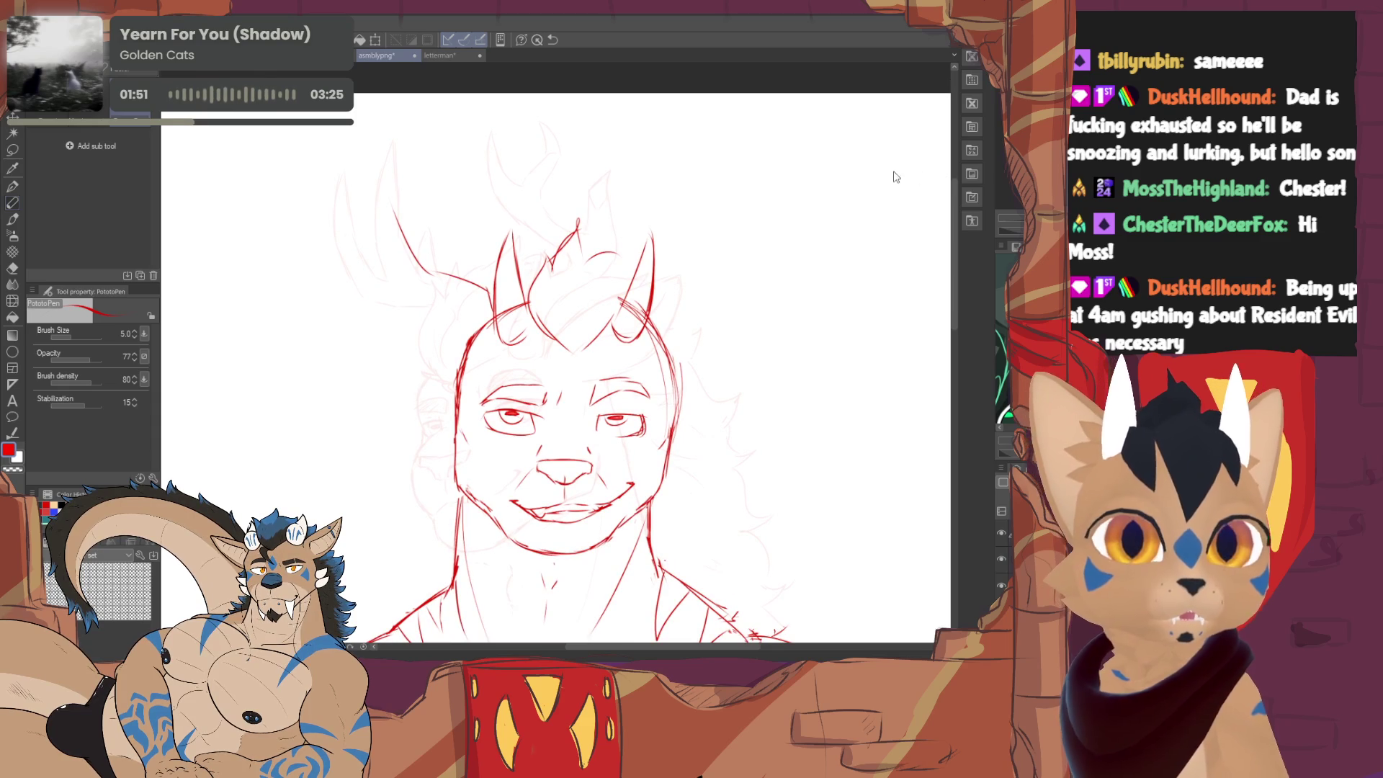
key(ctrl+z)
scroll(556, 367, down, 3)
scroll(556, 368, down, 1)
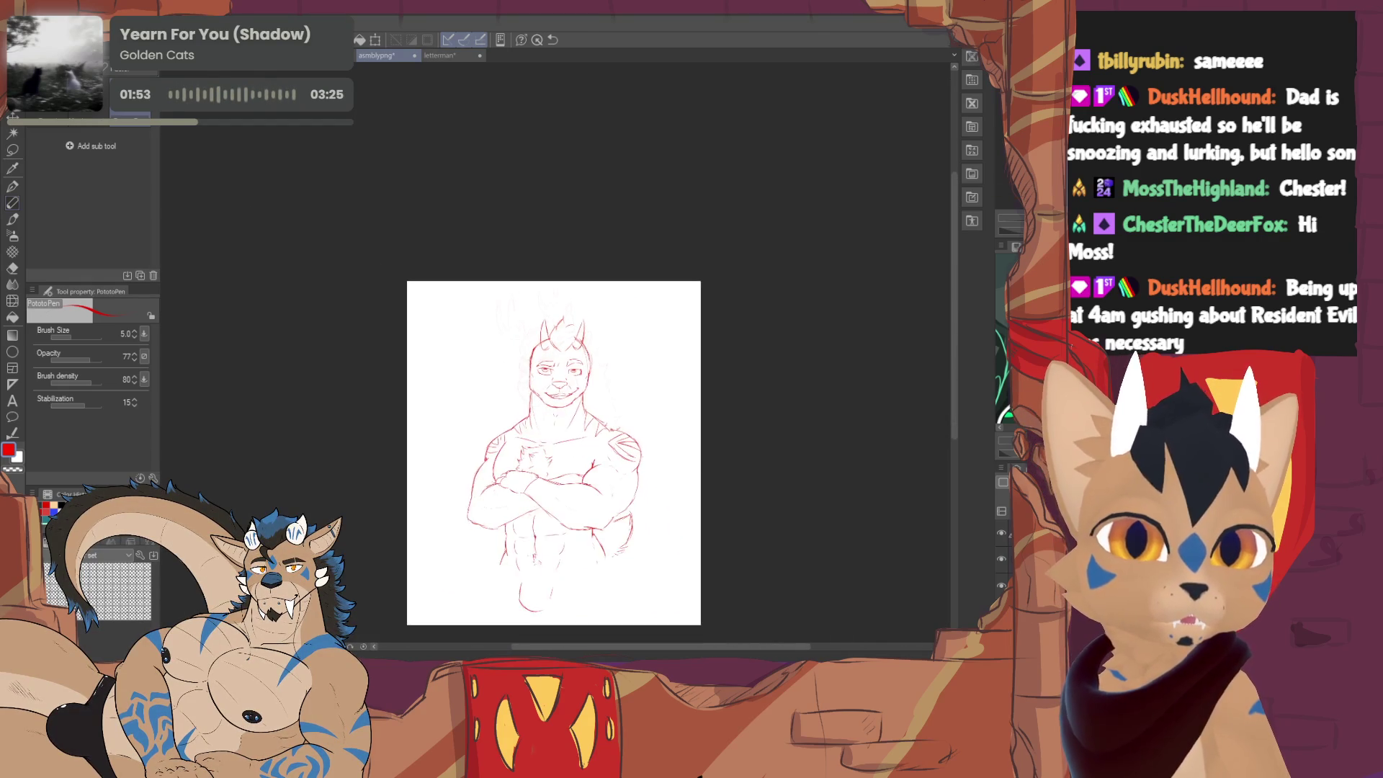
scroll(557, 368, up, 2)
scroll(557, 367, up, 1)
scroll(582, 409, down, 1)
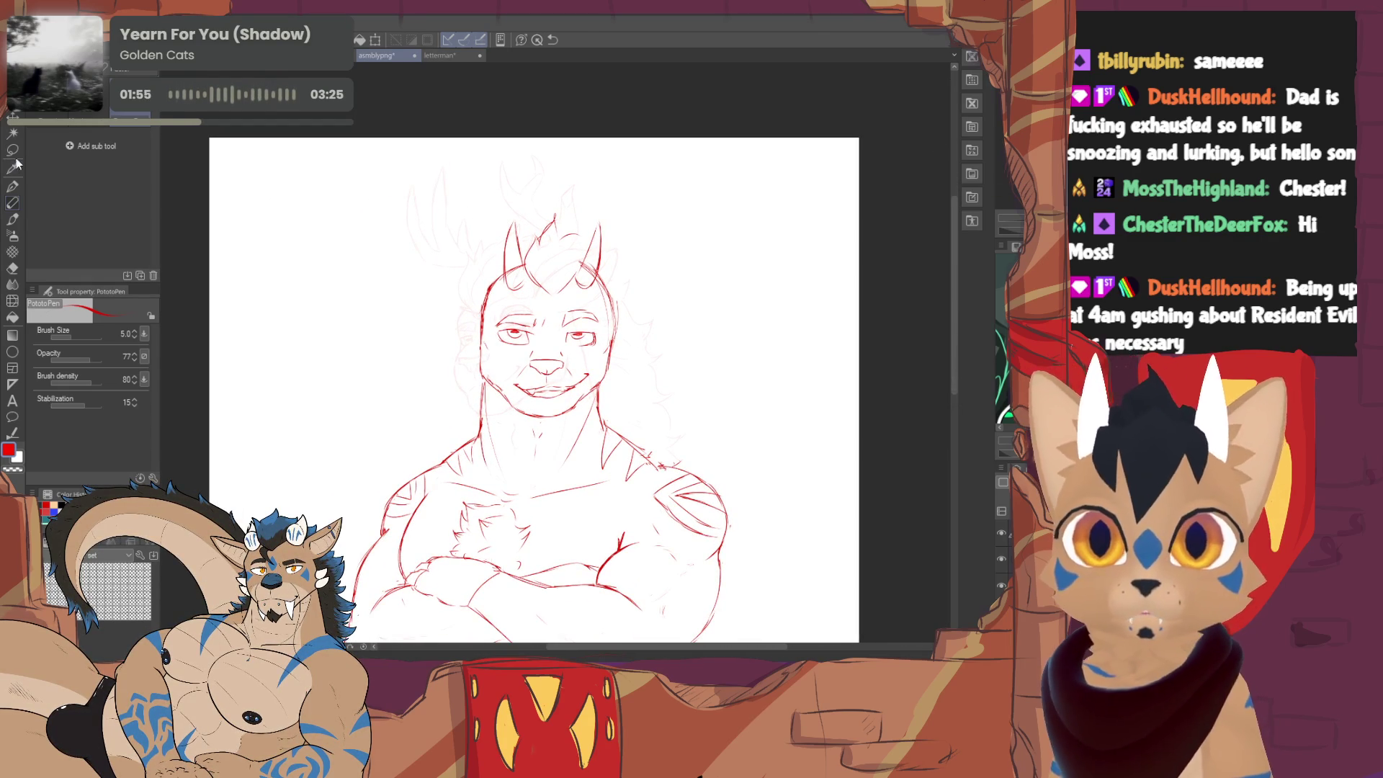
- Lasso the head and free-transform it slightly narrower with about a 0.8° tilt, then deselect
key(m)
drag(584, 188, 644, 357)
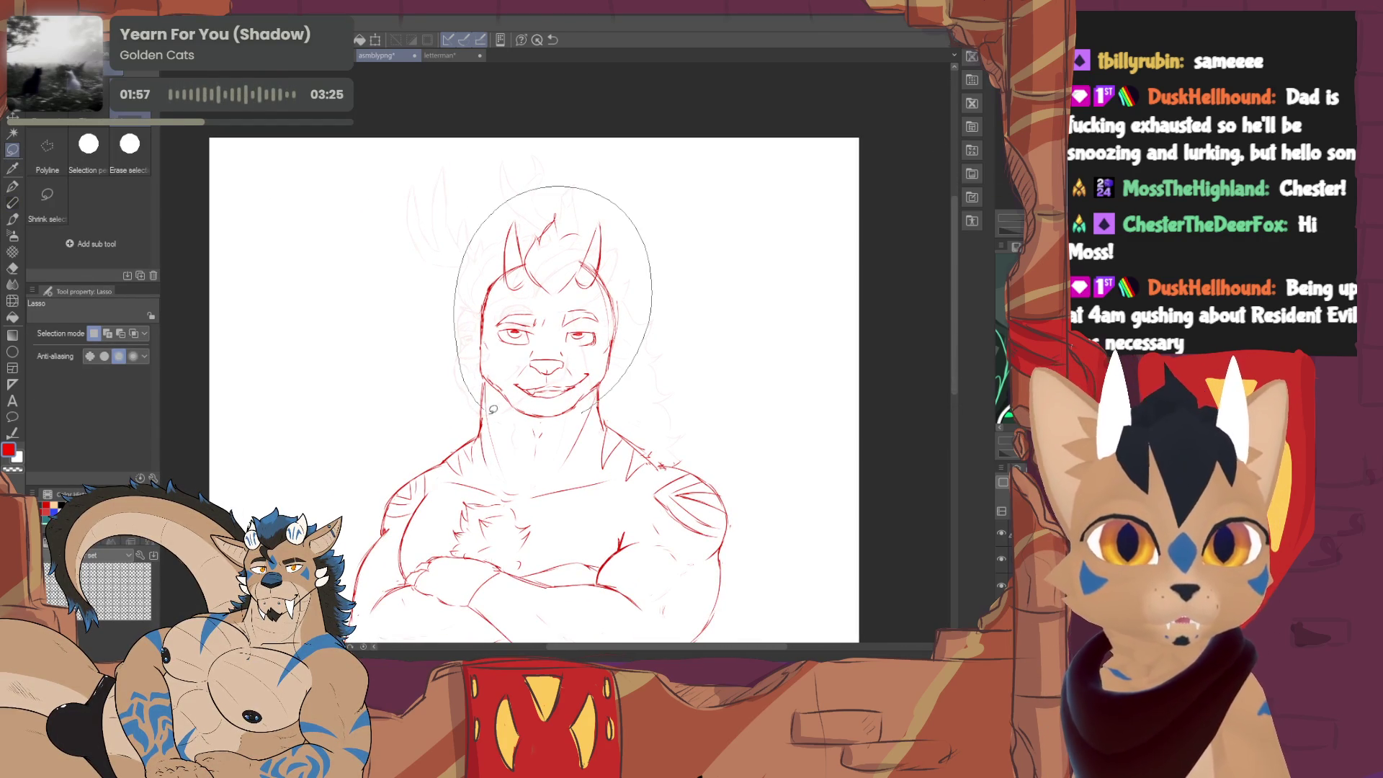
click(596, 465)
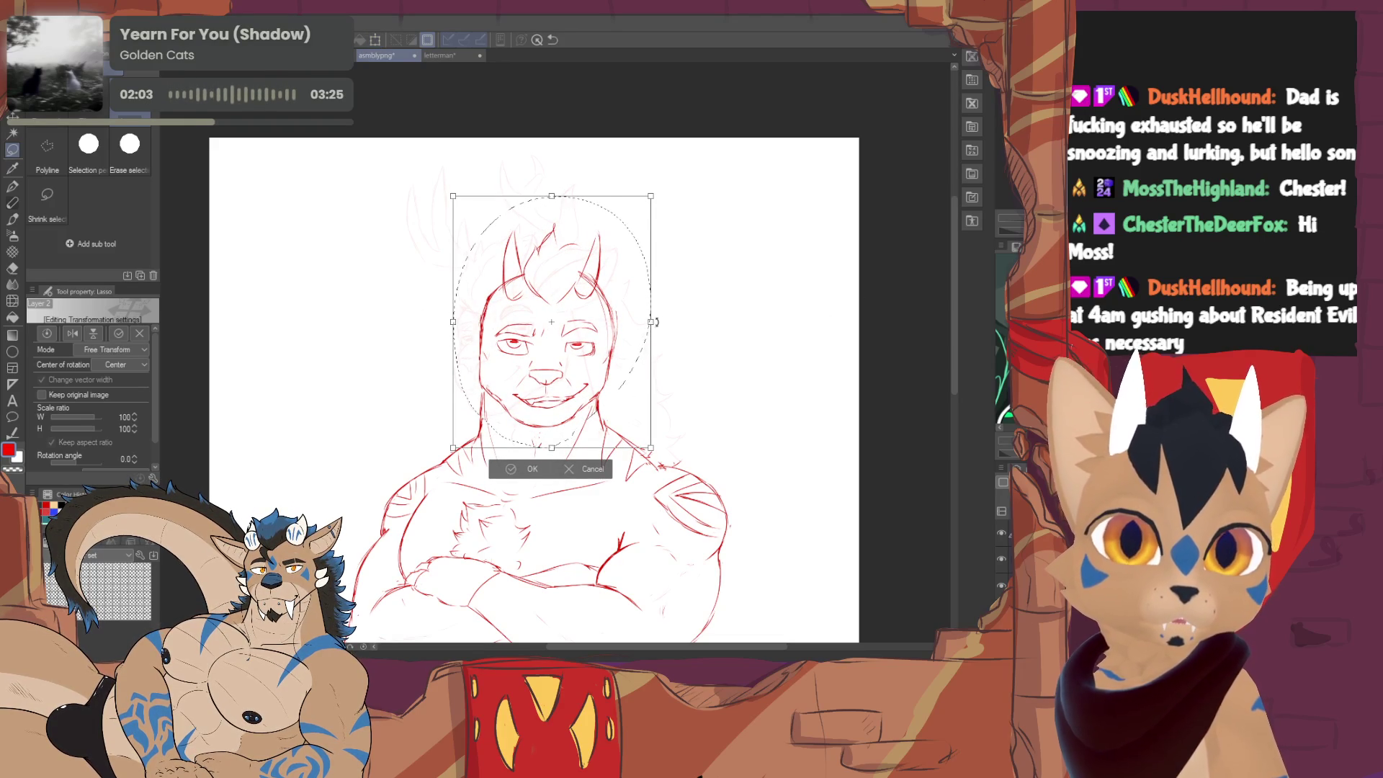
drag(650, 321, 647, 325)
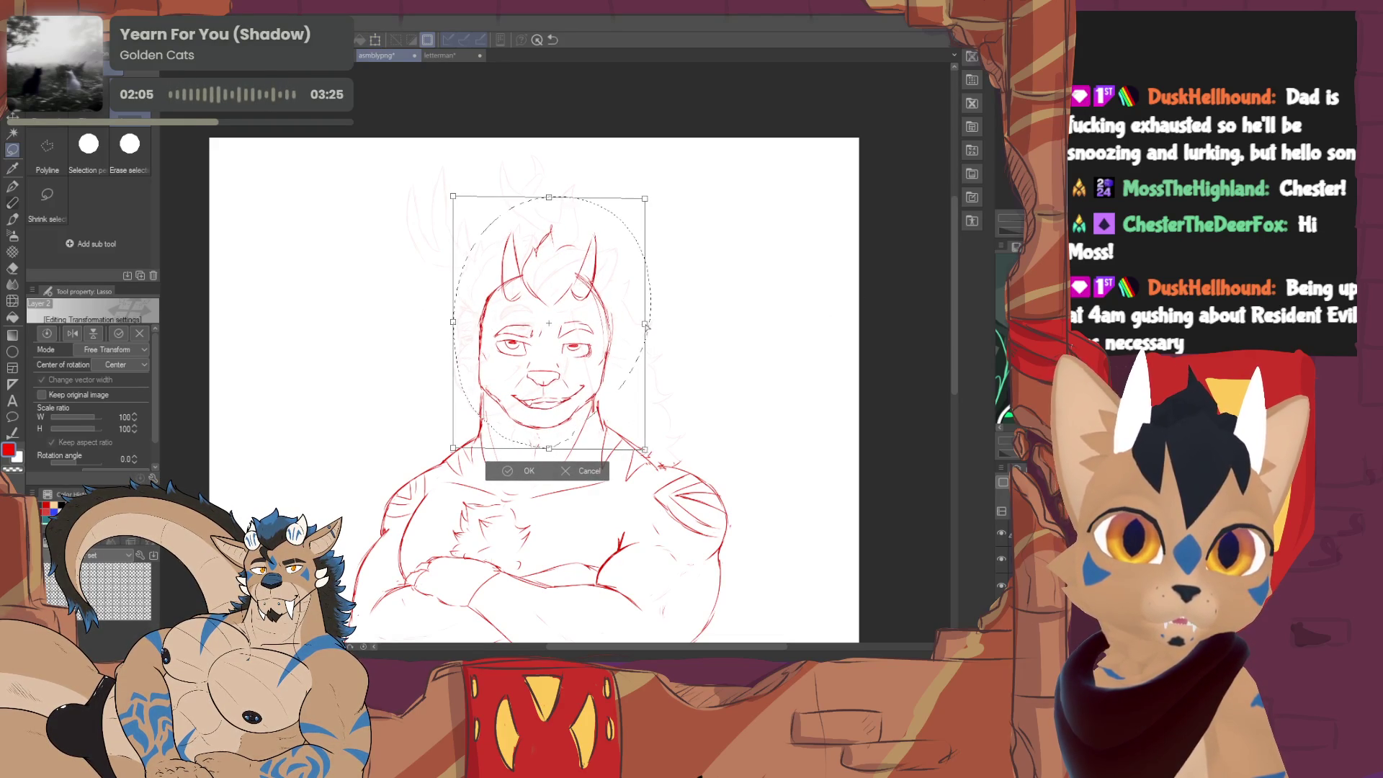
drag(612, 335, 616, 340)
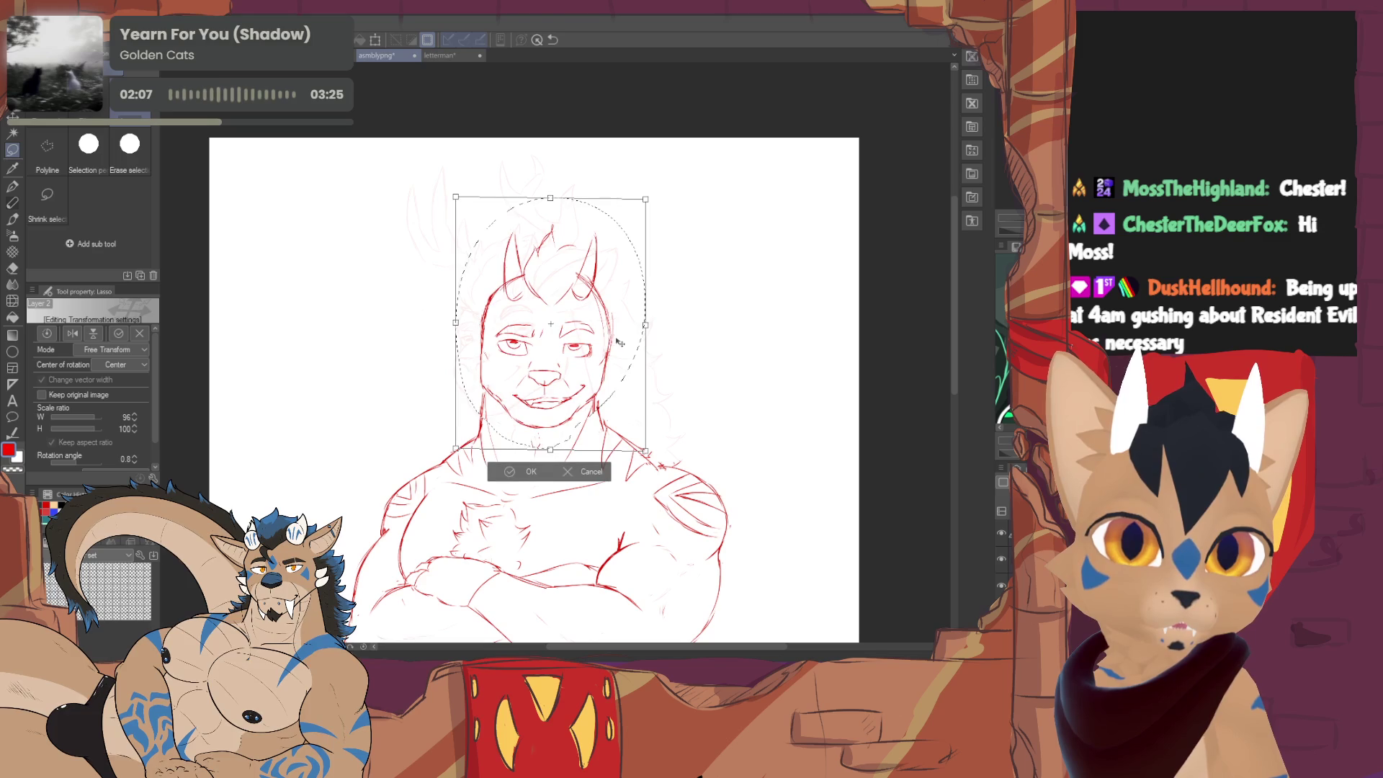
key(Return)
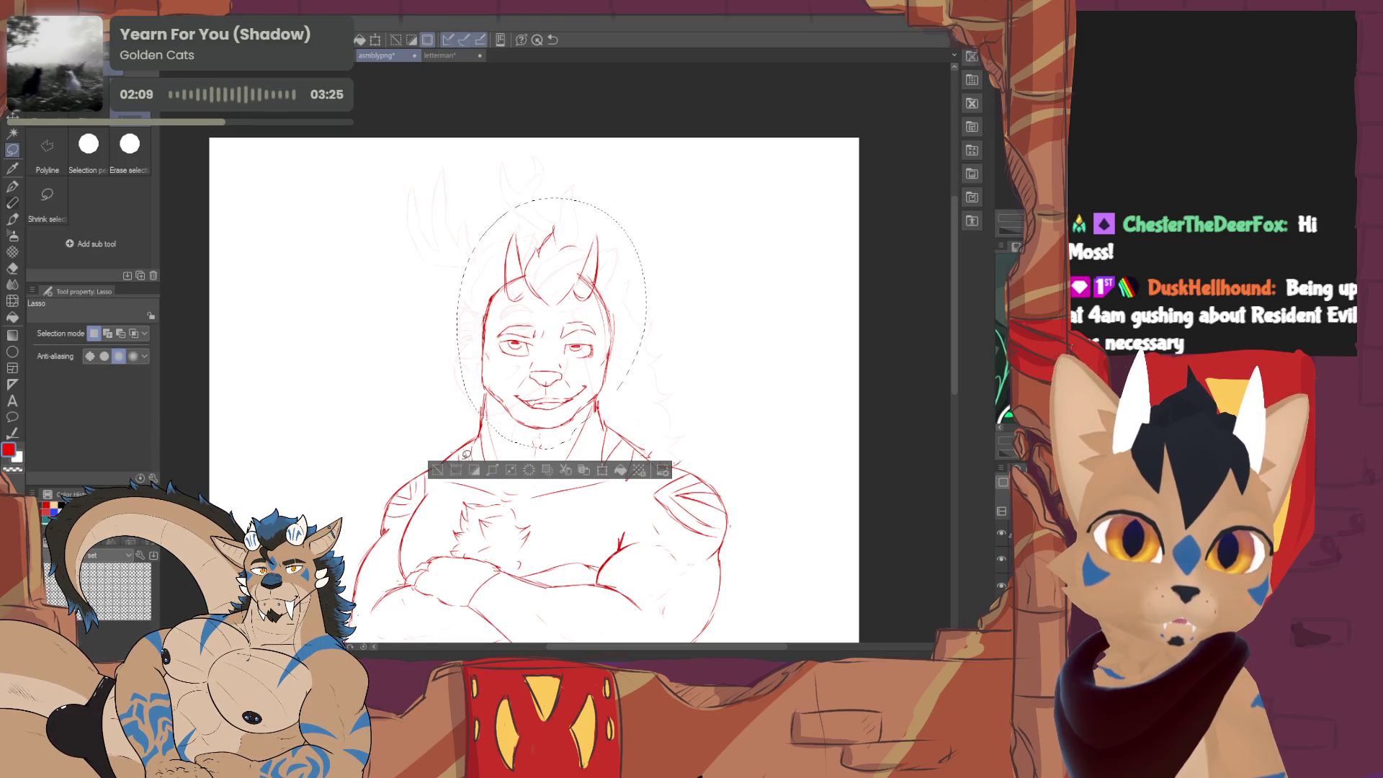
click(438, 469)
scroll(459, 448, down, 2)
scroll(460, 449, up, 2)
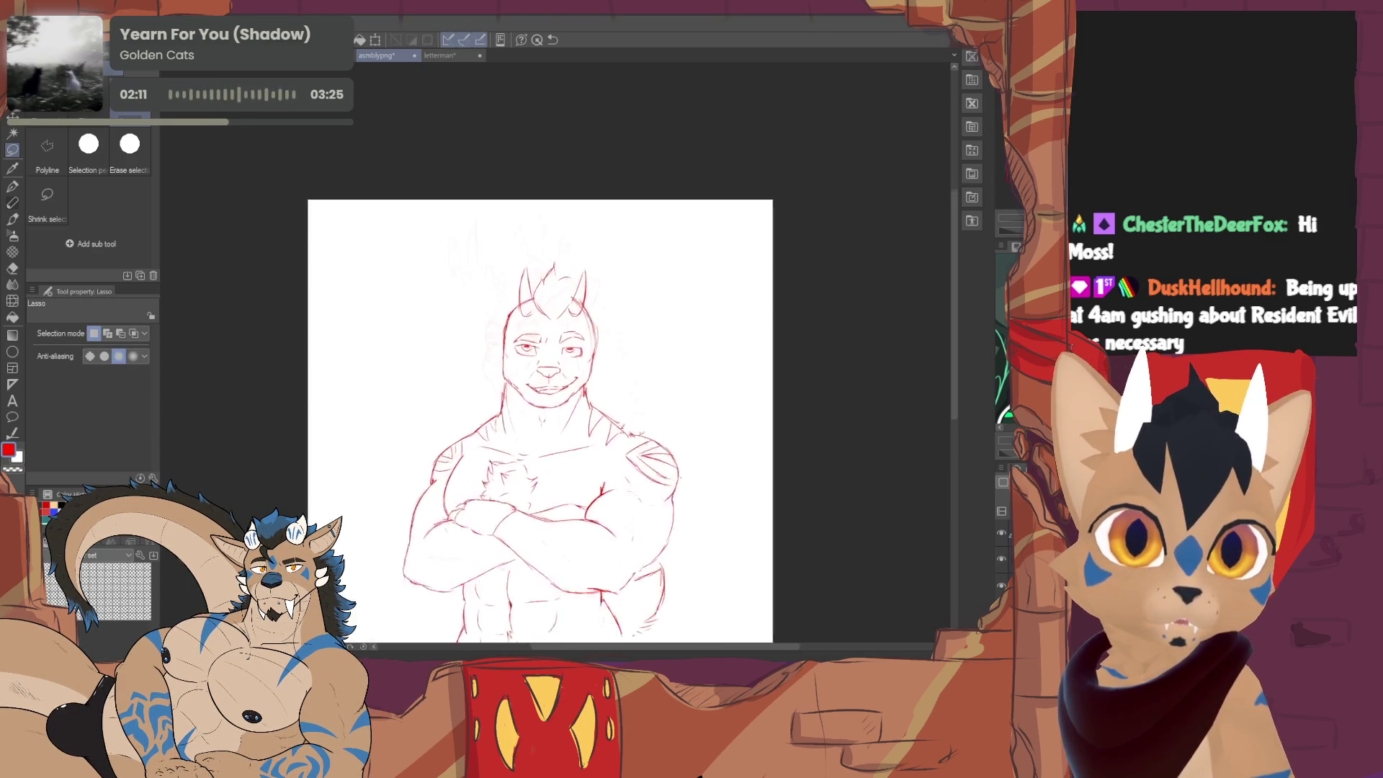
scroll(460, 449, up, 2)
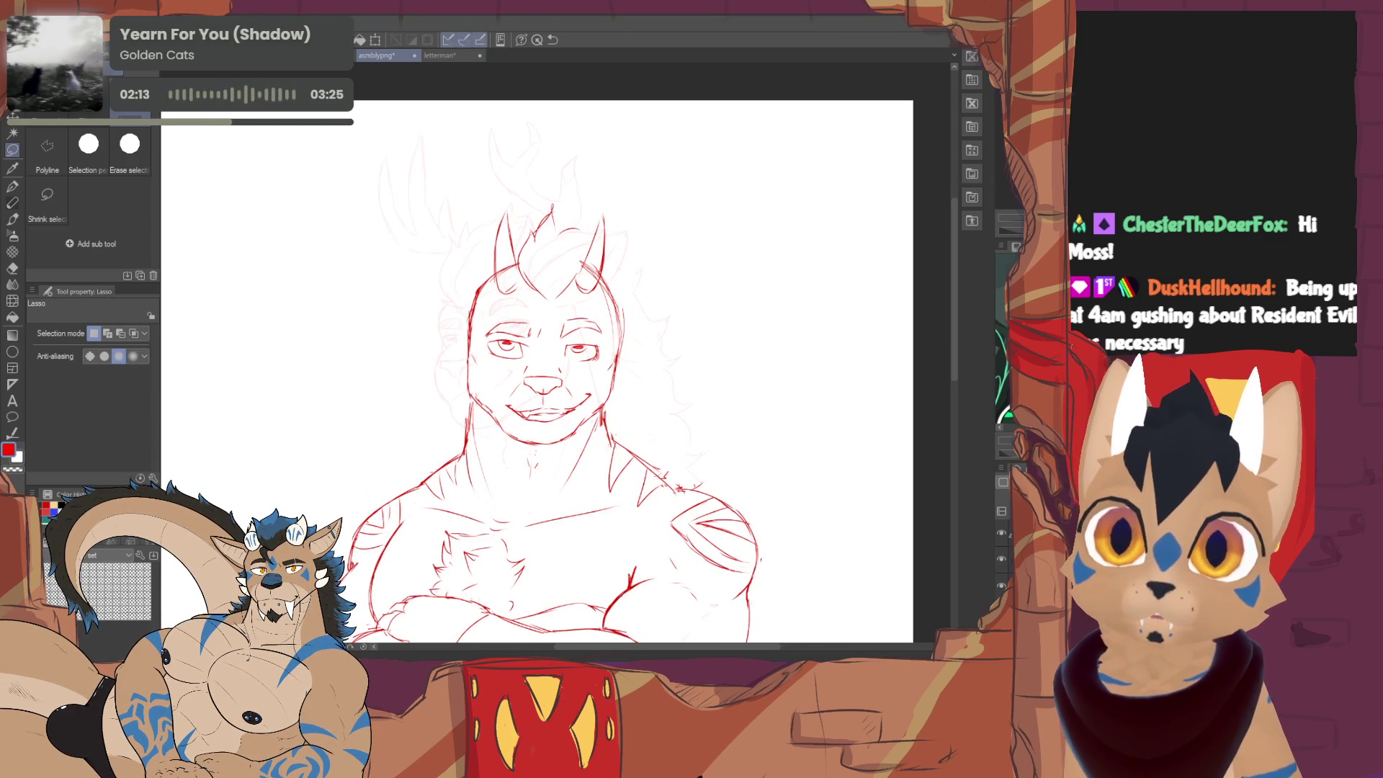
- Draw a tall branching antler on the left of the head, erasing part of a stroke
click(11, 202)
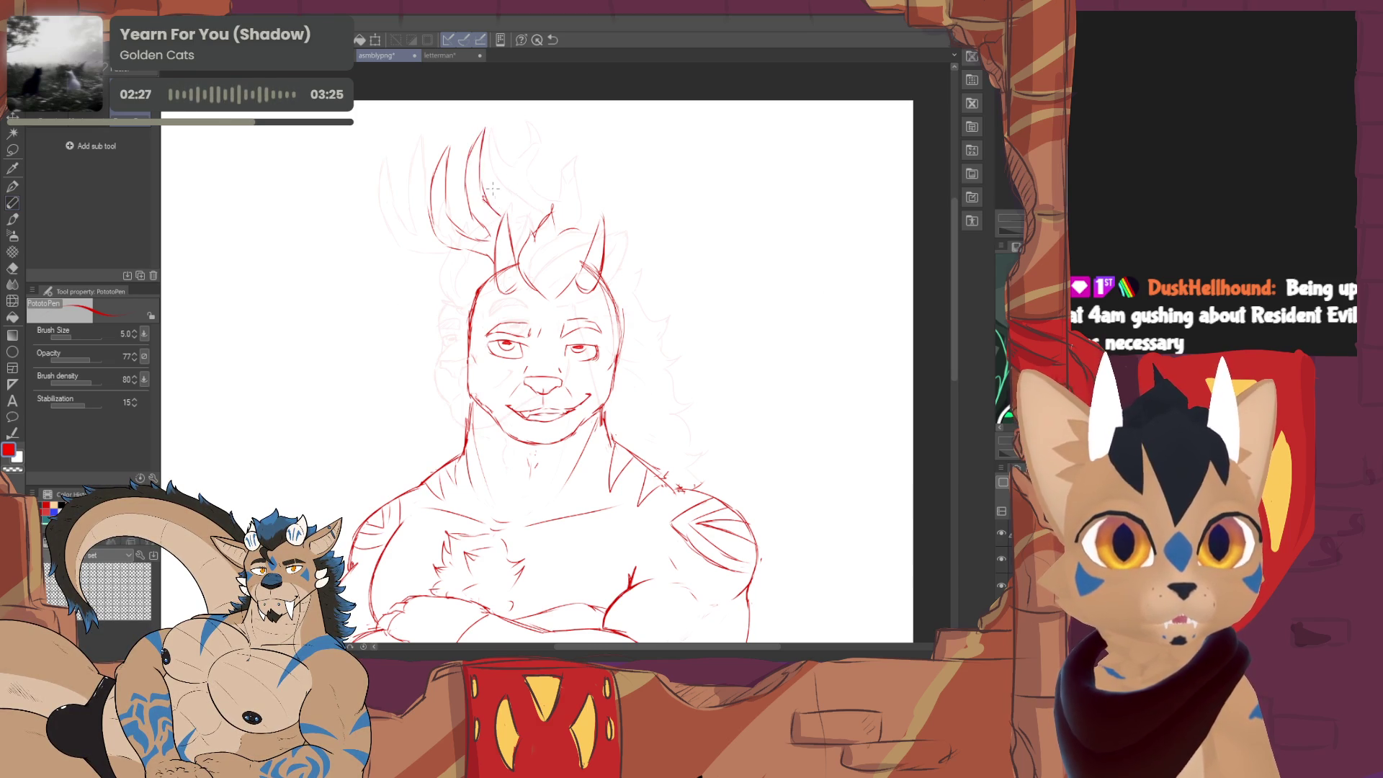
key(e)
mouse_move(484, 135)
mouse_down()
mouse_move(475, 206)
mouse_move(492, 220)
mouse_up()
key(p)
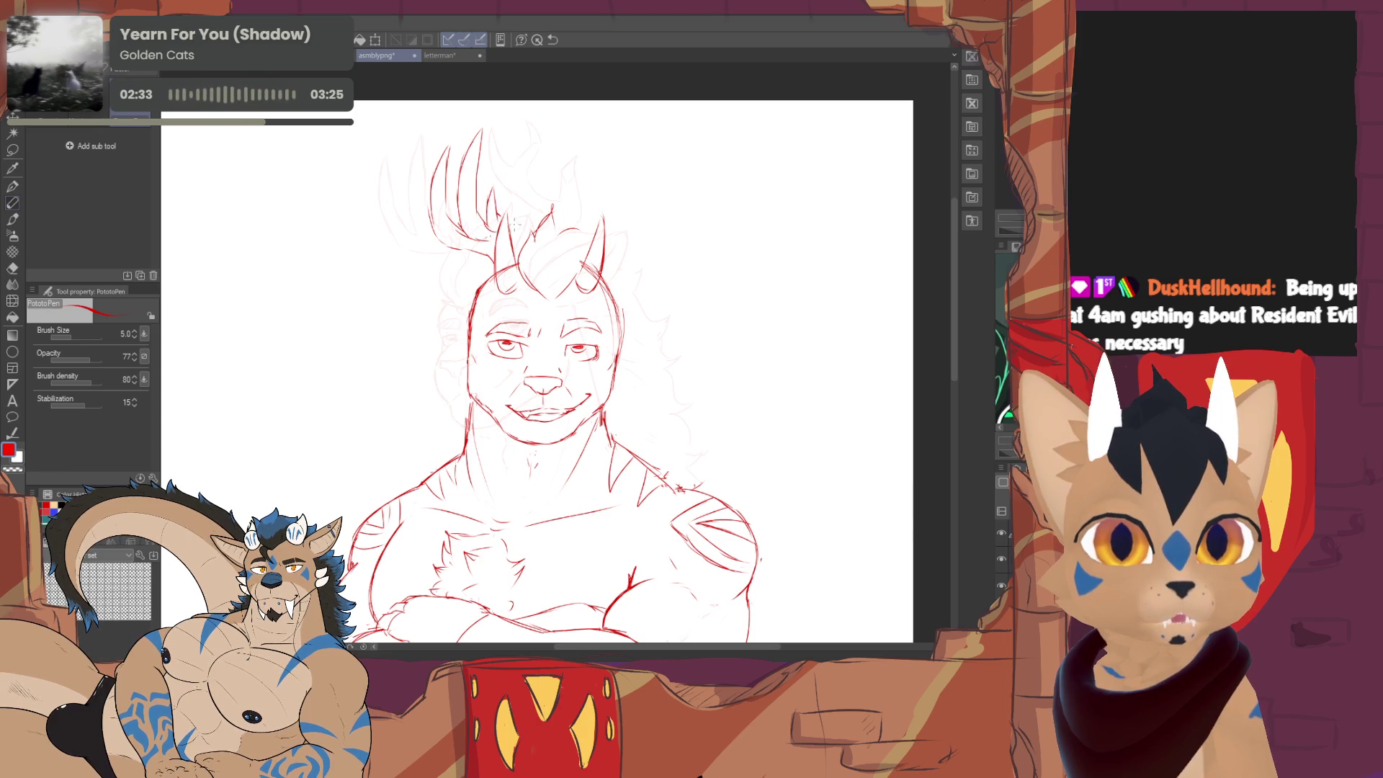
drag(900, 179, 848, 171)
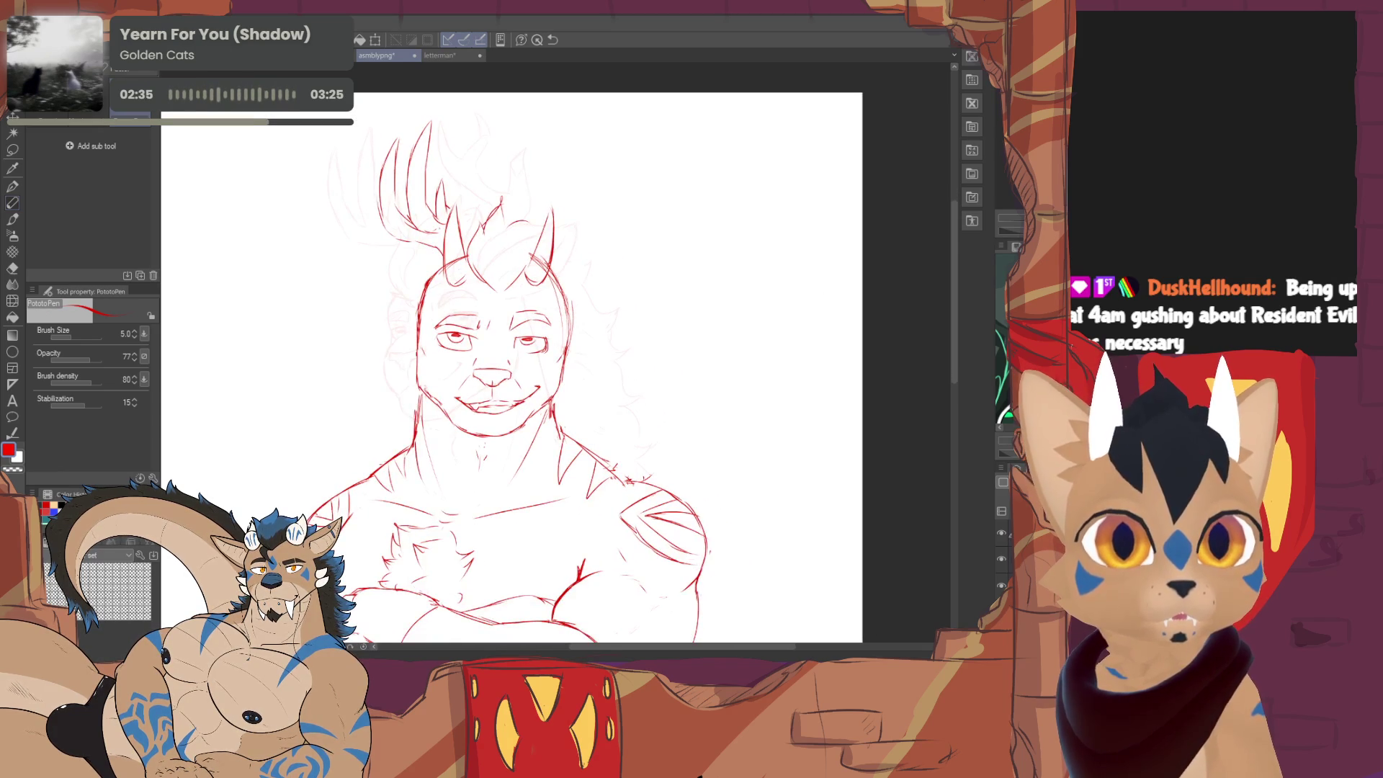
scroll(513, 368, down, 2)
- Clean up and redraw the strokes at the top of the head
key(e)
mouse_move(487, 182)
mouse_down()
mouse_move(475, 236)
mouse_move(498, 261)
mouse_up()
key(p)
key(e)
key(p)
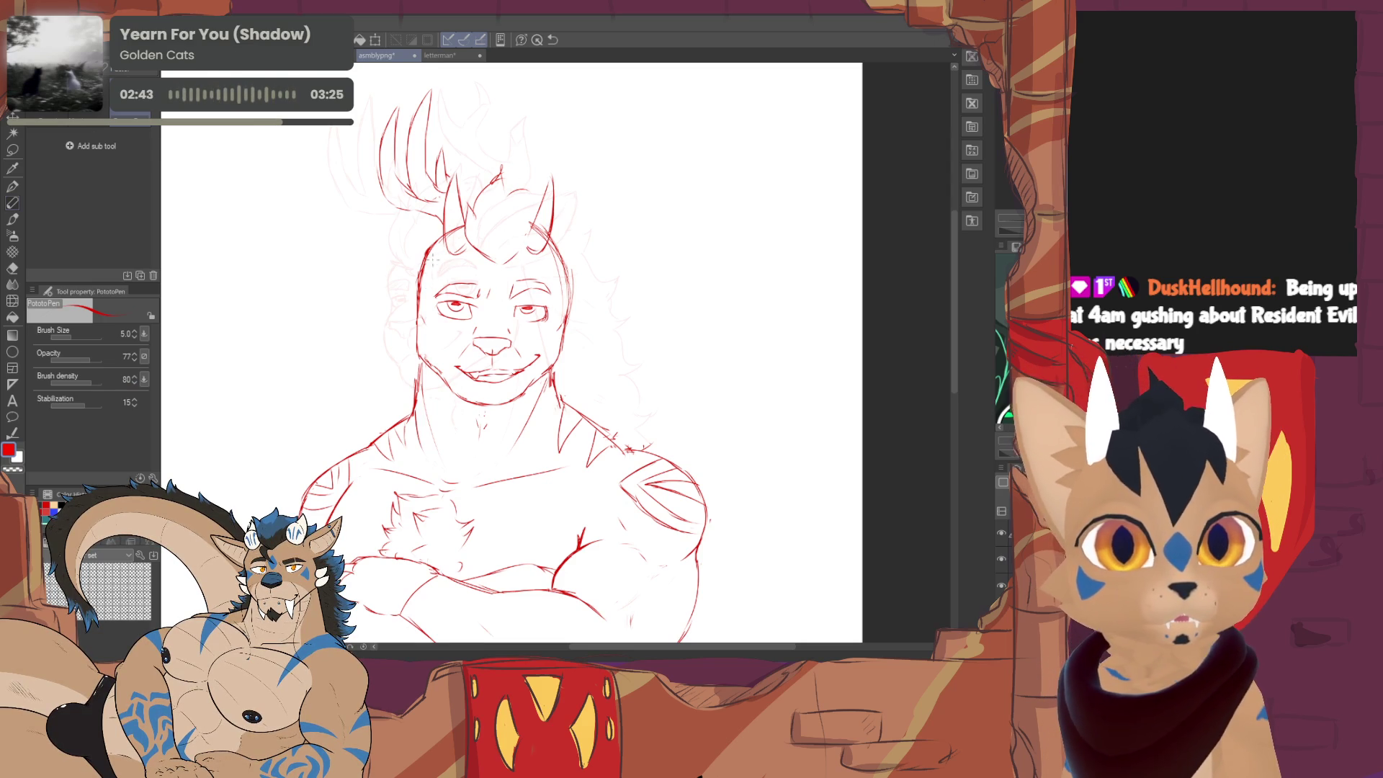
key(e)
key(p)
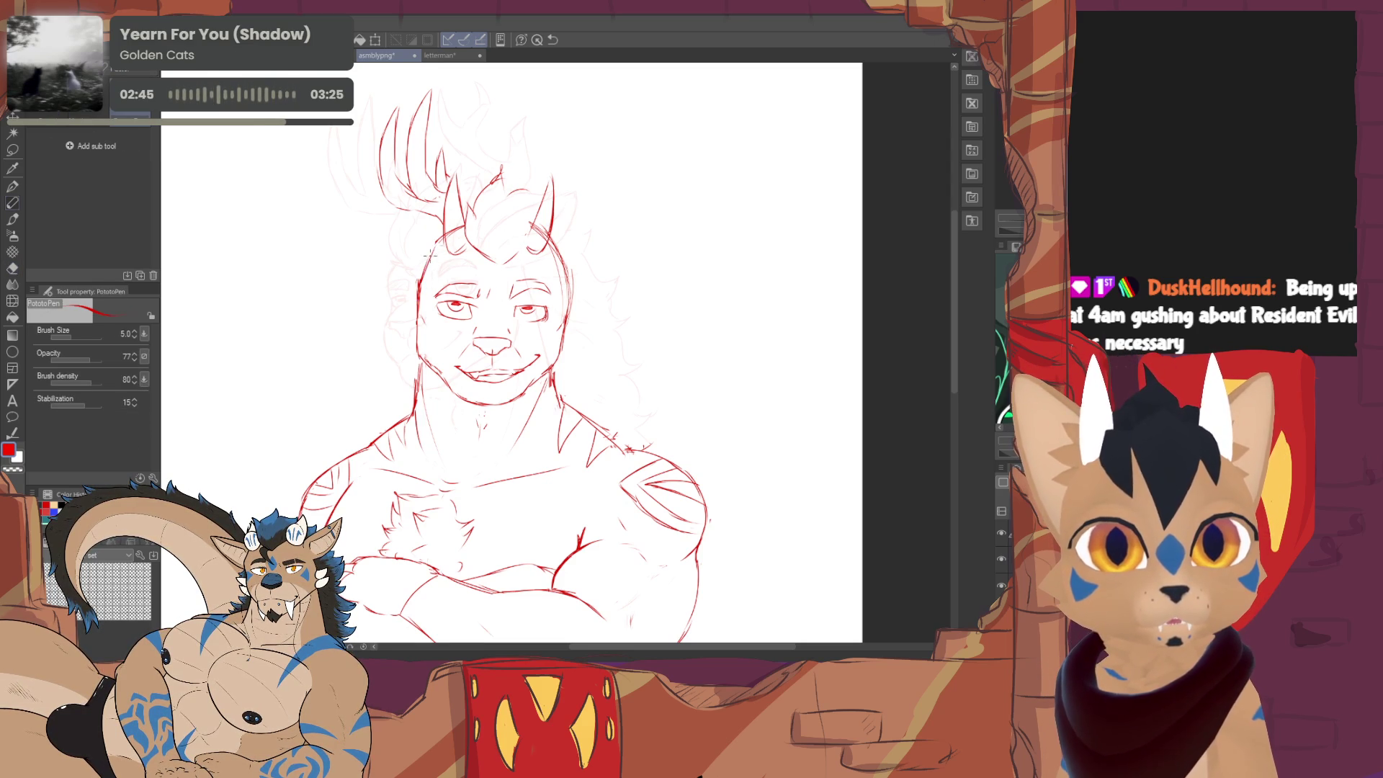
key(e)
key(p)
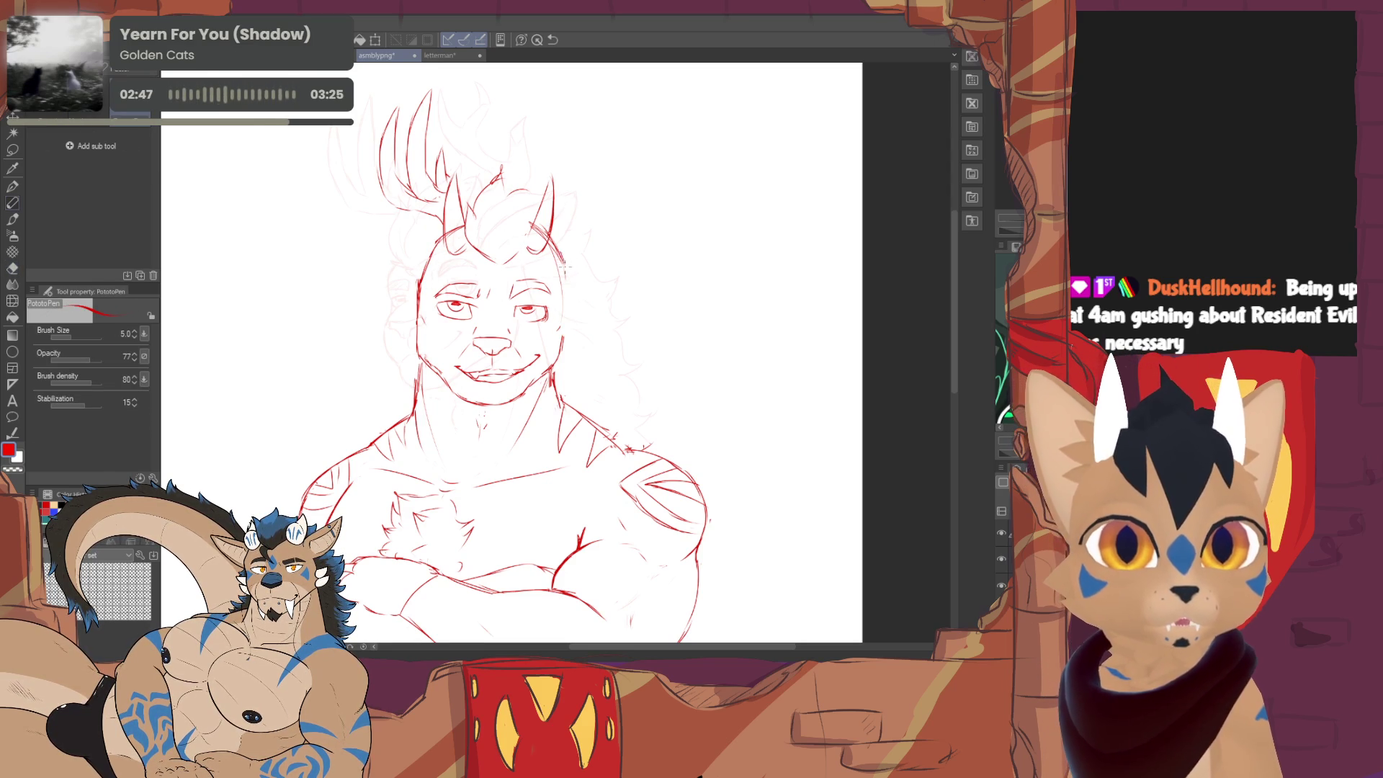
- Extend the right side of the head outline and erase the right eye for redrawing
mouse_move(563, 262)
mouse_down()
mouse_move(565, 322)
mouse_move(564, 259)
mouse_up()
key(e)
key(p)
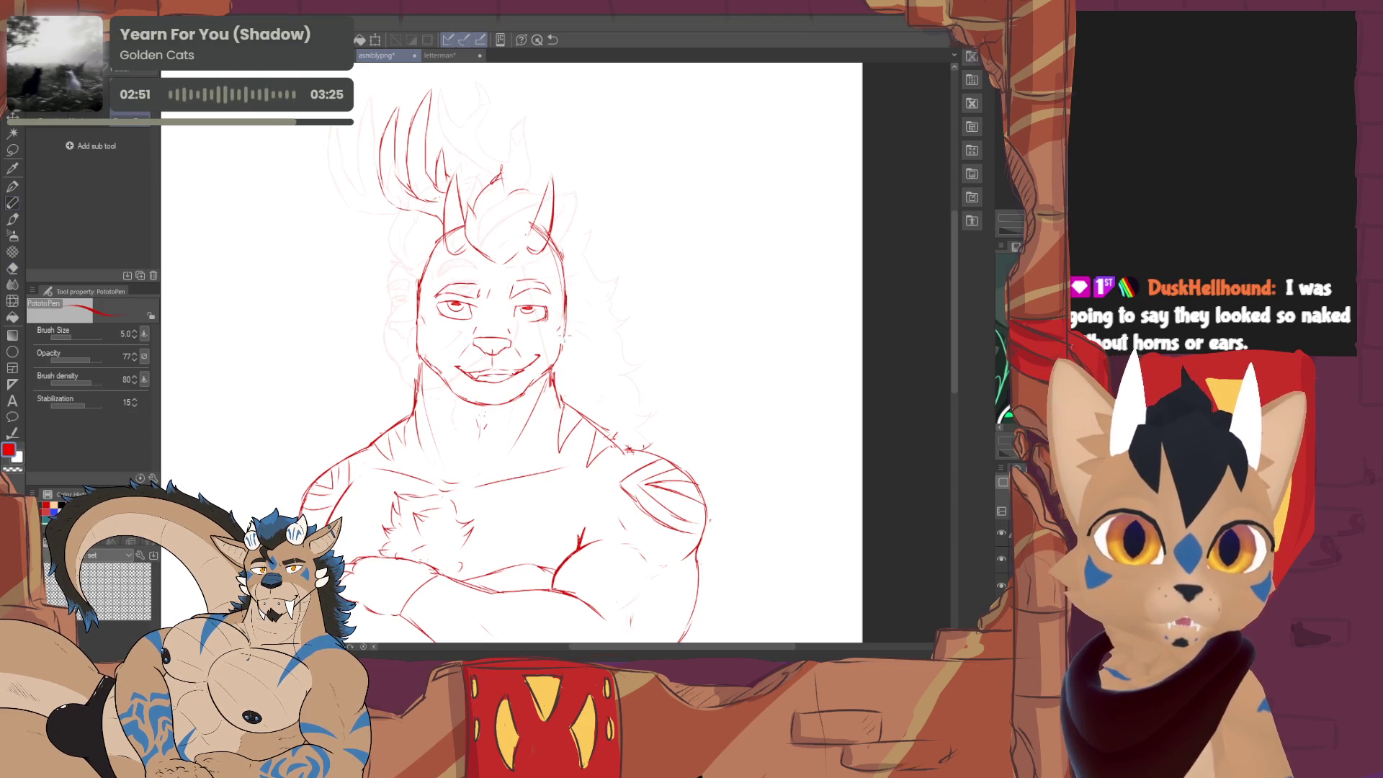
key(e)
key(p)
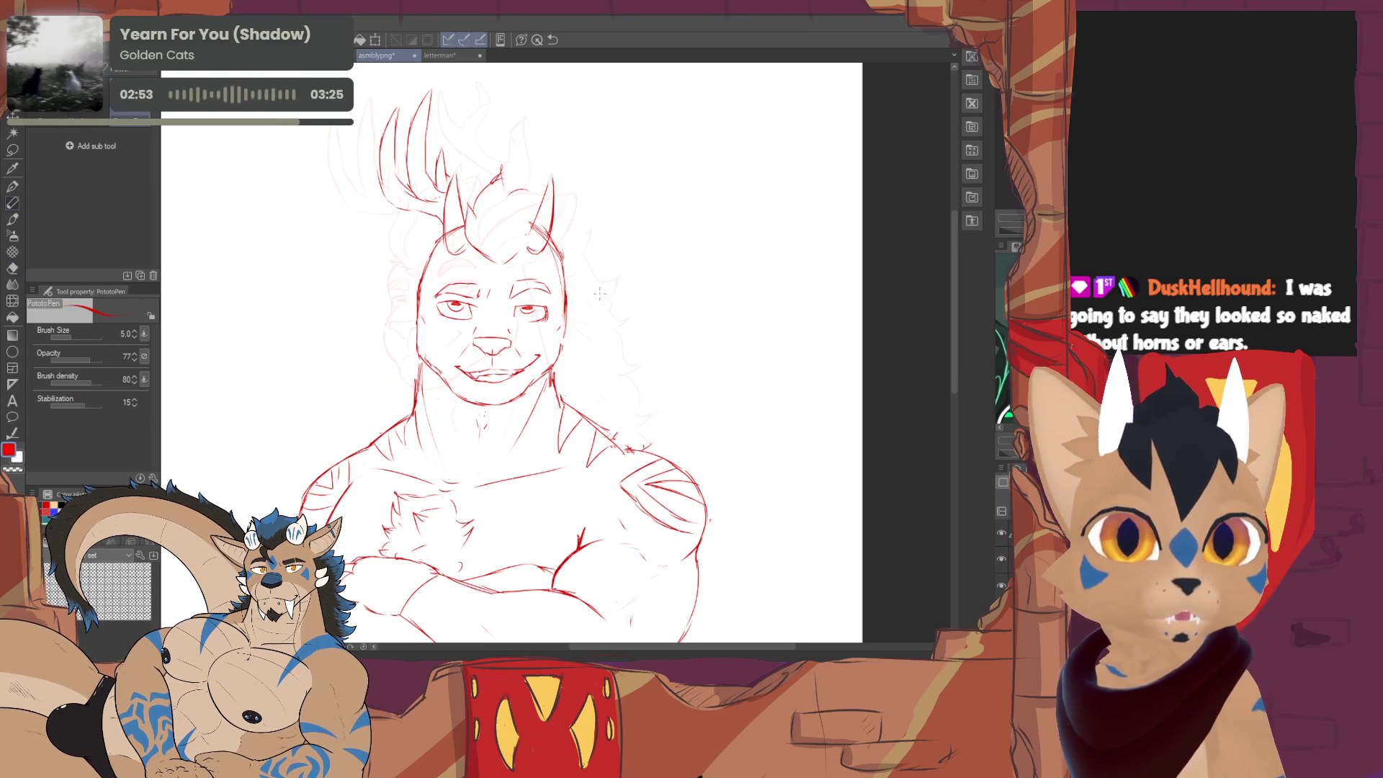
key(e)
mouse_move(530, 314)
mouse_down()
mouse_move(546, 324)
mouse_move(518, 317)
mouse_up()
key(p)
key(e)
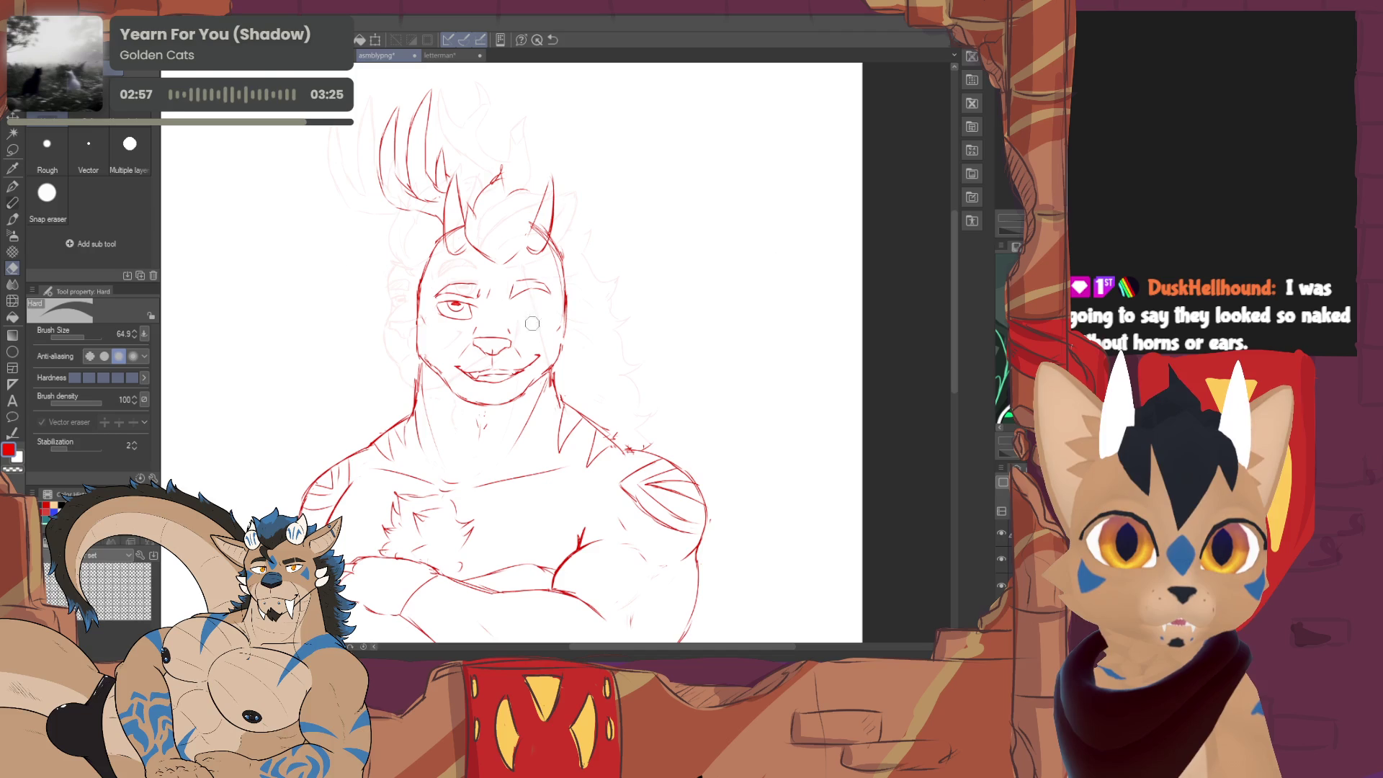
- Erase the remaining eye marks to prepare for redoing the eyes
key(p)
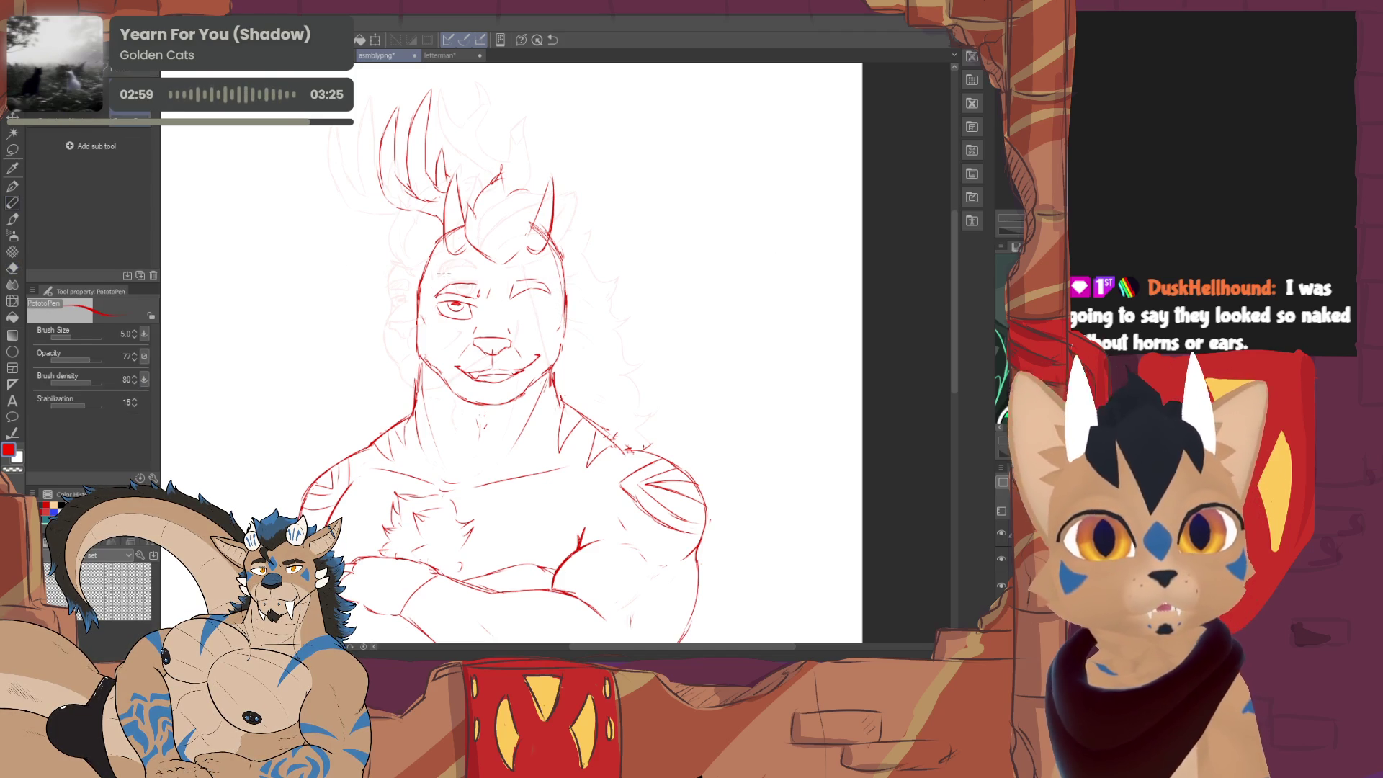
key(e)
drag(448, 306, 458, 309)
key(p)
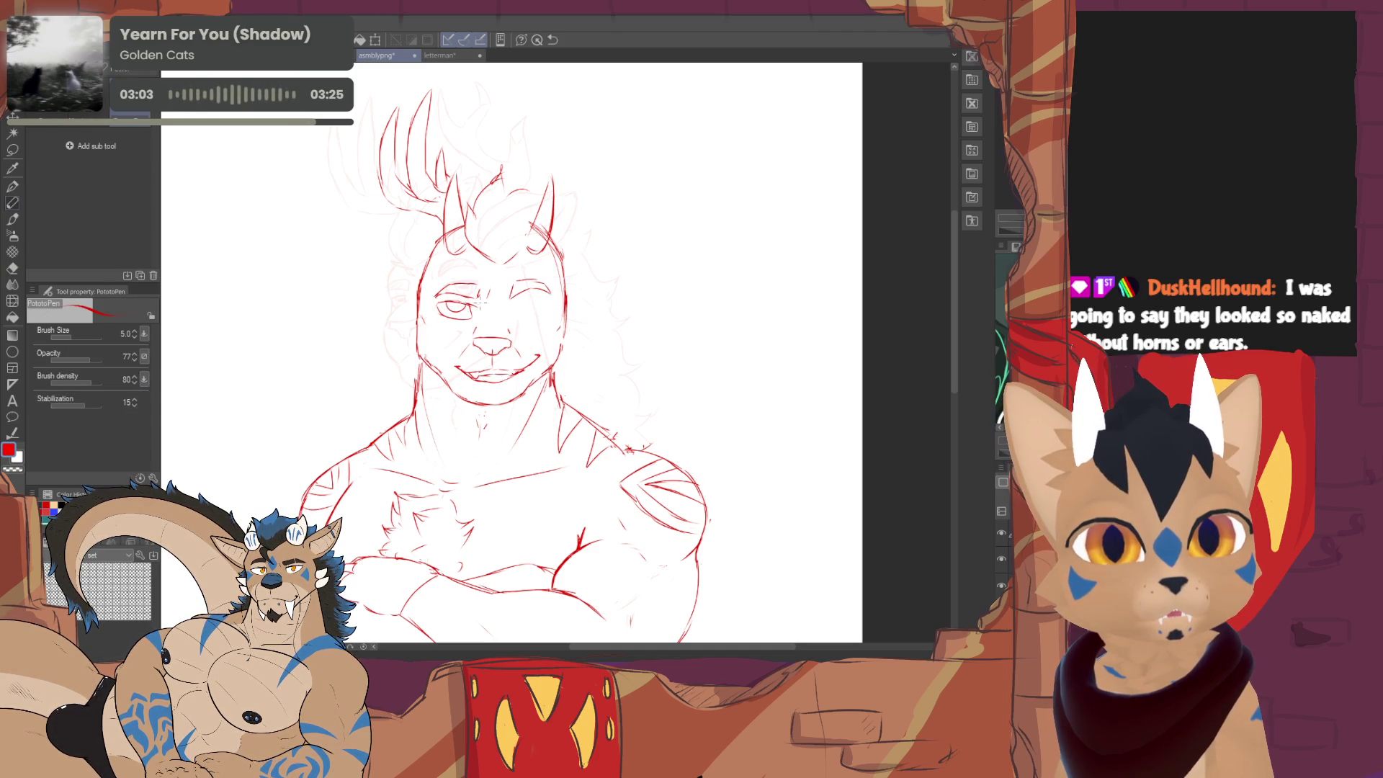
- Lasso the left eye and place a flipped copy over the right eye via Scale/Rotate, then deselect
key(m)
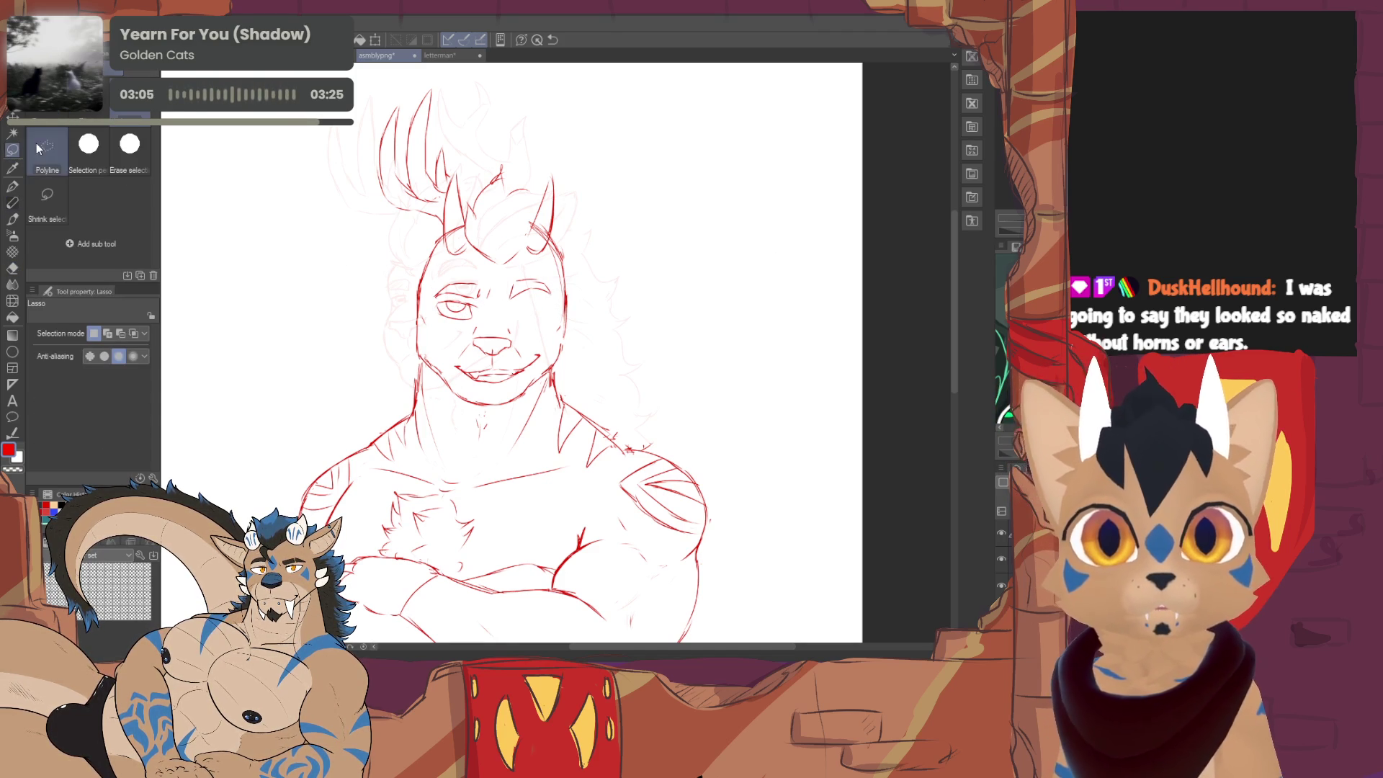
drag(456, 323, 451, 318)
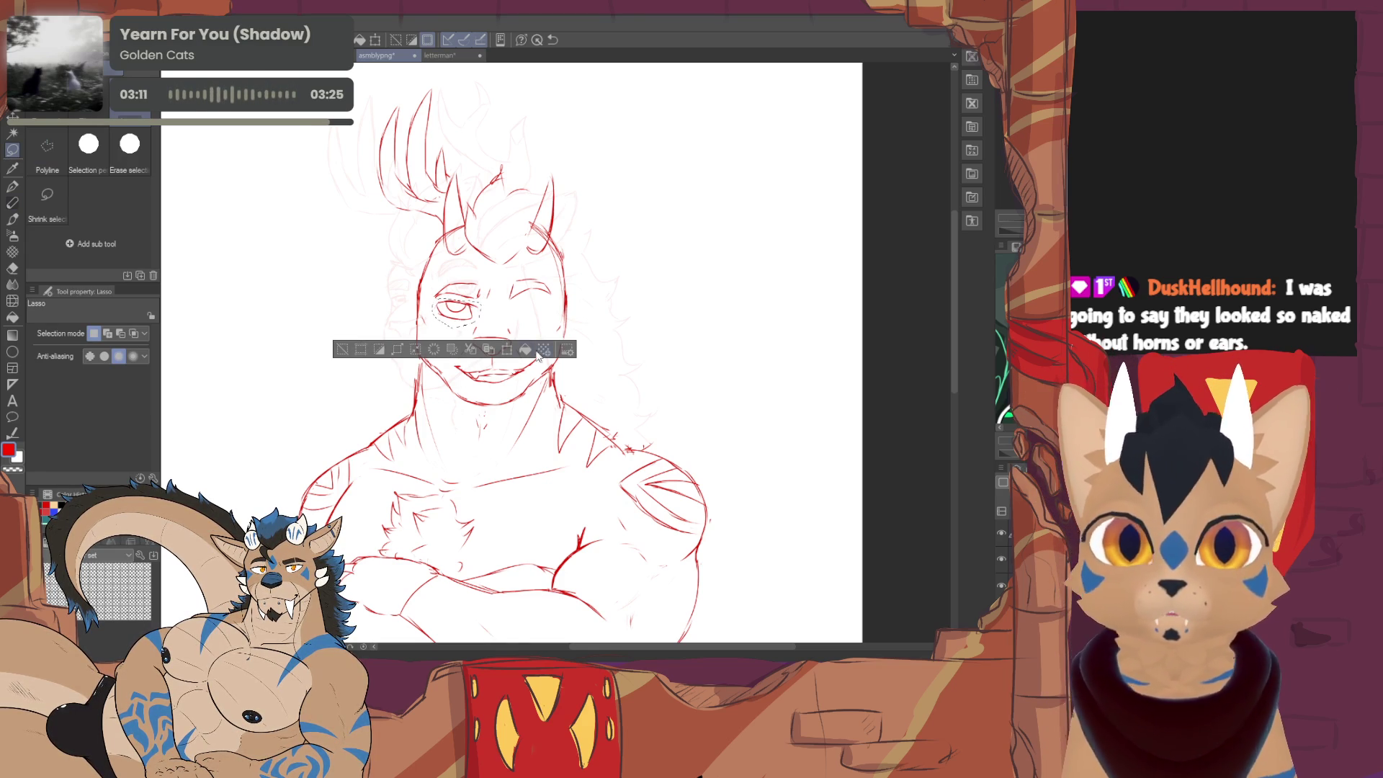
click(509, 354)
drag(459, 311, 550, 325)
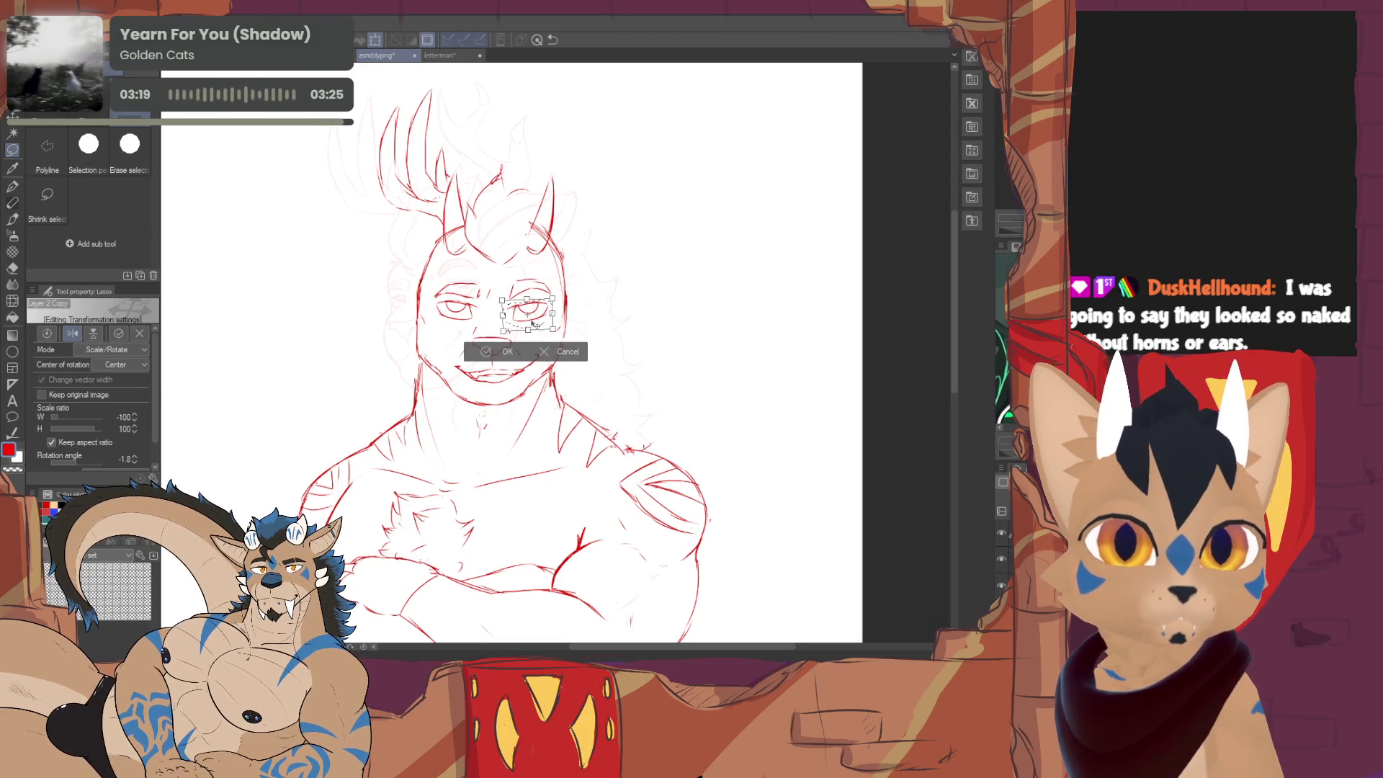
click(489, 355)
click(413, 350)
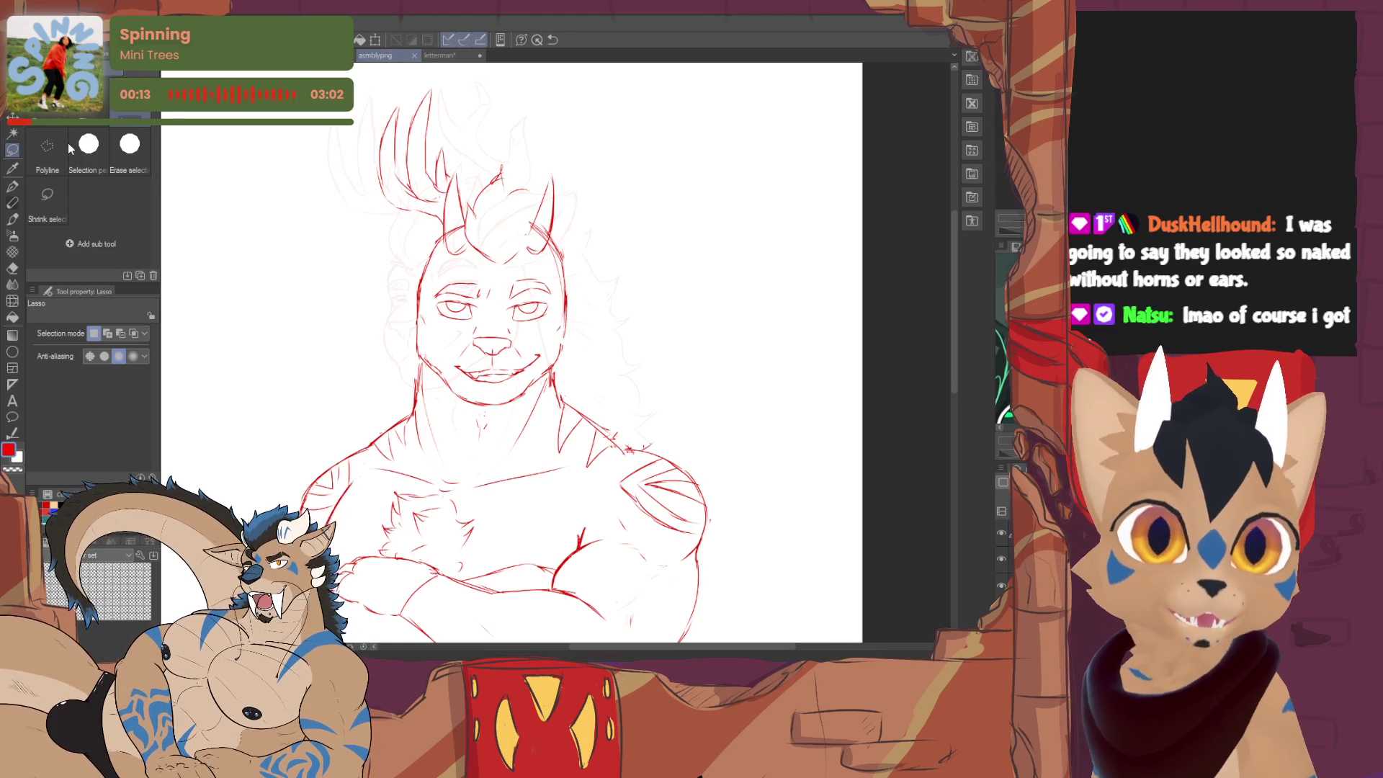
- Sketch floppy deer ears on both sides of the head
drag(540, 325, 516, 366)
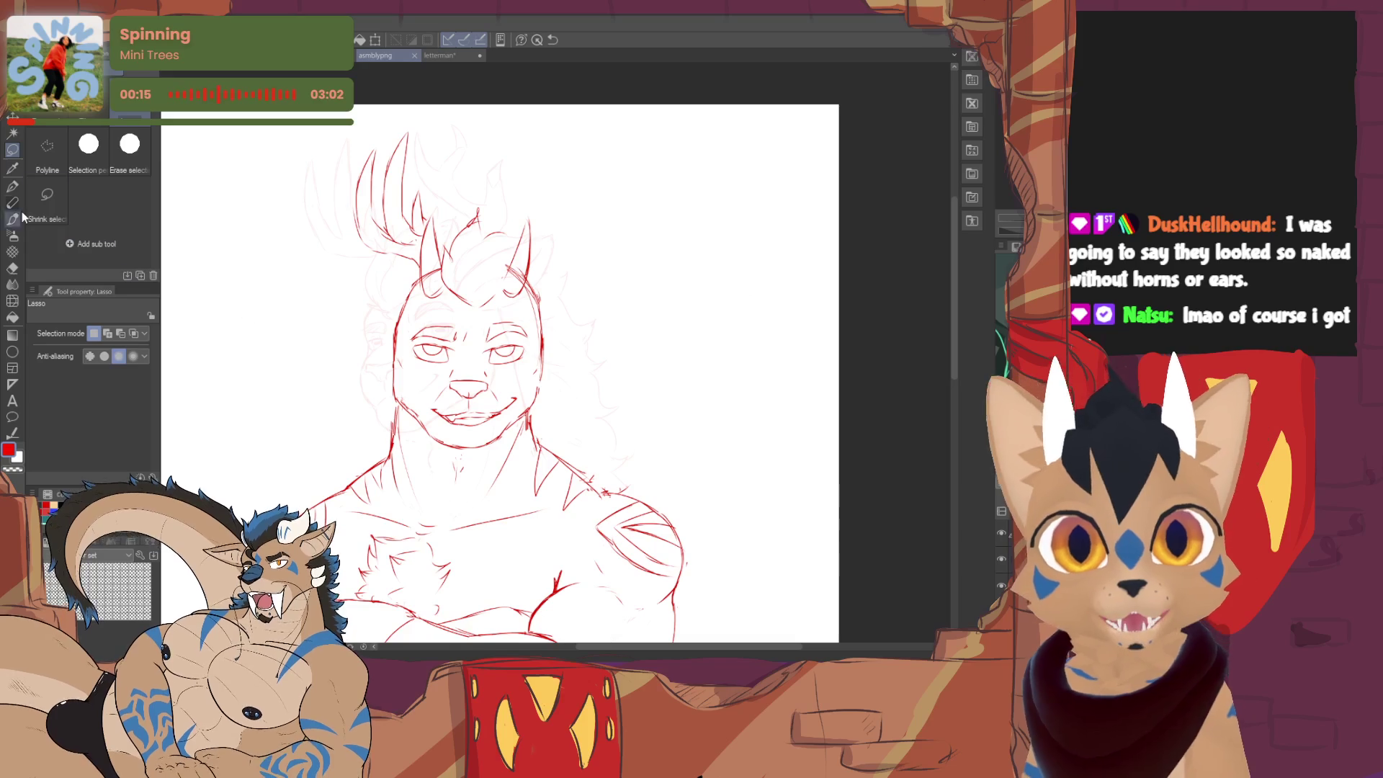
key(p)
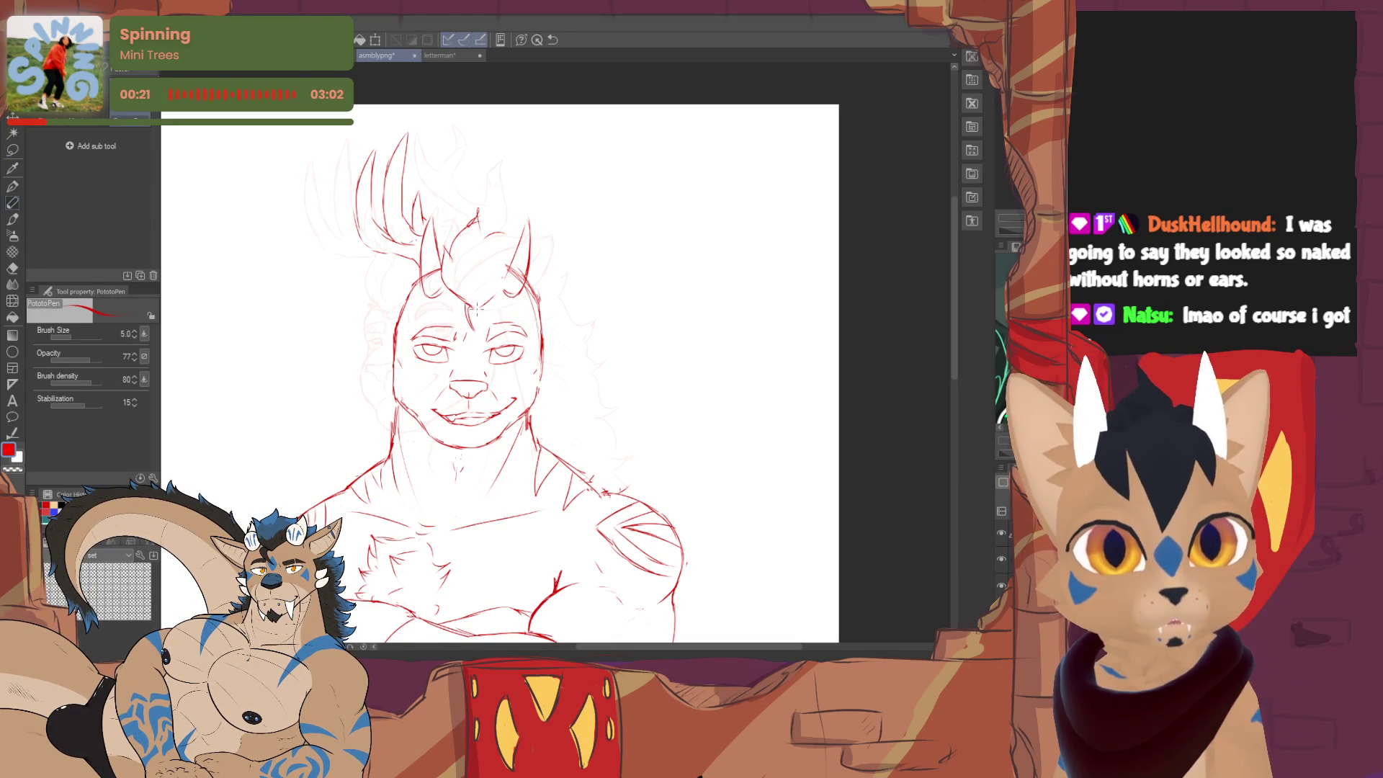
key(e)
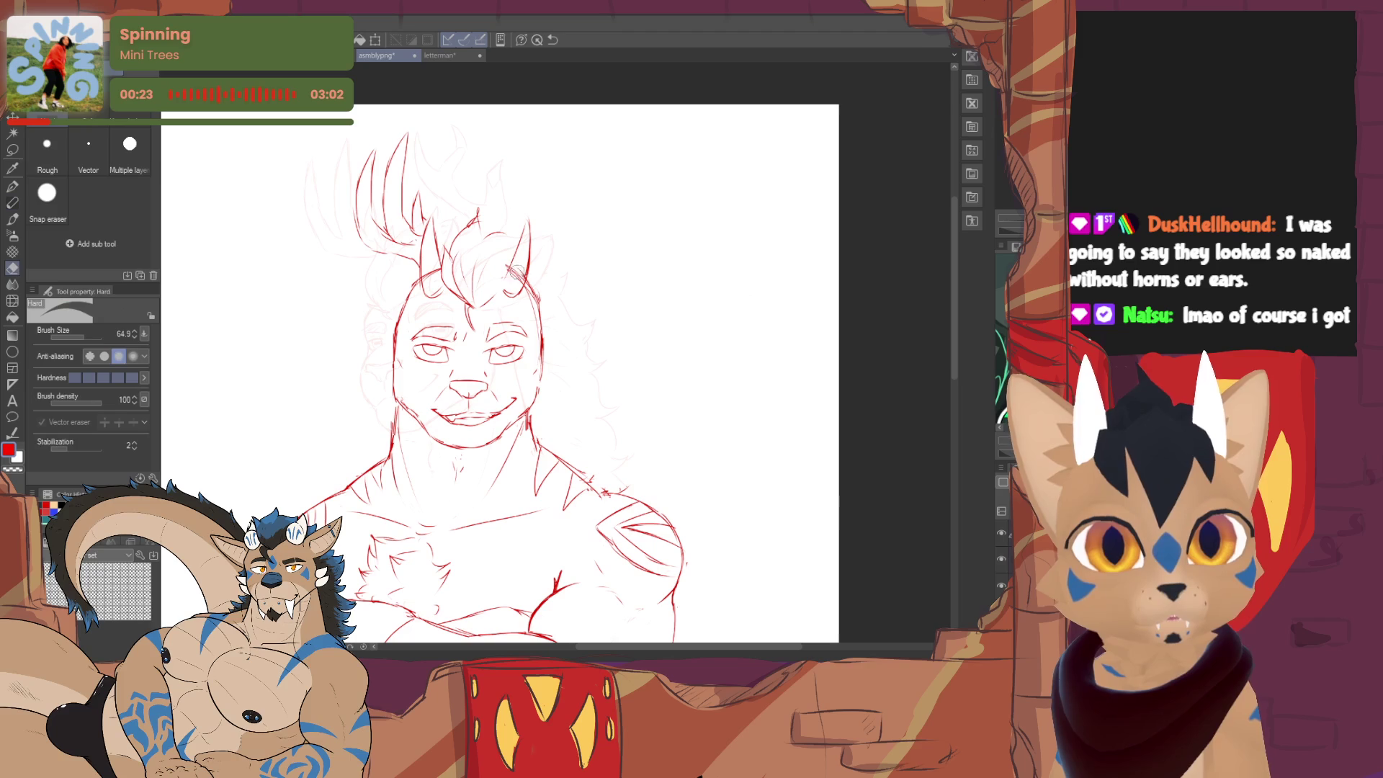
key(p)
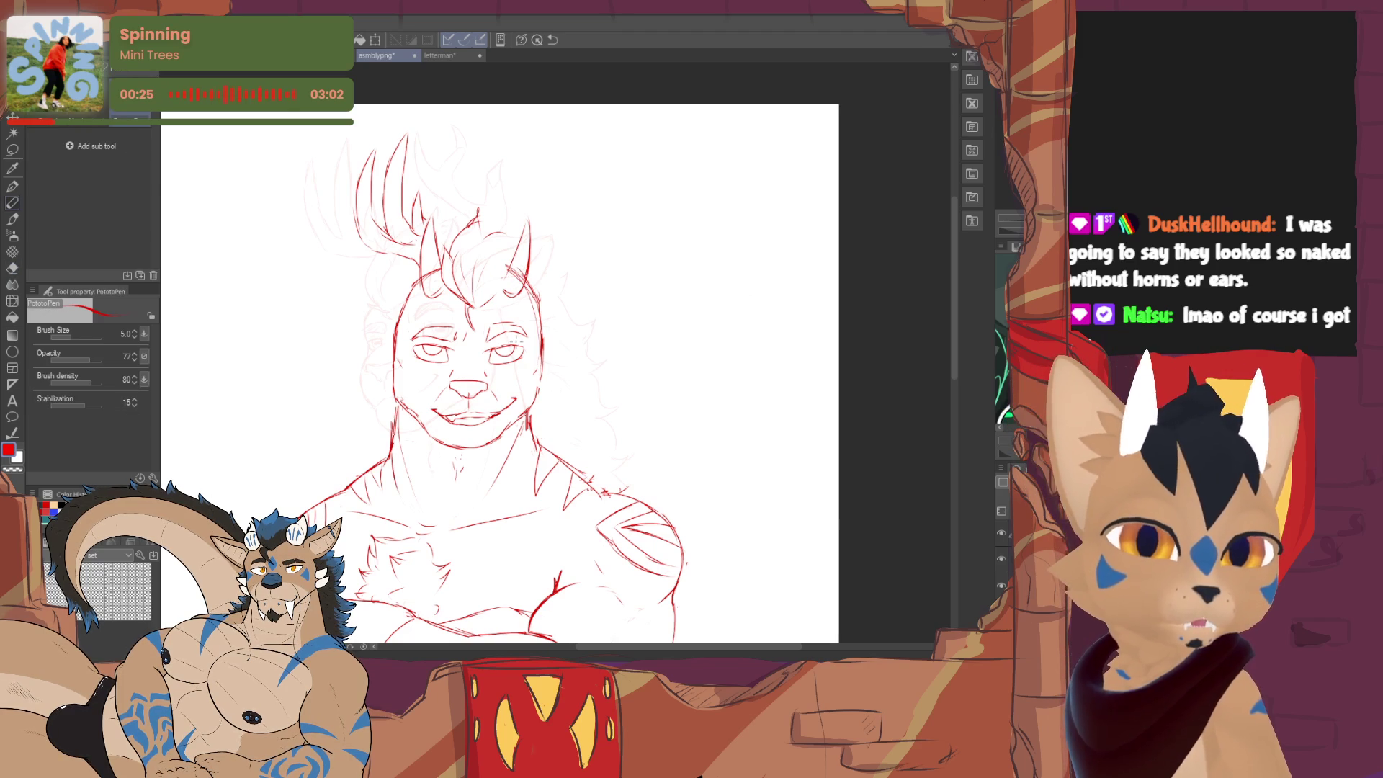
key(e)
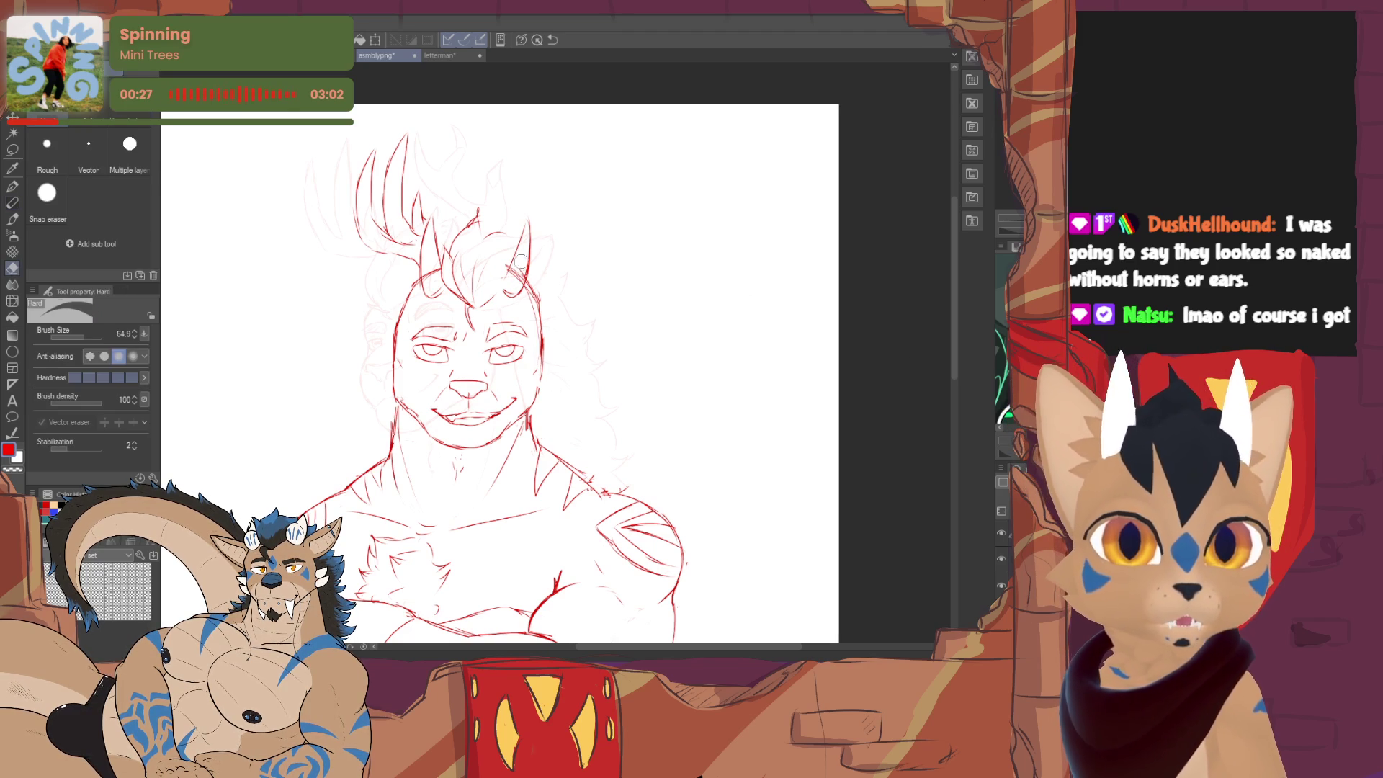
key(p)
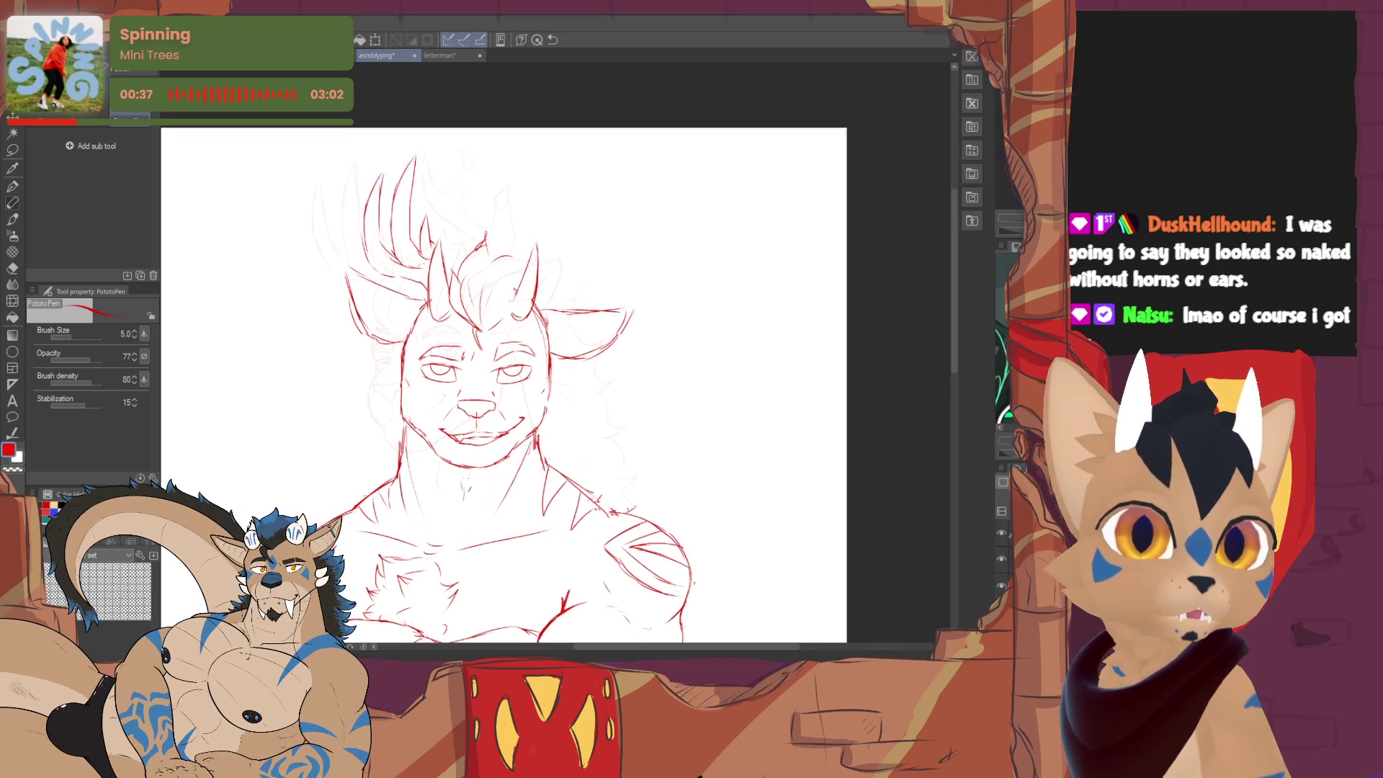
drag(355, 268, 370, 303)
- Erase stray lines beside the left ear and redraw the hair curve there
key(e)
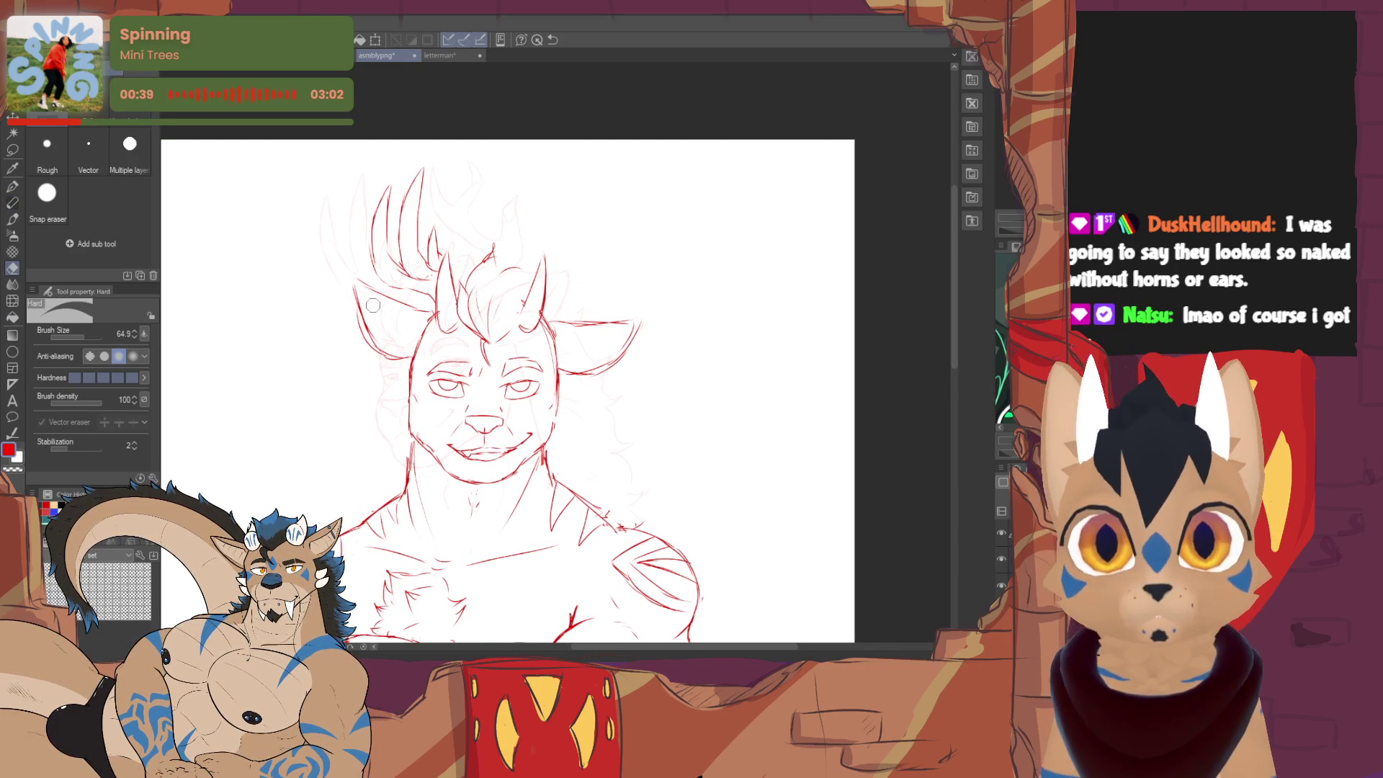
drag(365, 305, 397, 357)
key(p)
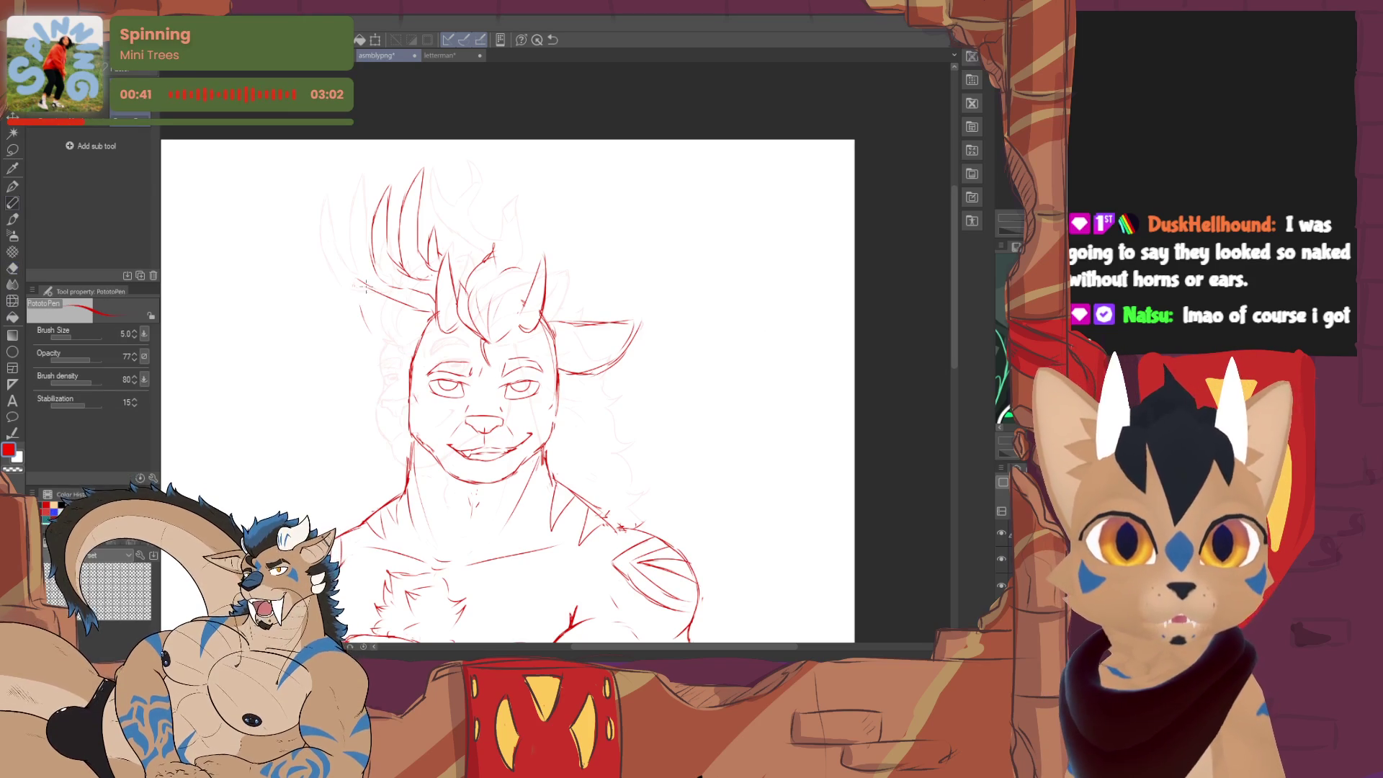
drag(348, 281, 358, 331)
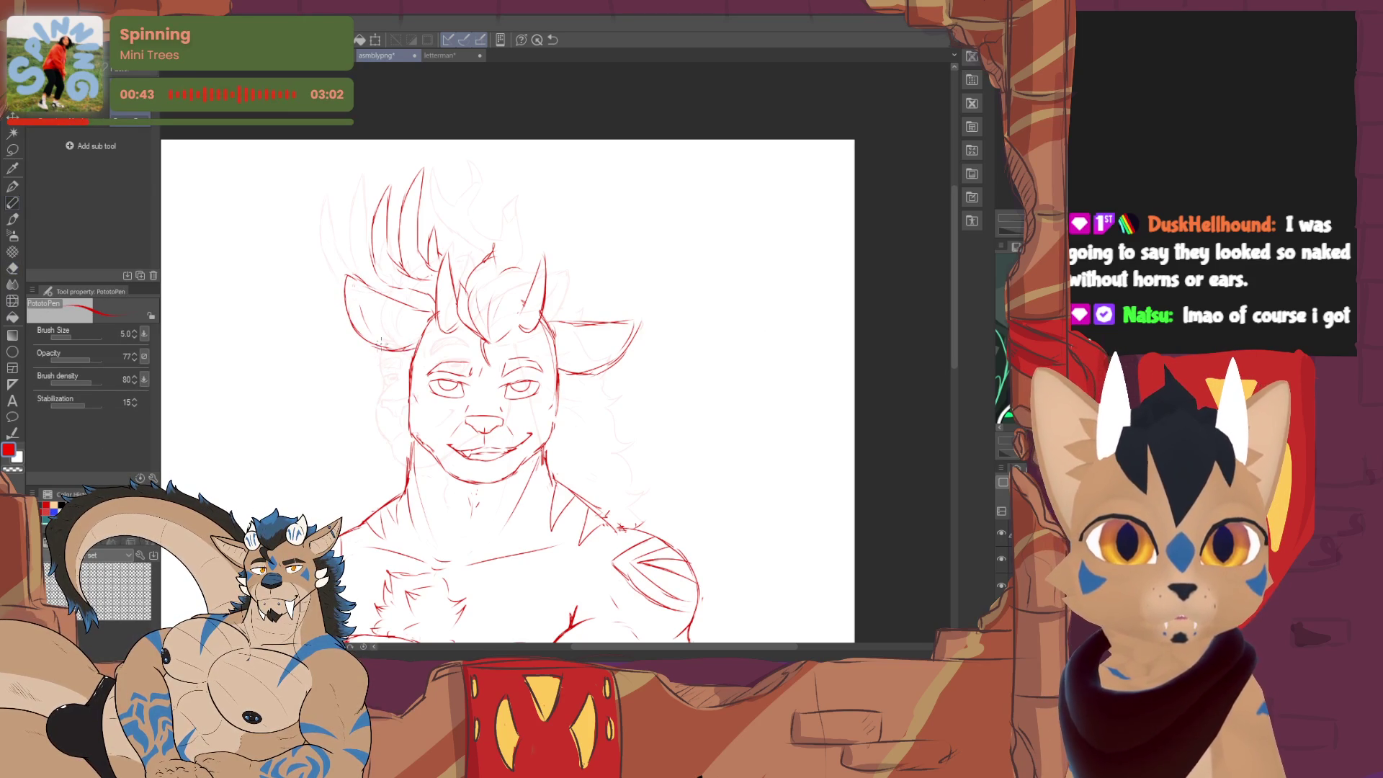
- Erase the right ear's lower curve and redraw its top edge
key(e)
drag(637, 325, 565, 374)
key(p)
drag(564, 322, 639, 348)
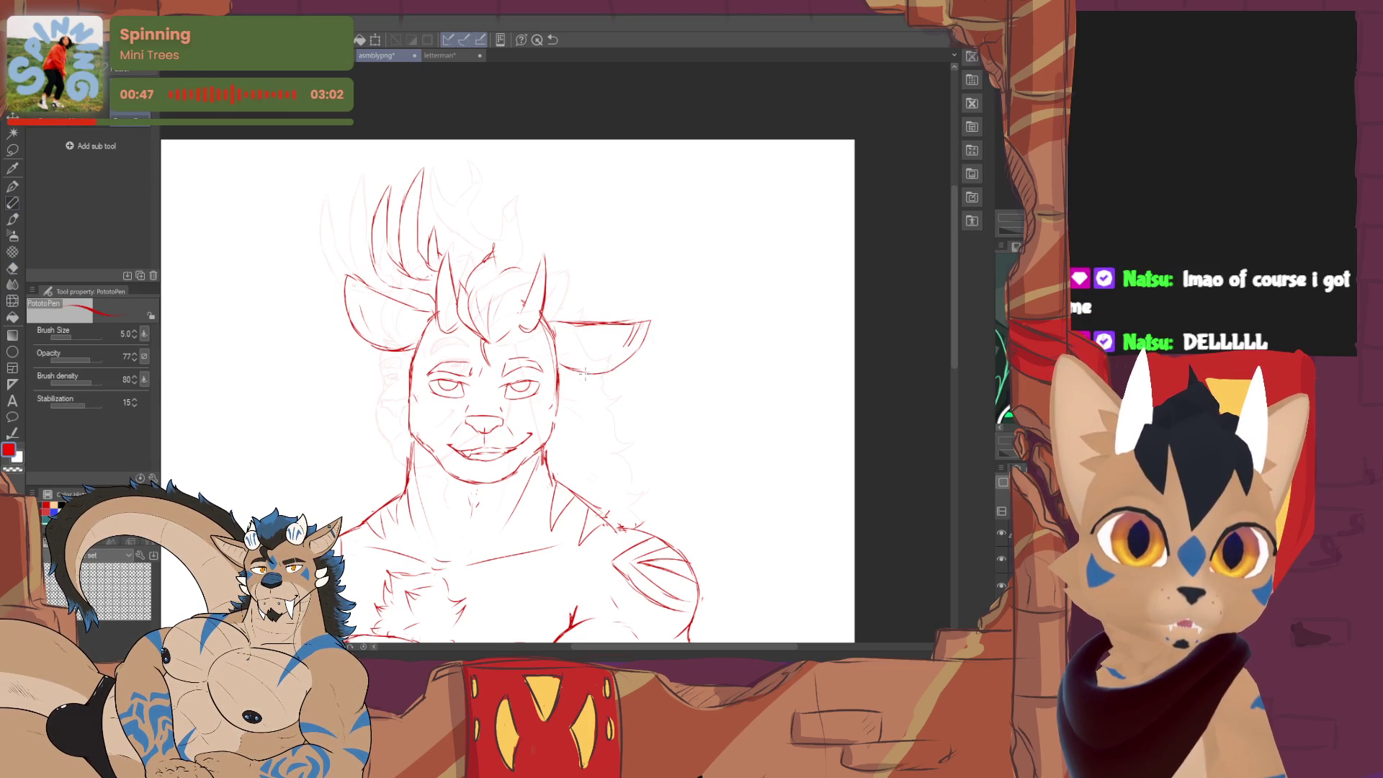
key(e)
key(p)
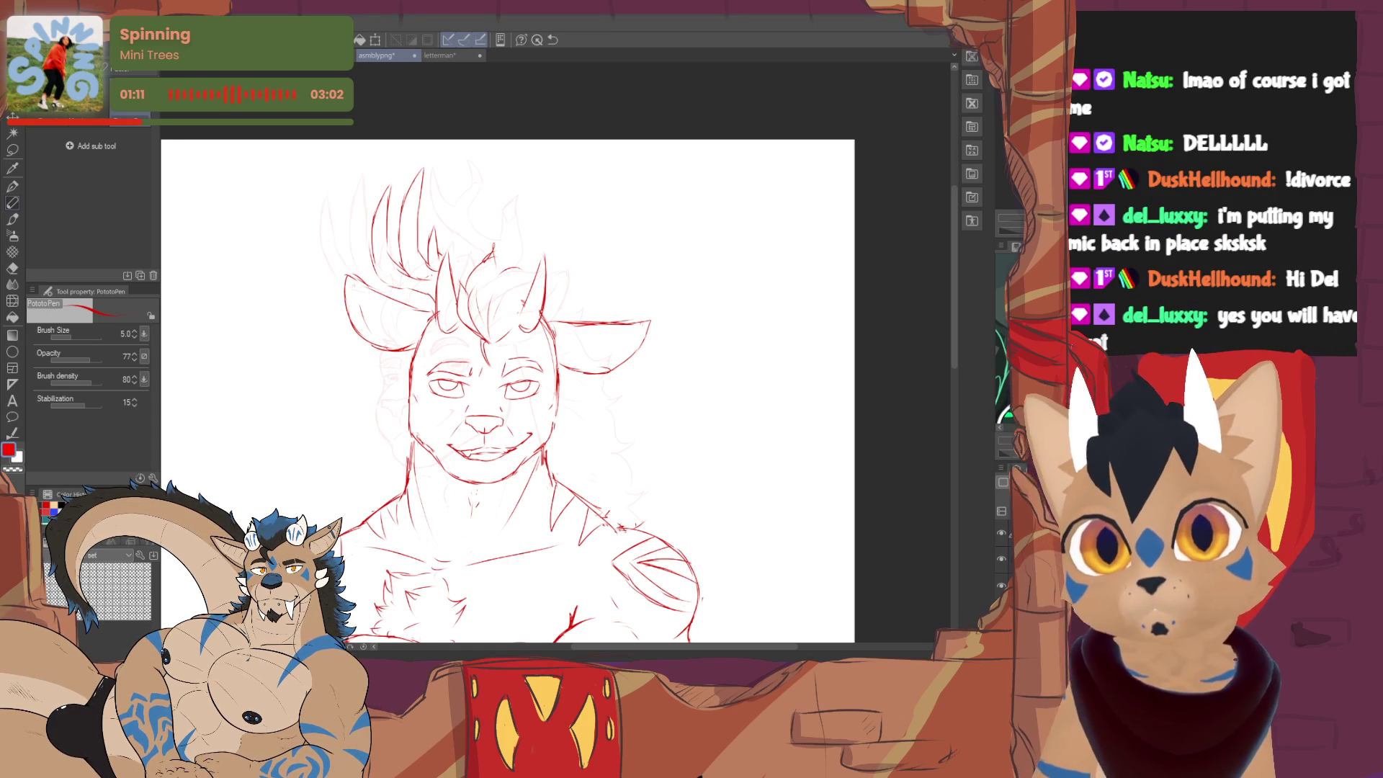
- Lasso the left antler and place a mirrored copy on the right side with Ctrl+T
key(e)
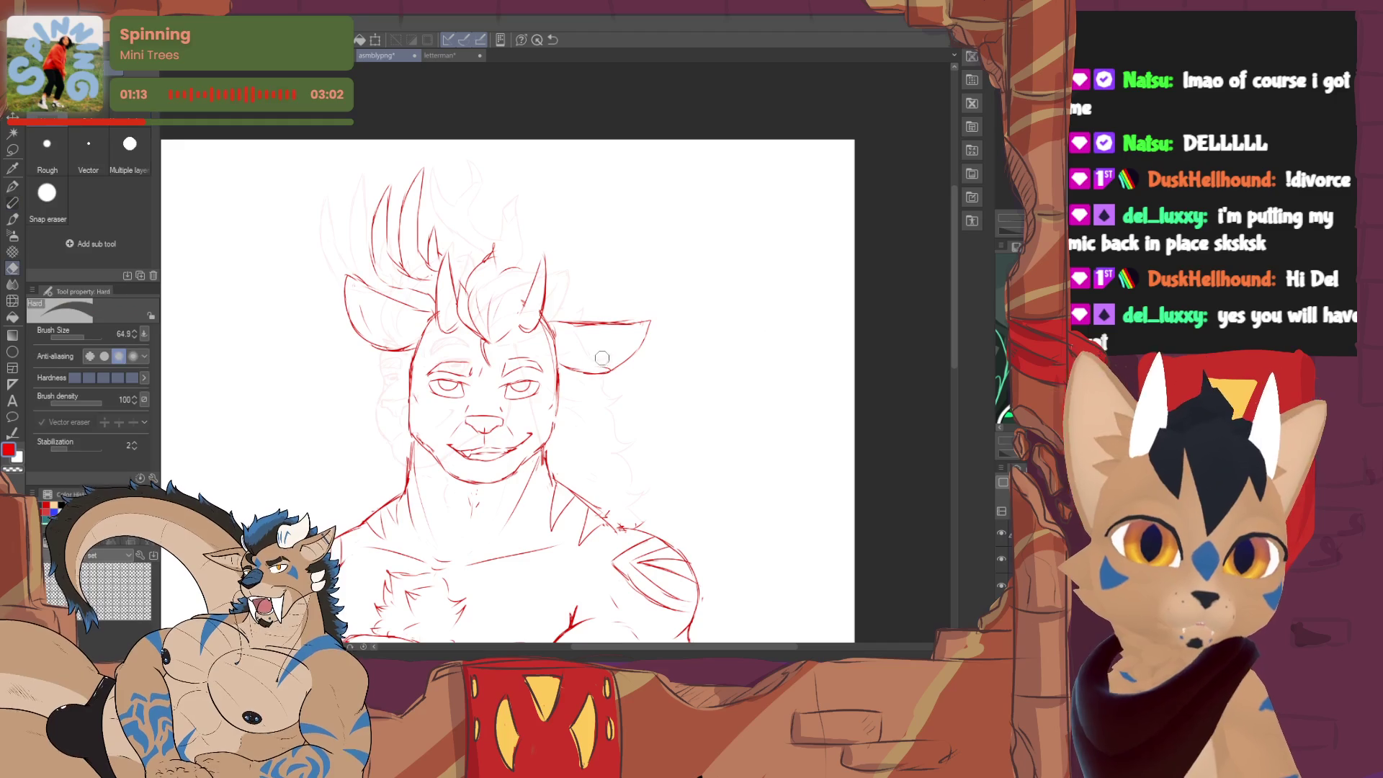
key(p)
drag(611, 363, 607, 451)
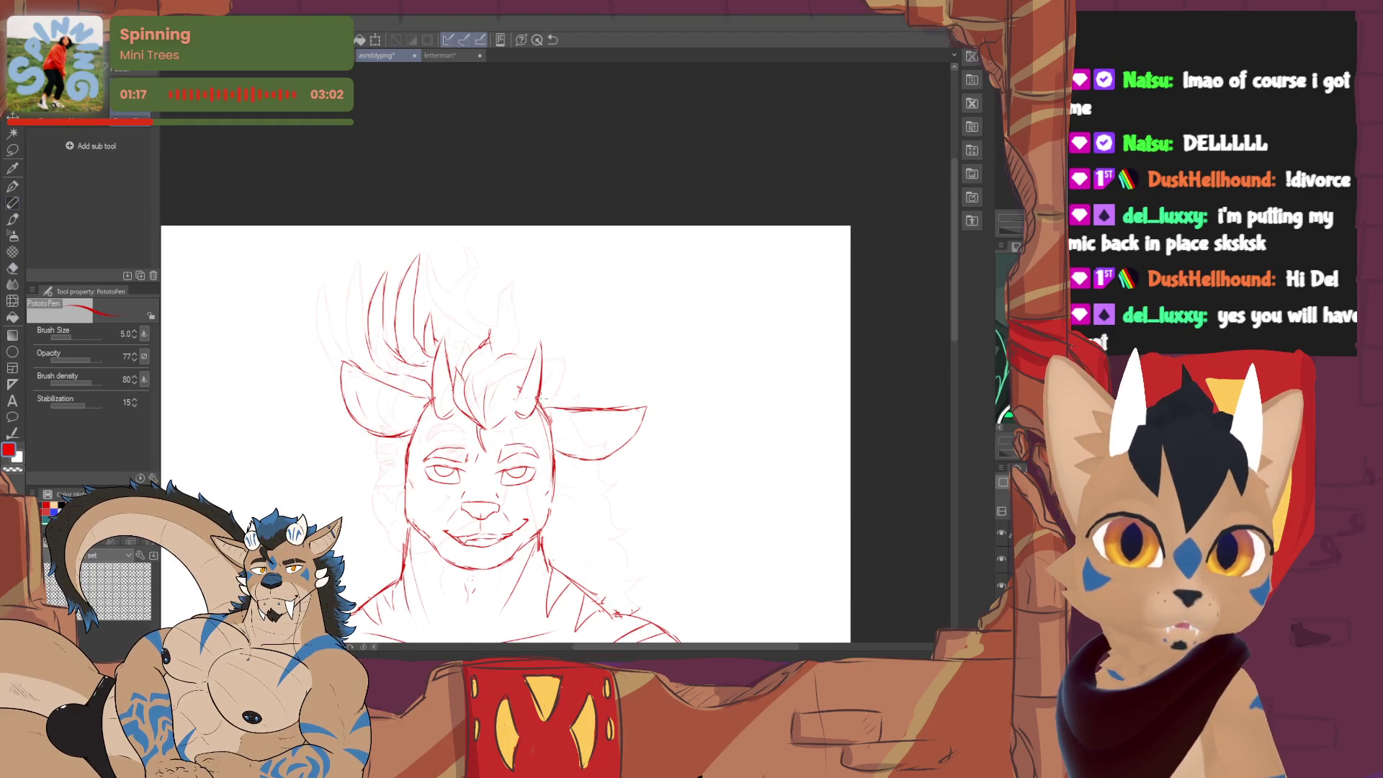
key(m)
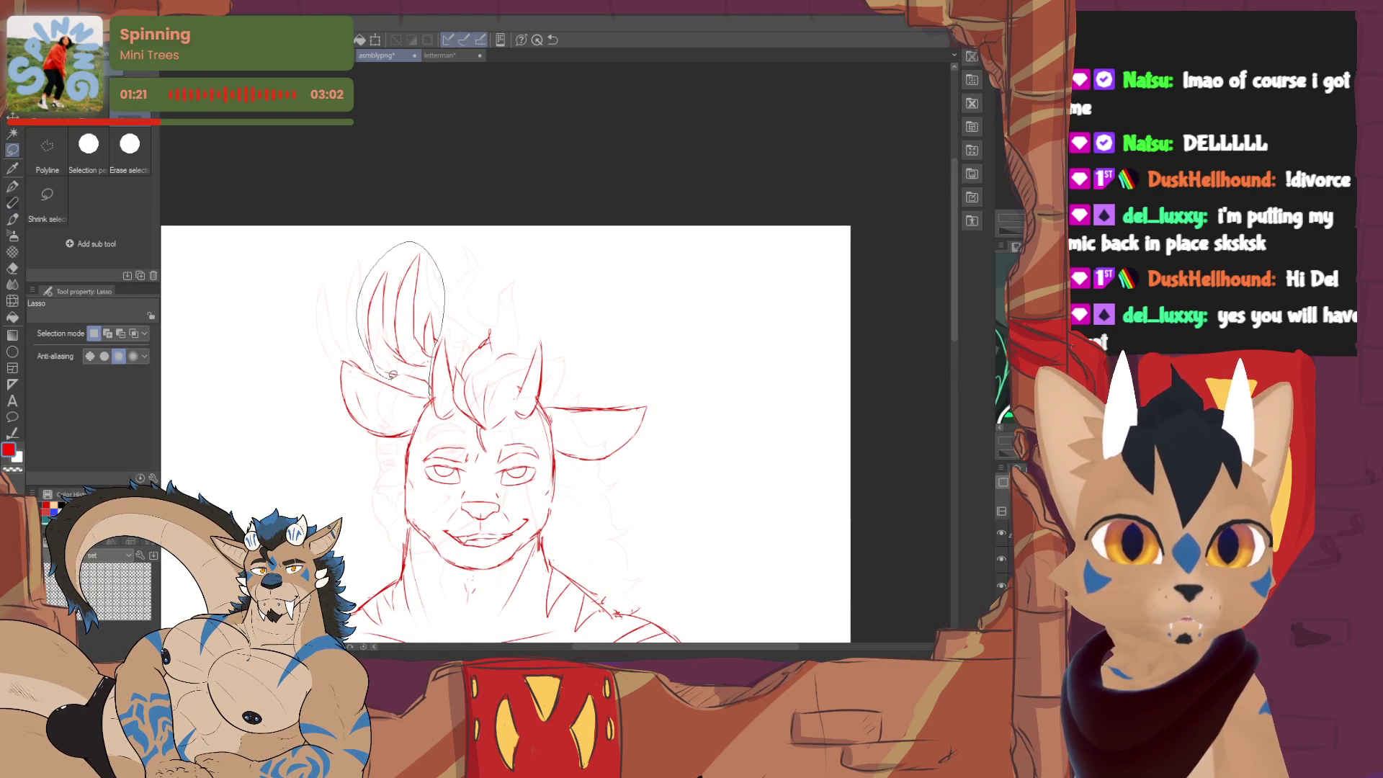
drag(393, 374, 430, 394)
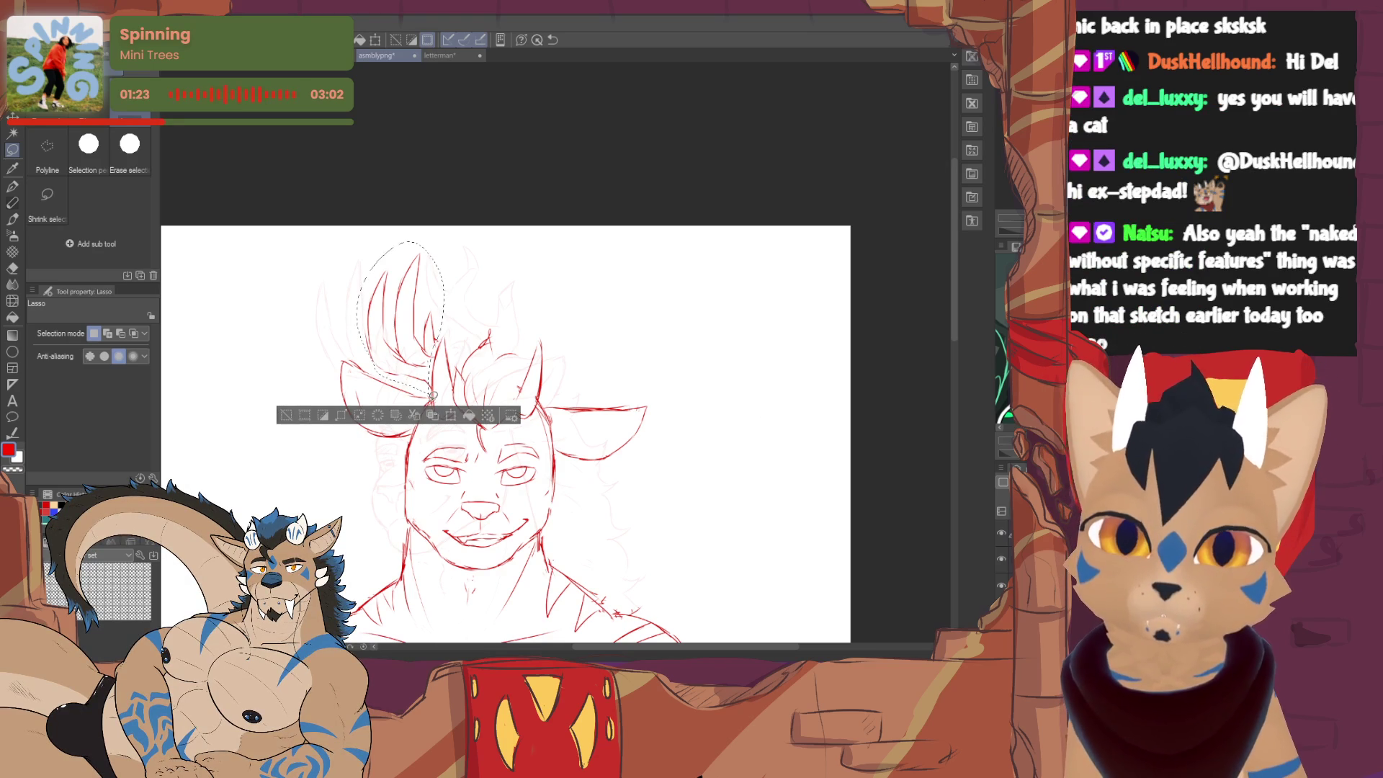
key(ctrl+t)
drag(402, 298, 614, 300)
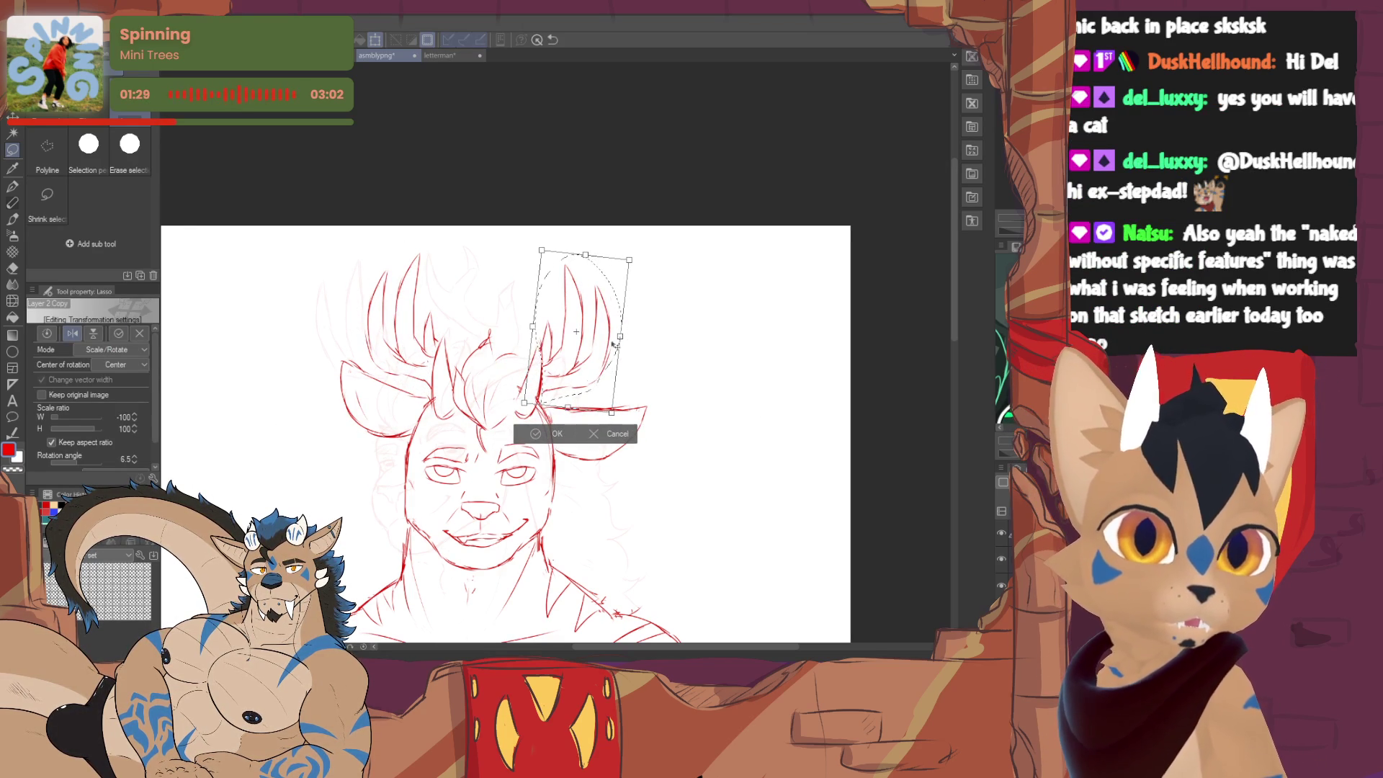
click(548, 435)
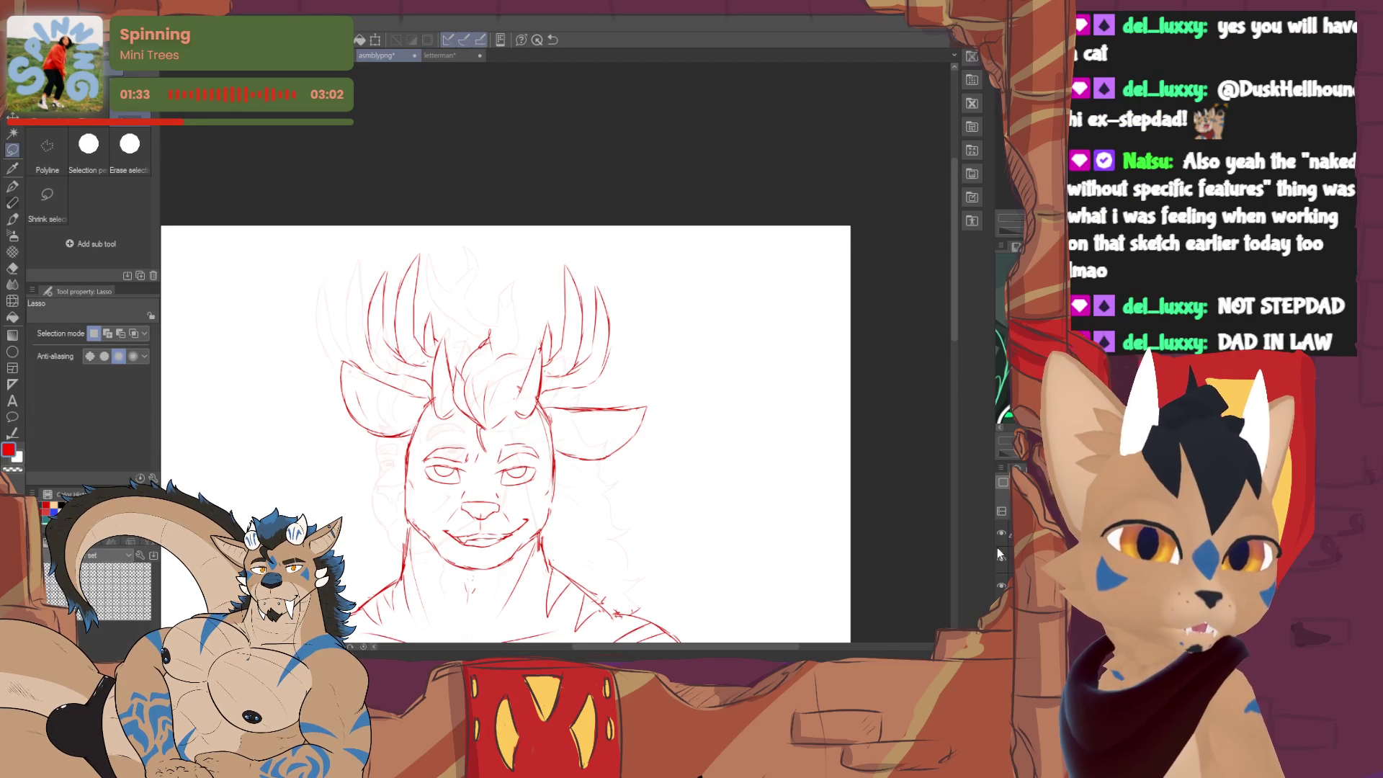
scroll(508, 356, down, 3)
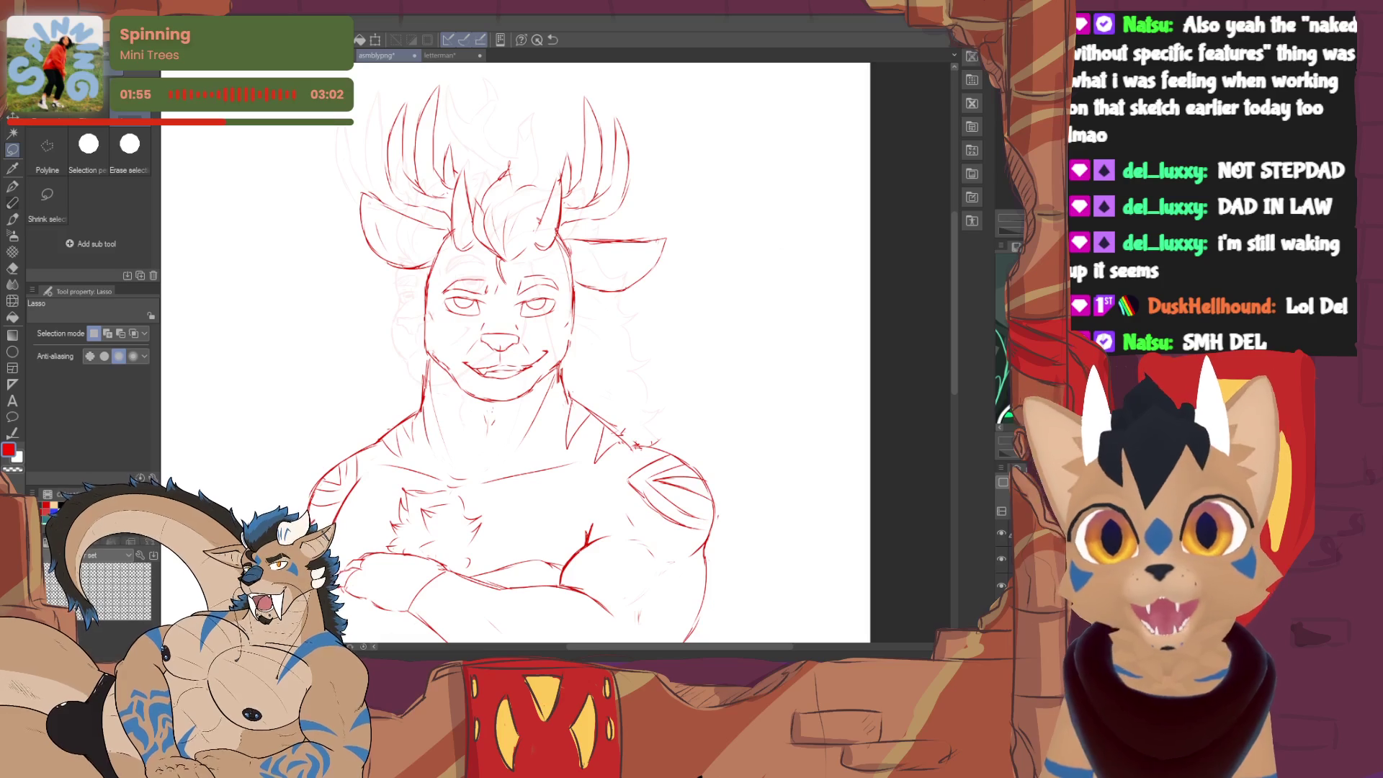
- Reload PotatoPen and darken the left pupil with a red mark
click(13, 201)
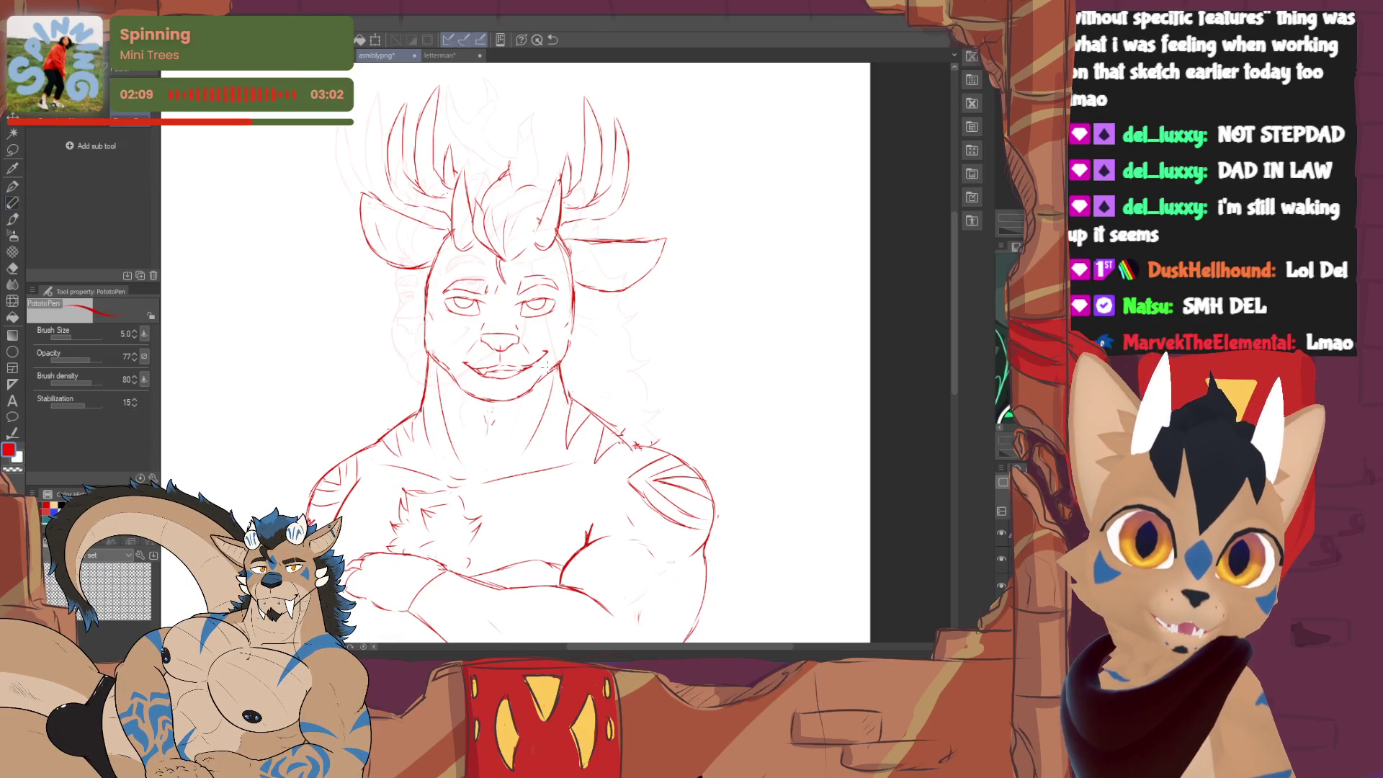
scroll(666, 379, up, 1)
scroll(667, 378, up, 1)
scroll(666, 379, up, 2)
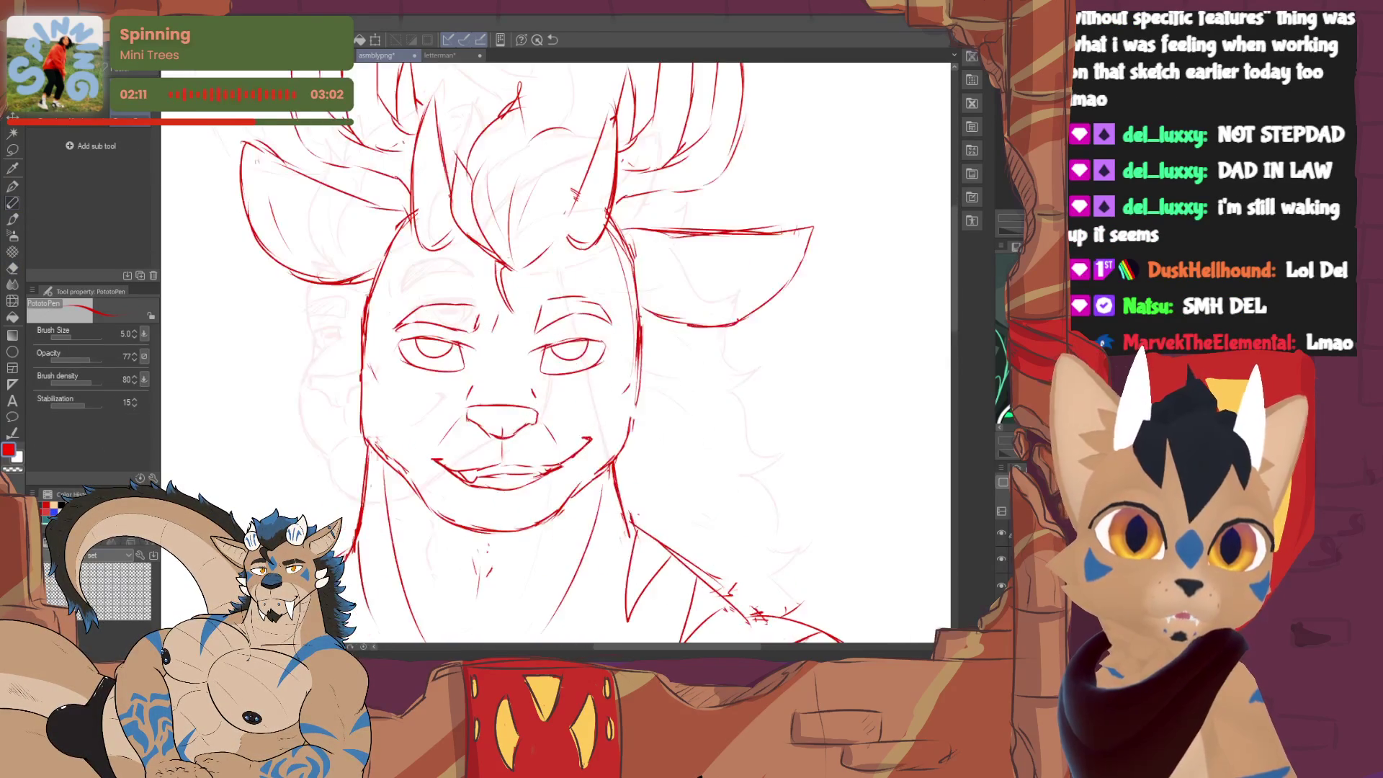
scroll(666, 379, up, 1)
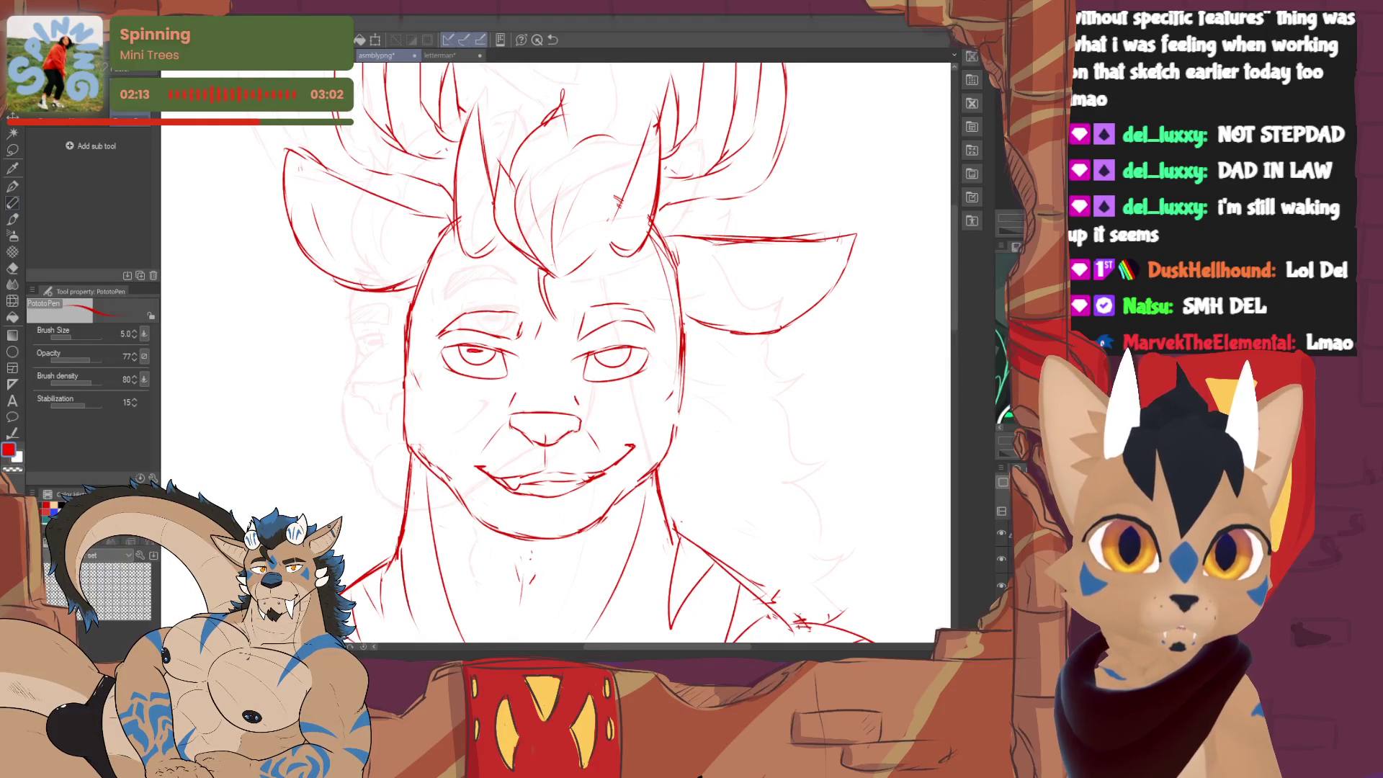
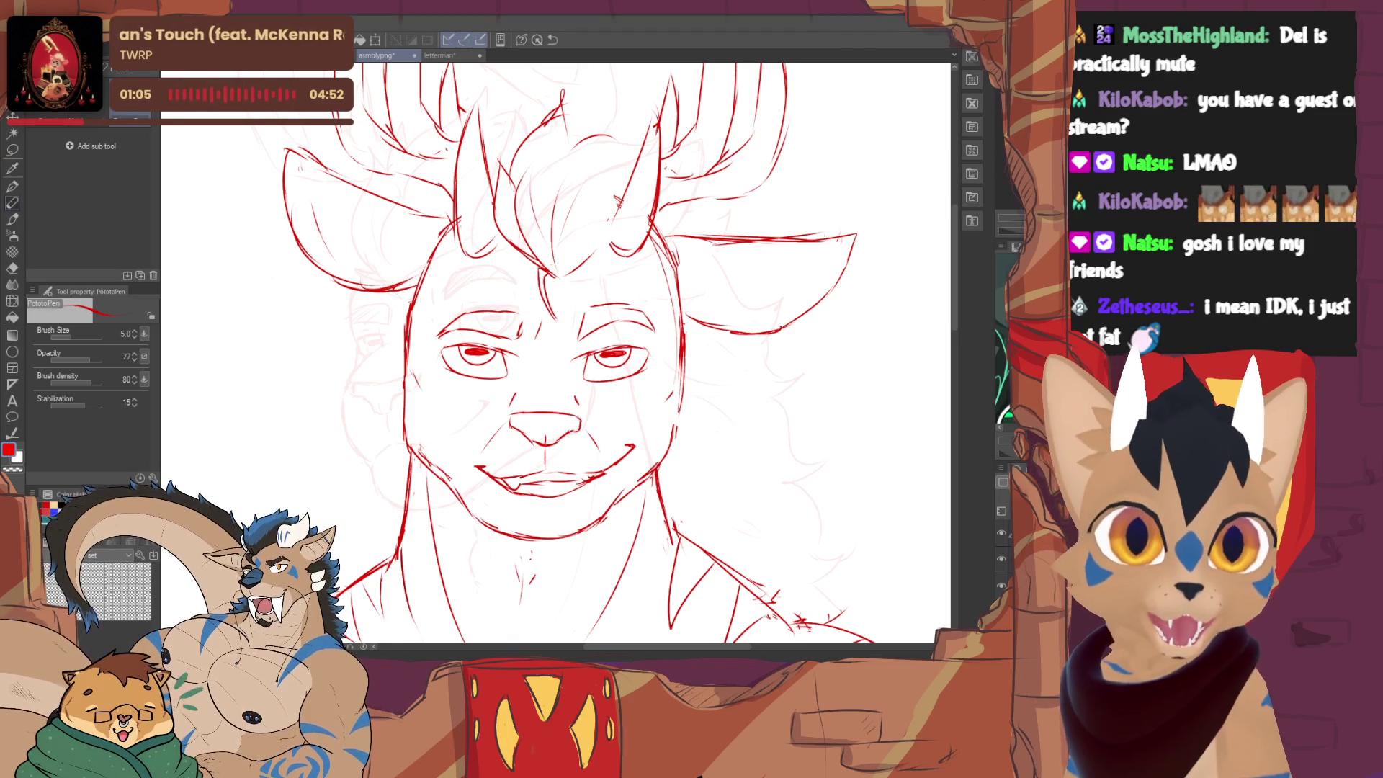
- Shift the view across the face sketch and make quick eraser touch-ups around it
drag(557, 357, 537, 402)
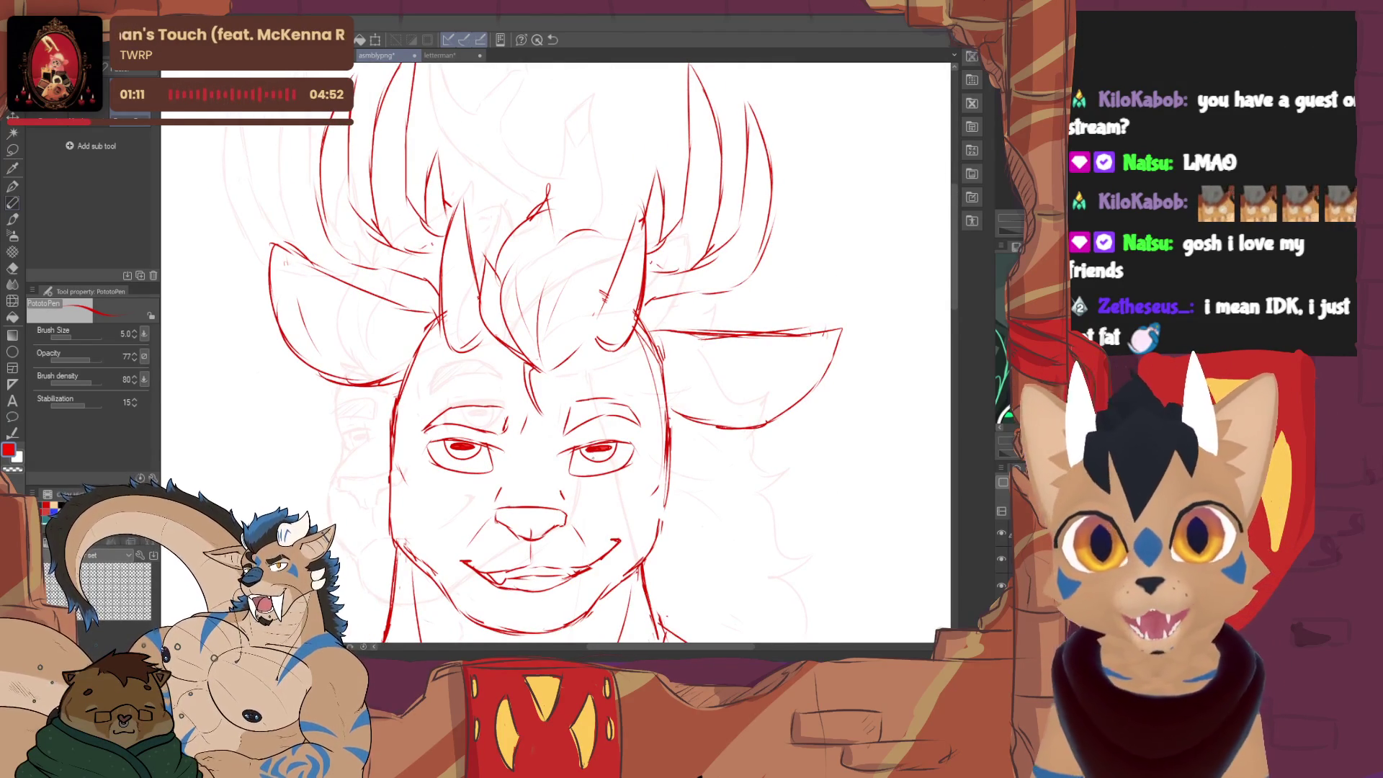
key(e)
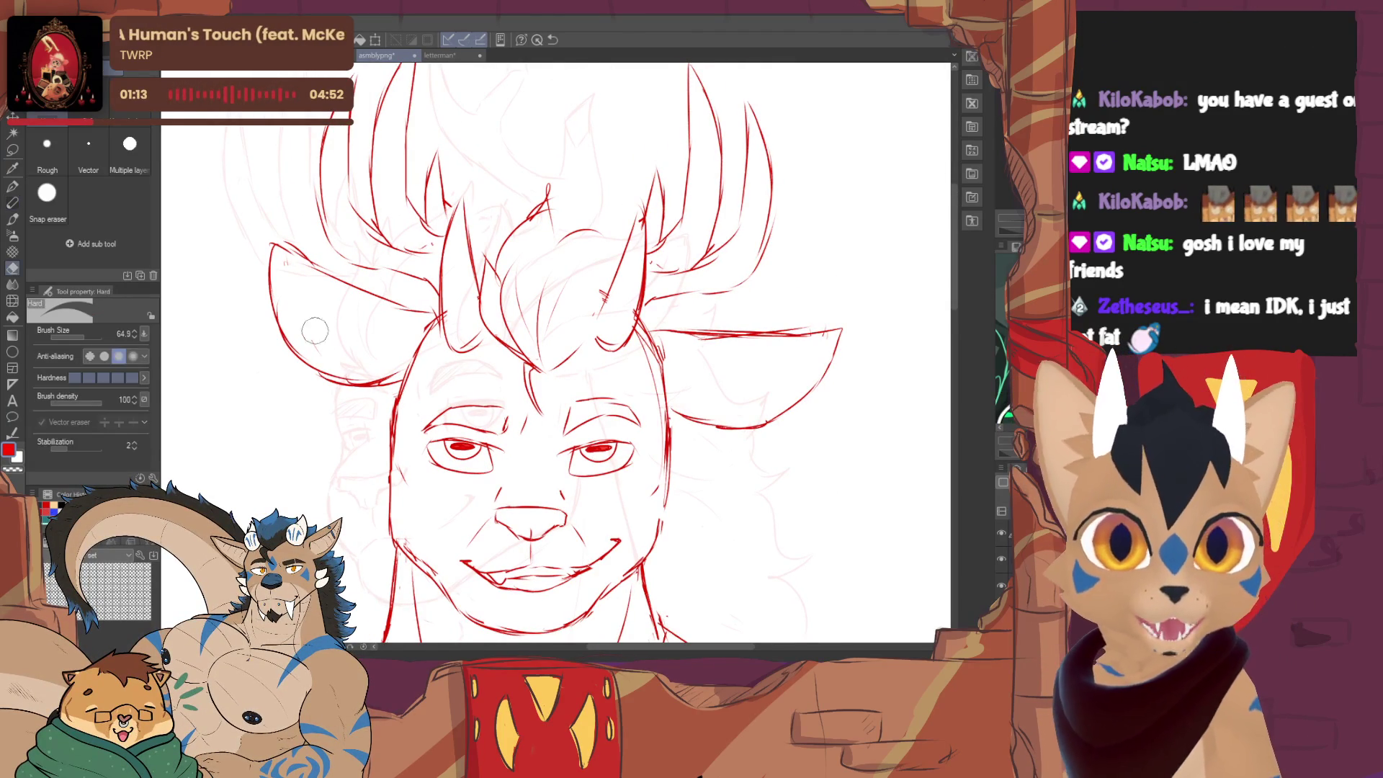
key(p)
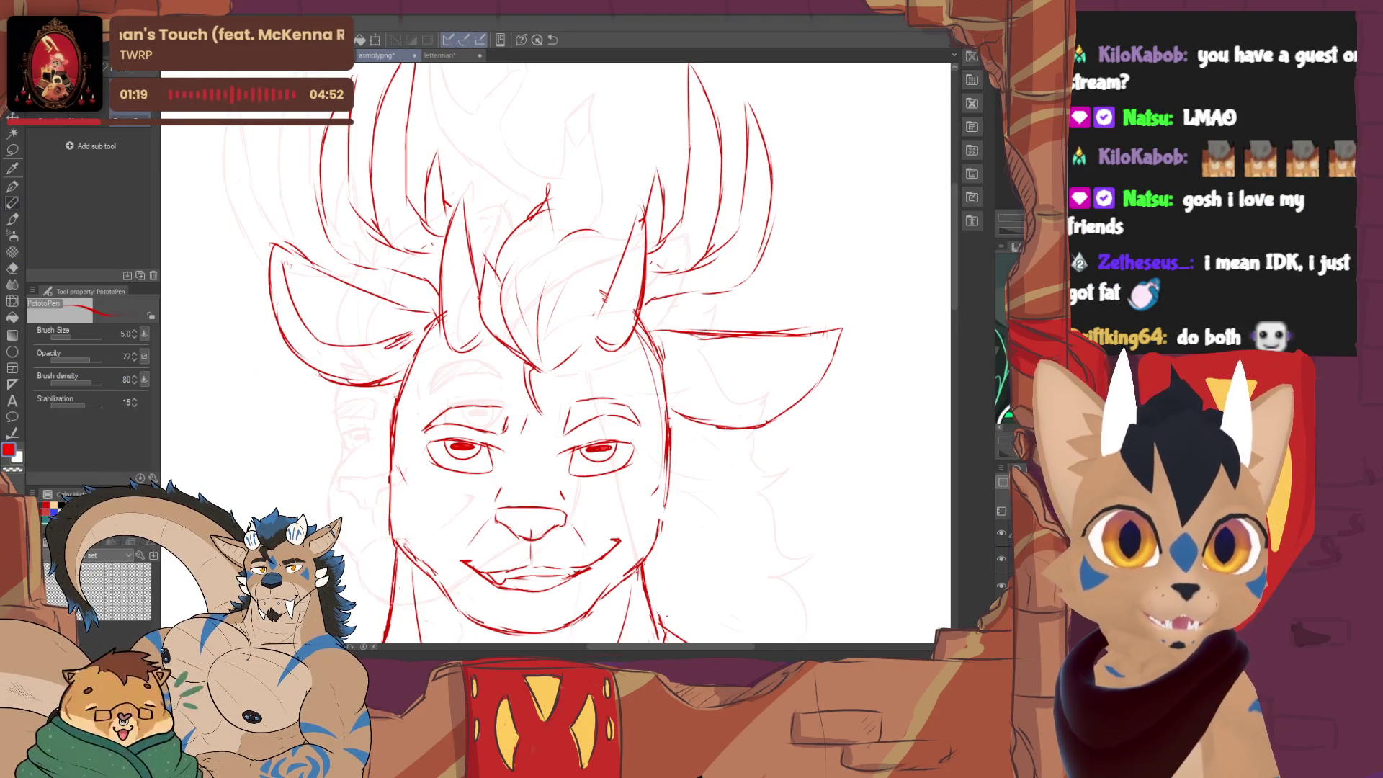
drag(649, 378, 569, 365)
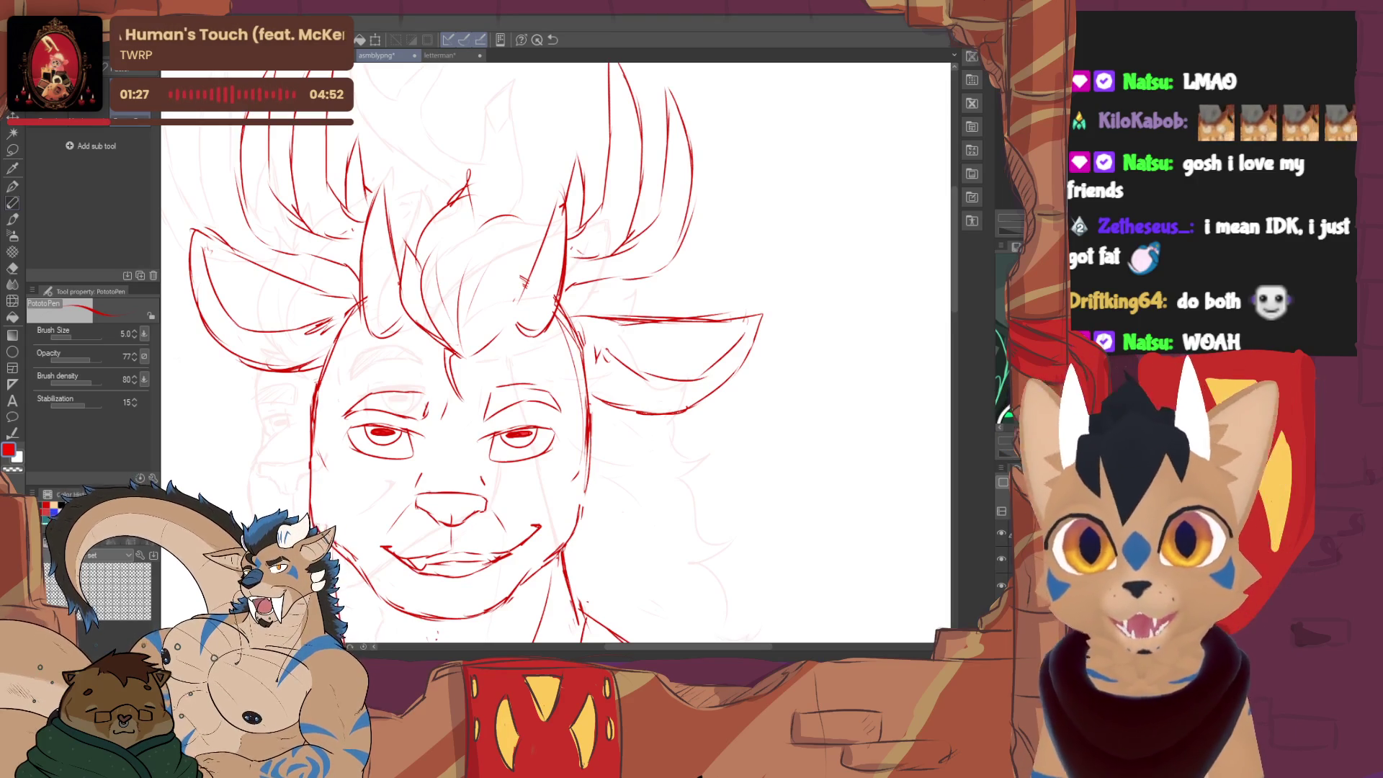
key(e)
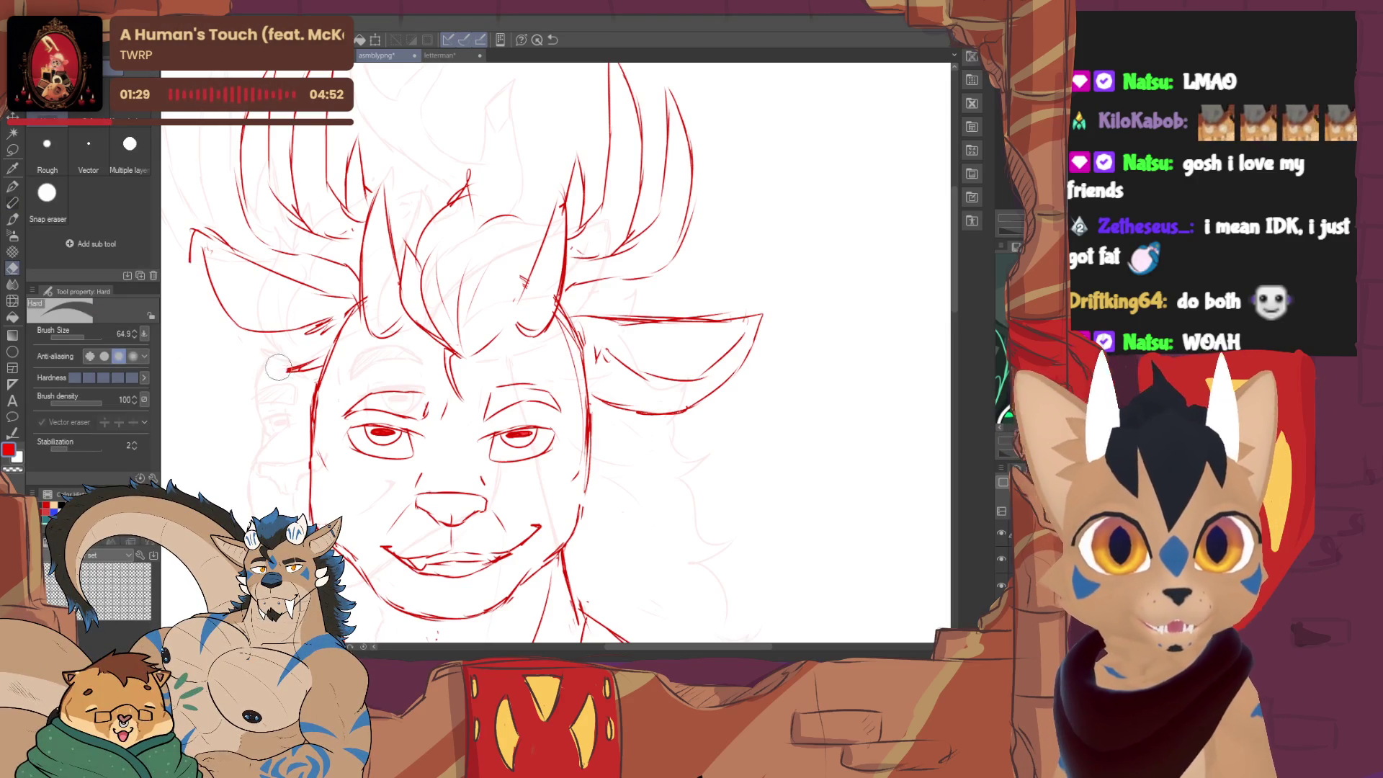
key(p)
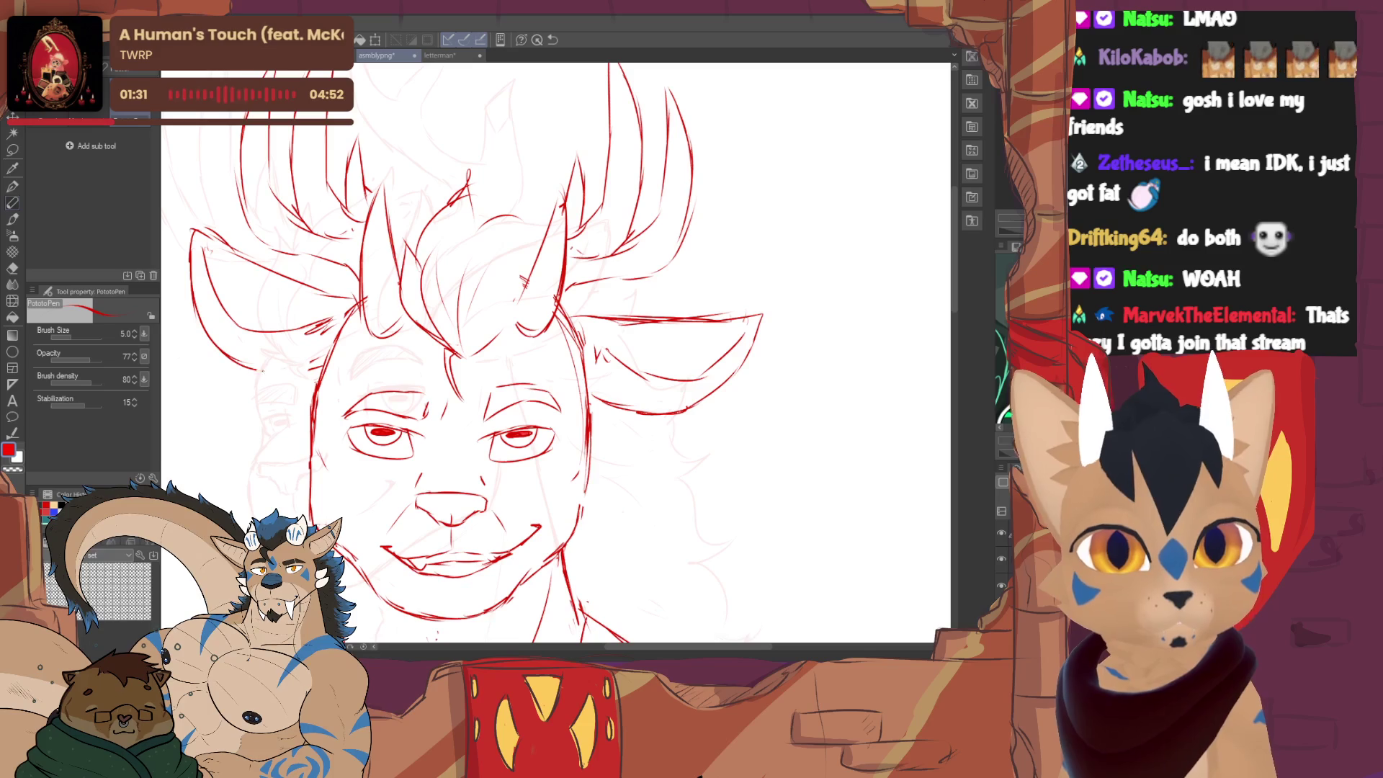
scroll(537, 395, up, 2)
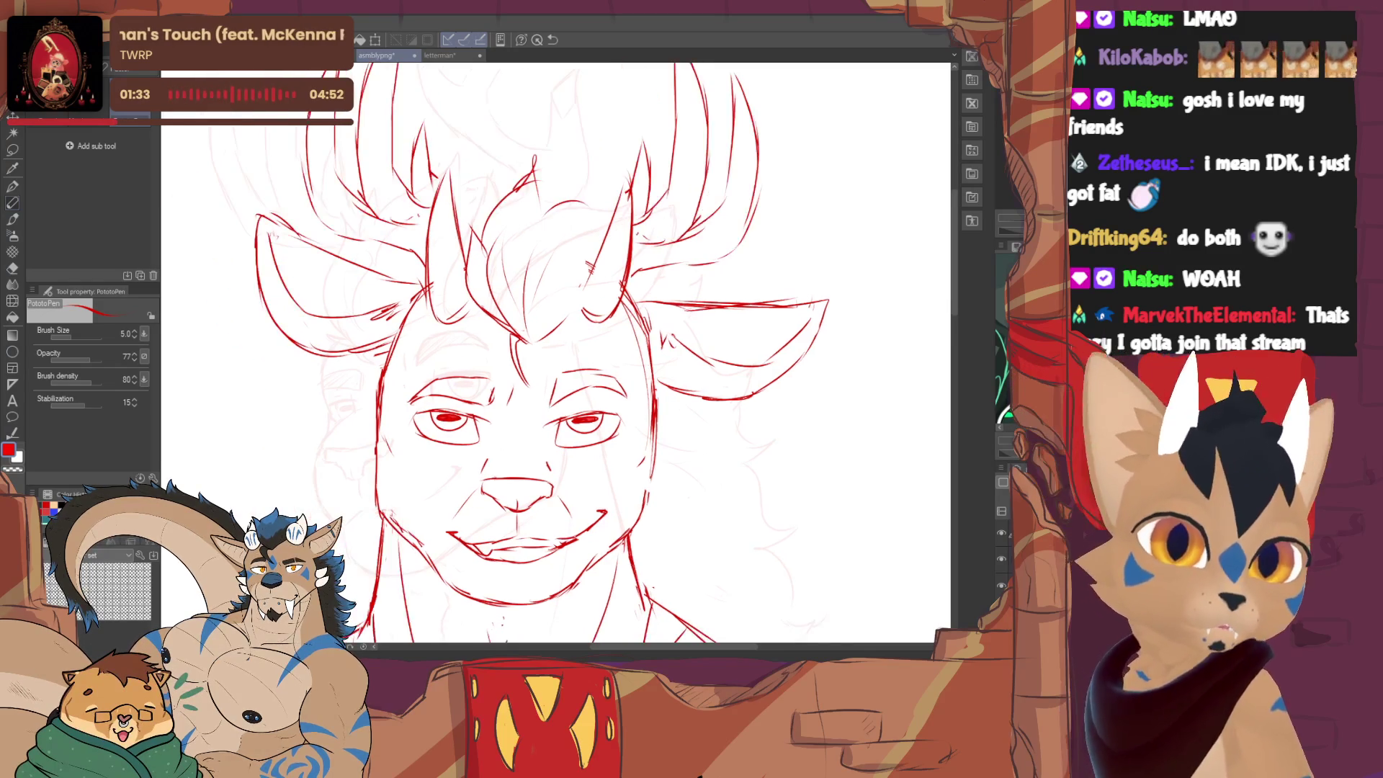
scroll(538, 395, up, 2)
scroll(537, 394, up, 1)
- Erase the stray lines between the brows with the Hard eraser and return to the PotatoPen
key(e)
drag(537, 394, 526, 367)
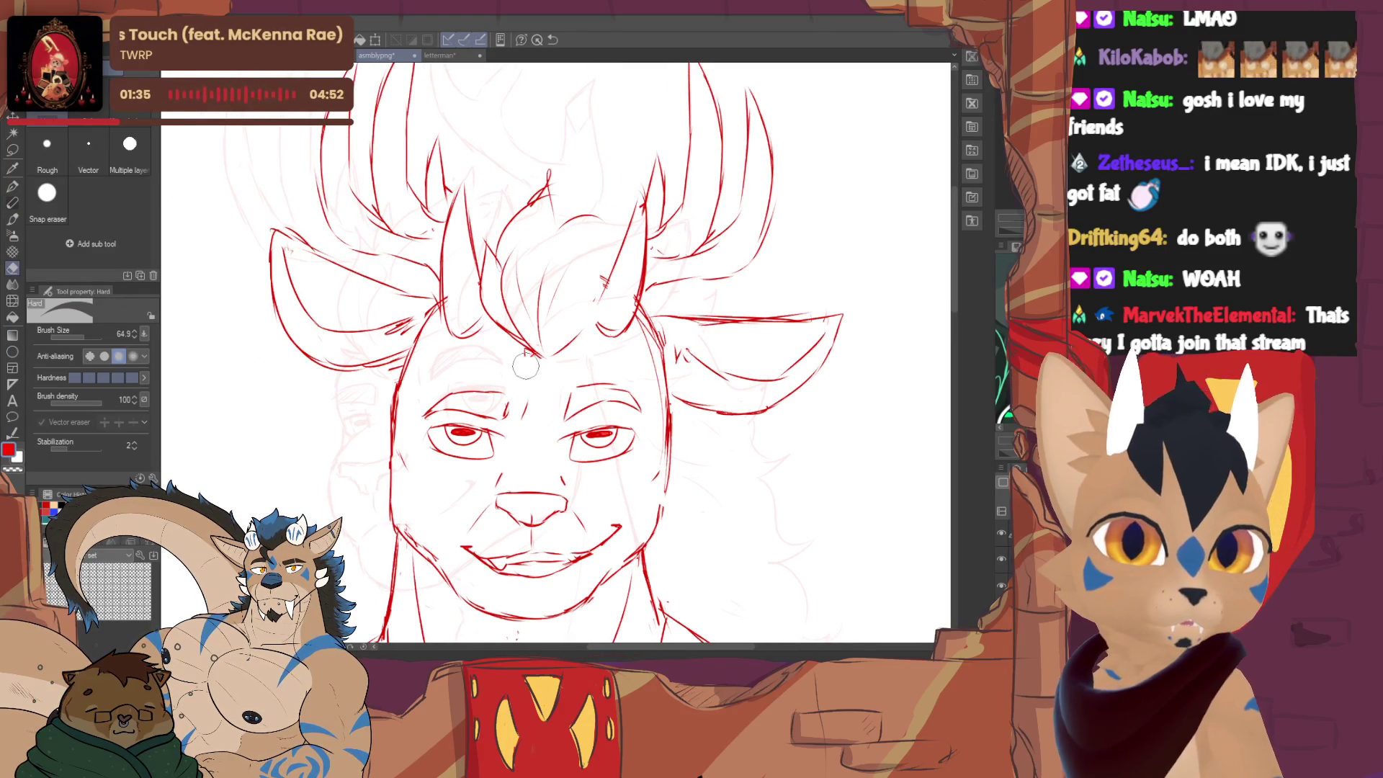
key(p)
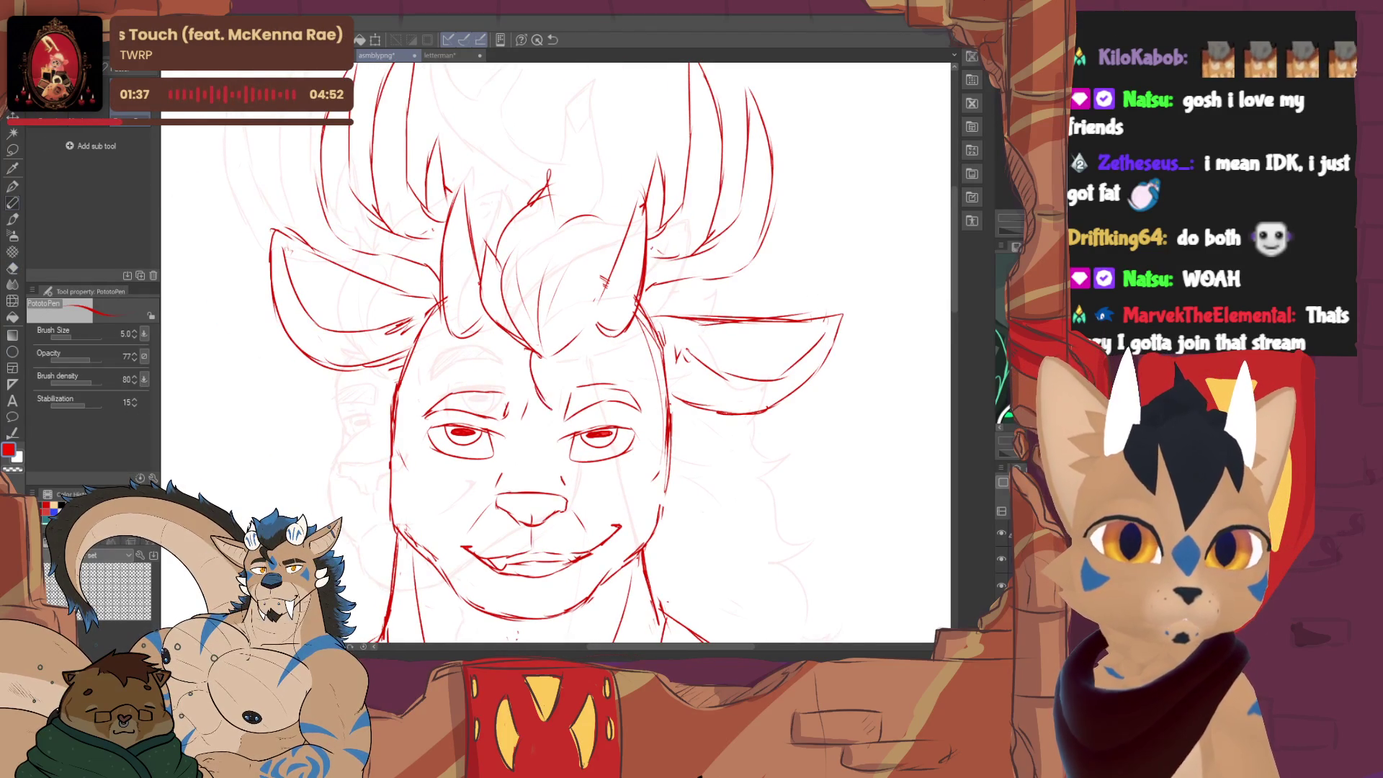
drag(538, 432, 567, 405)
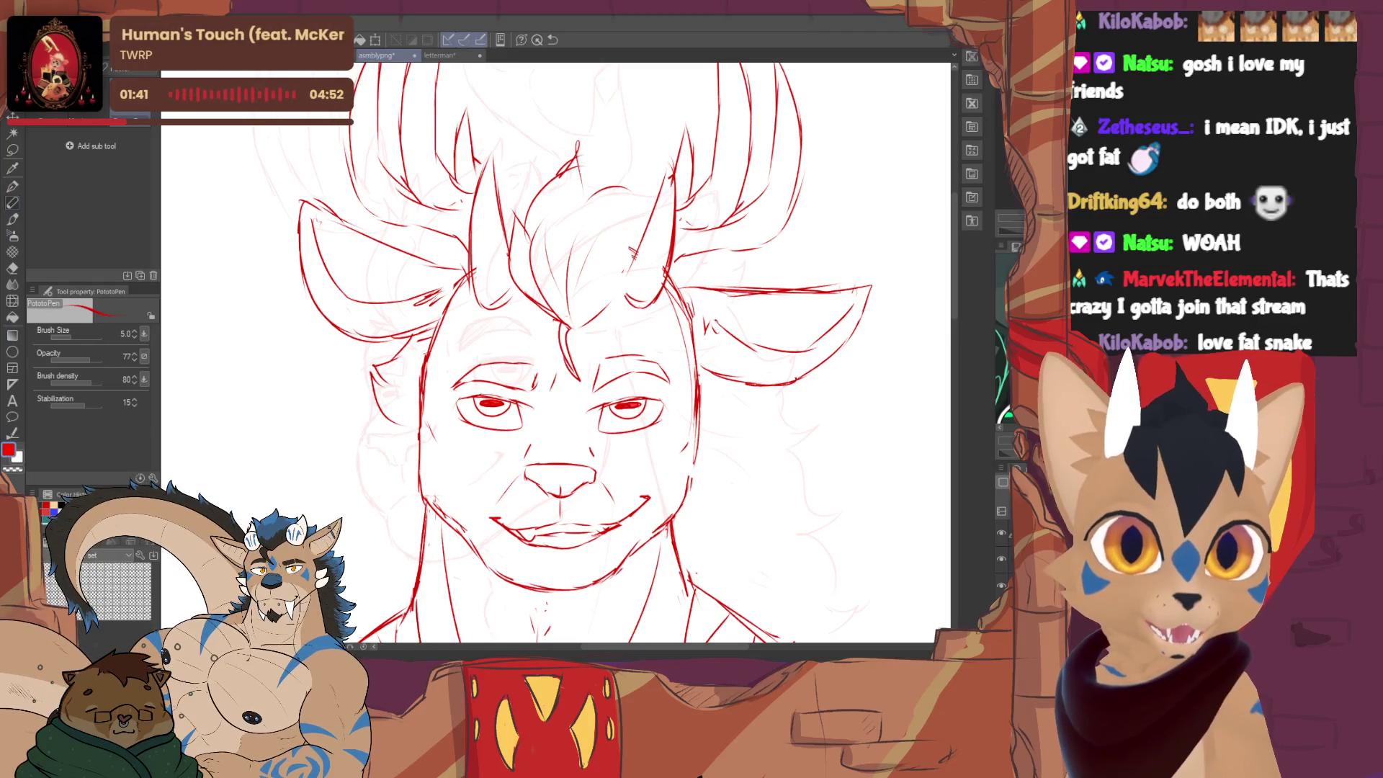
scroll(652, 183, down, 2)
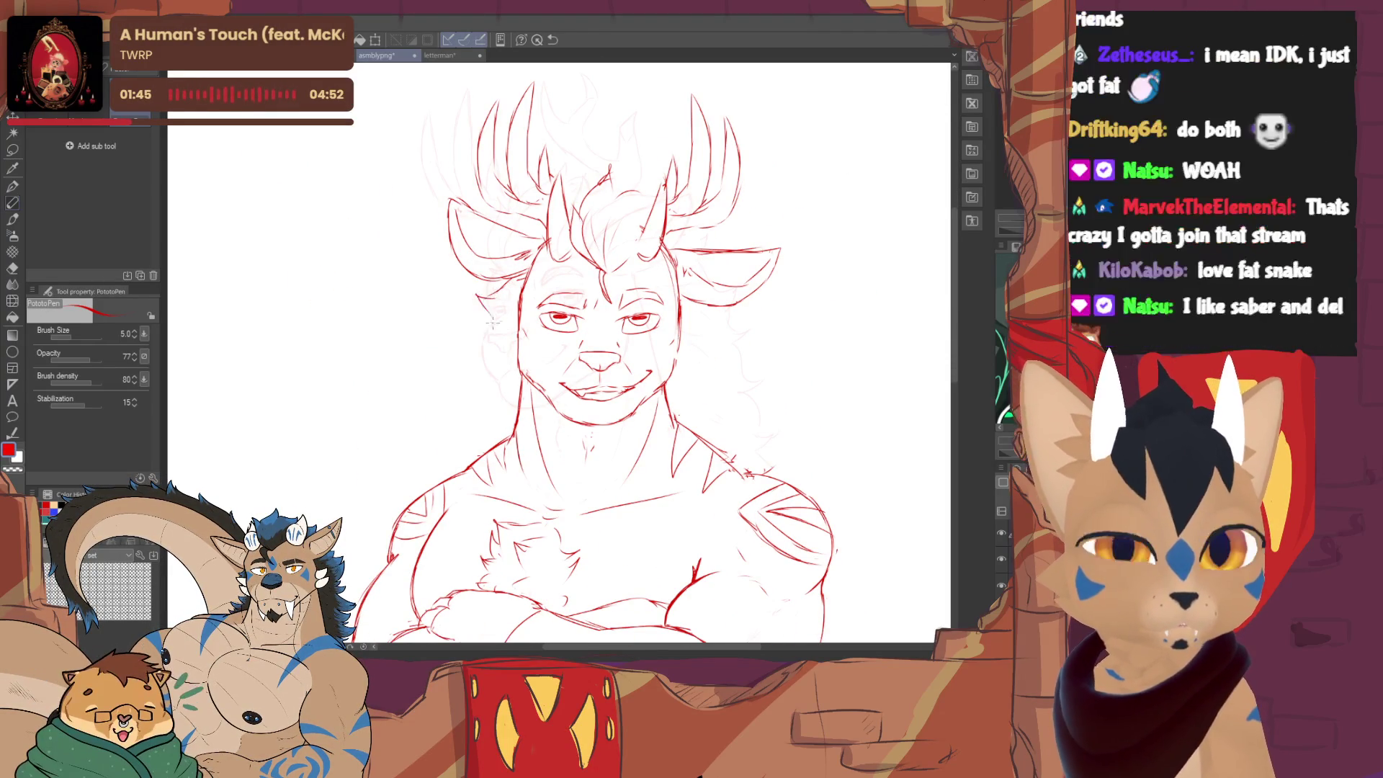
- Sketch fur strokes along the left cheek and side of the face, erasing stray bits as needed
mouse_move(483, 343)
mouse_down()
mouse_move(443, 396)
mouse_move(442, 461)
mouse_up()
mouse_move(649, 325)
mouse_down()
mouse_move(585, 303)
mouse_move(603, 346)
mouse_up()
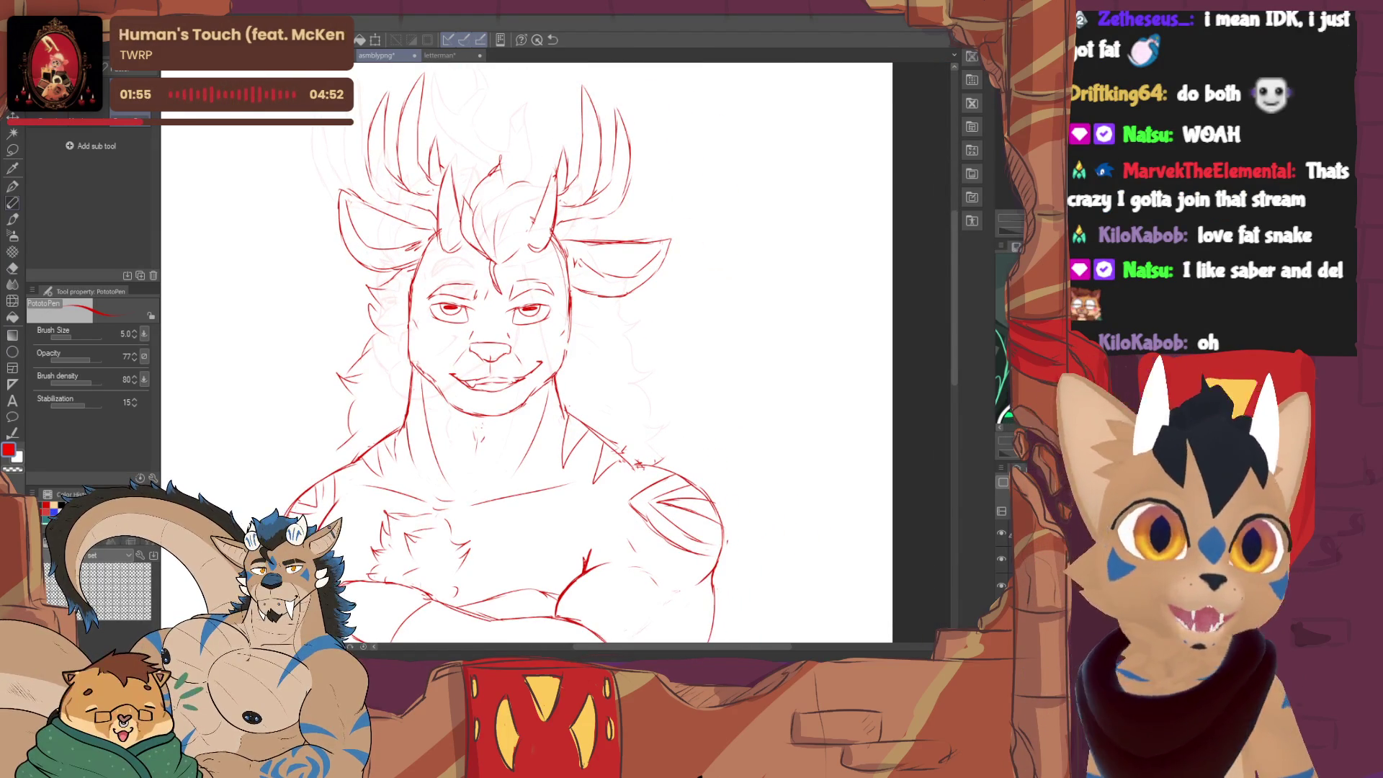
drag(372, 289, 373, 279)
key(e)
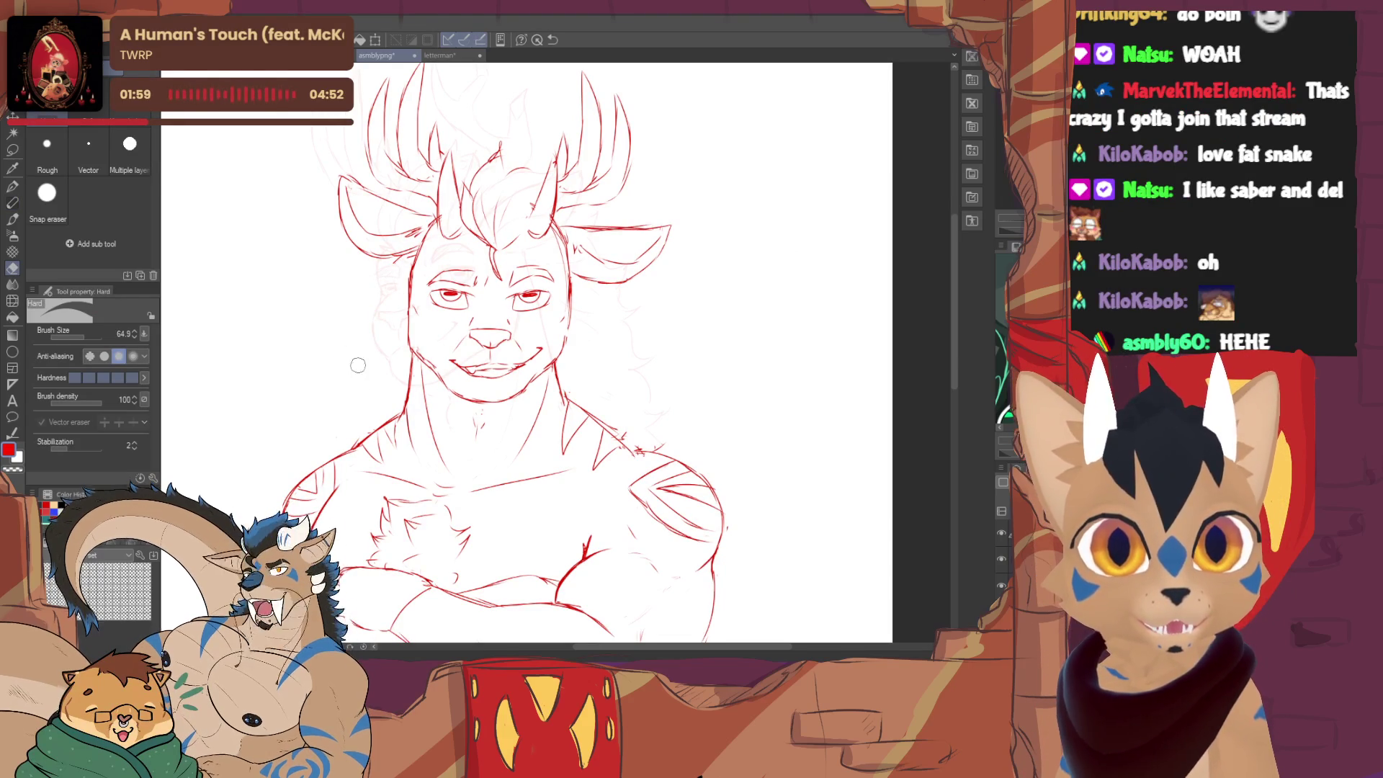
key(p)
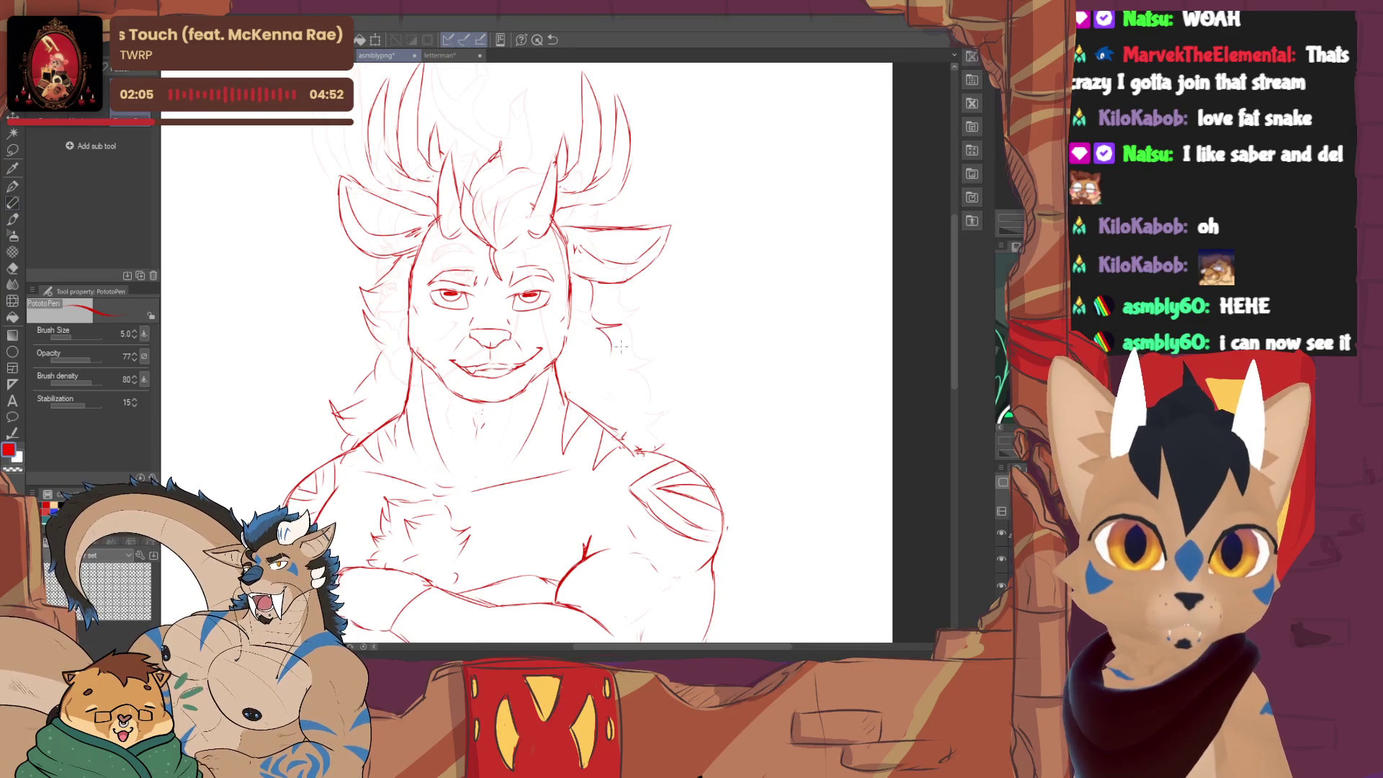
key(e)
key(p)
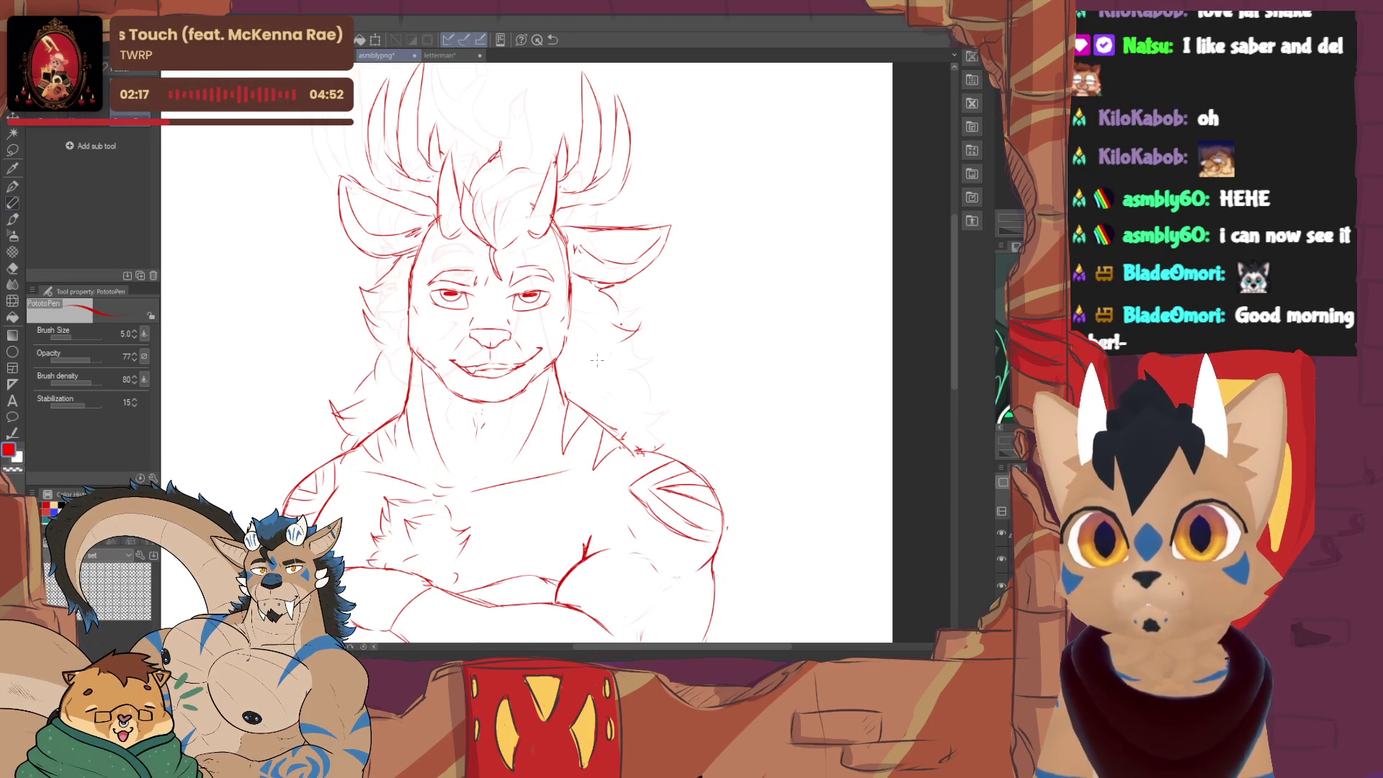
key(e)
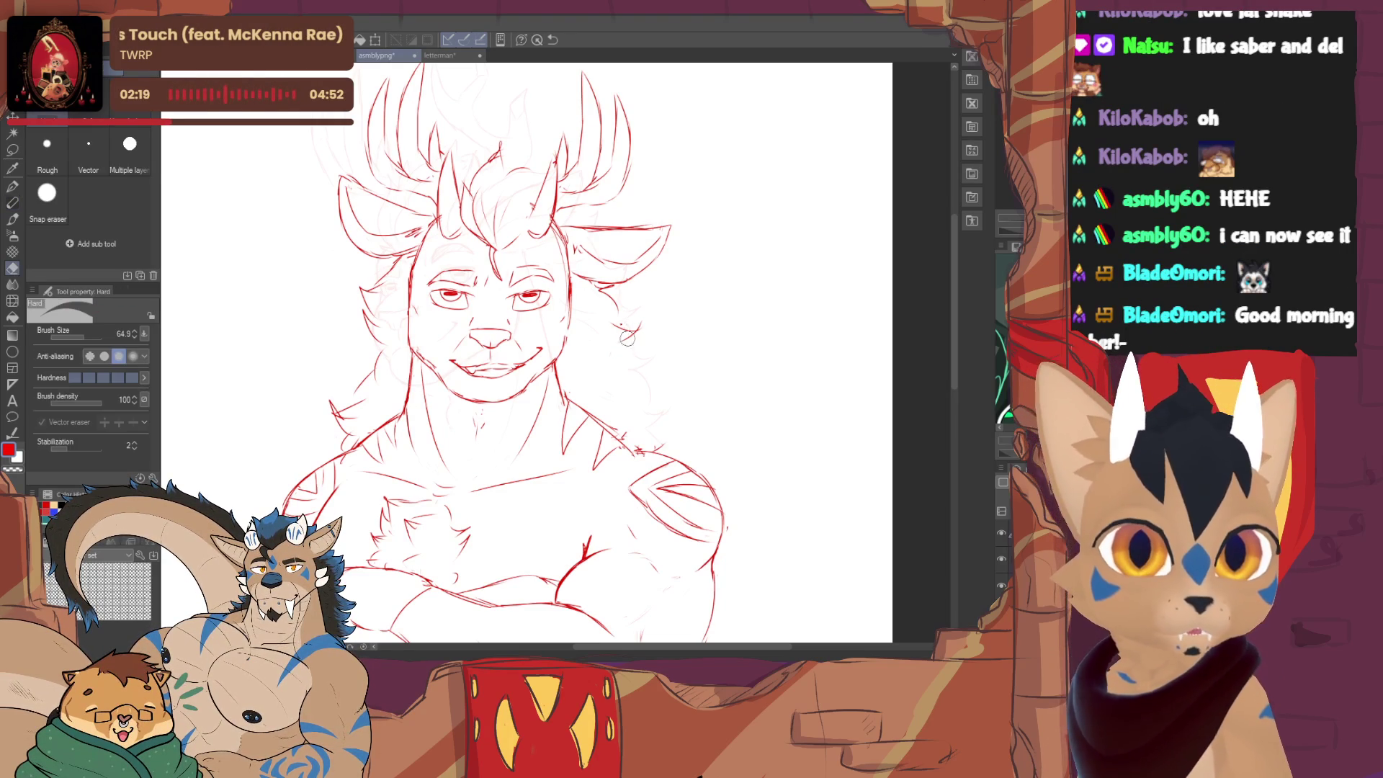
key(p)
- Add a short fur stroke on the right of the mane and clean up around the cheek and ear
drag(637, 306, 624, 325)
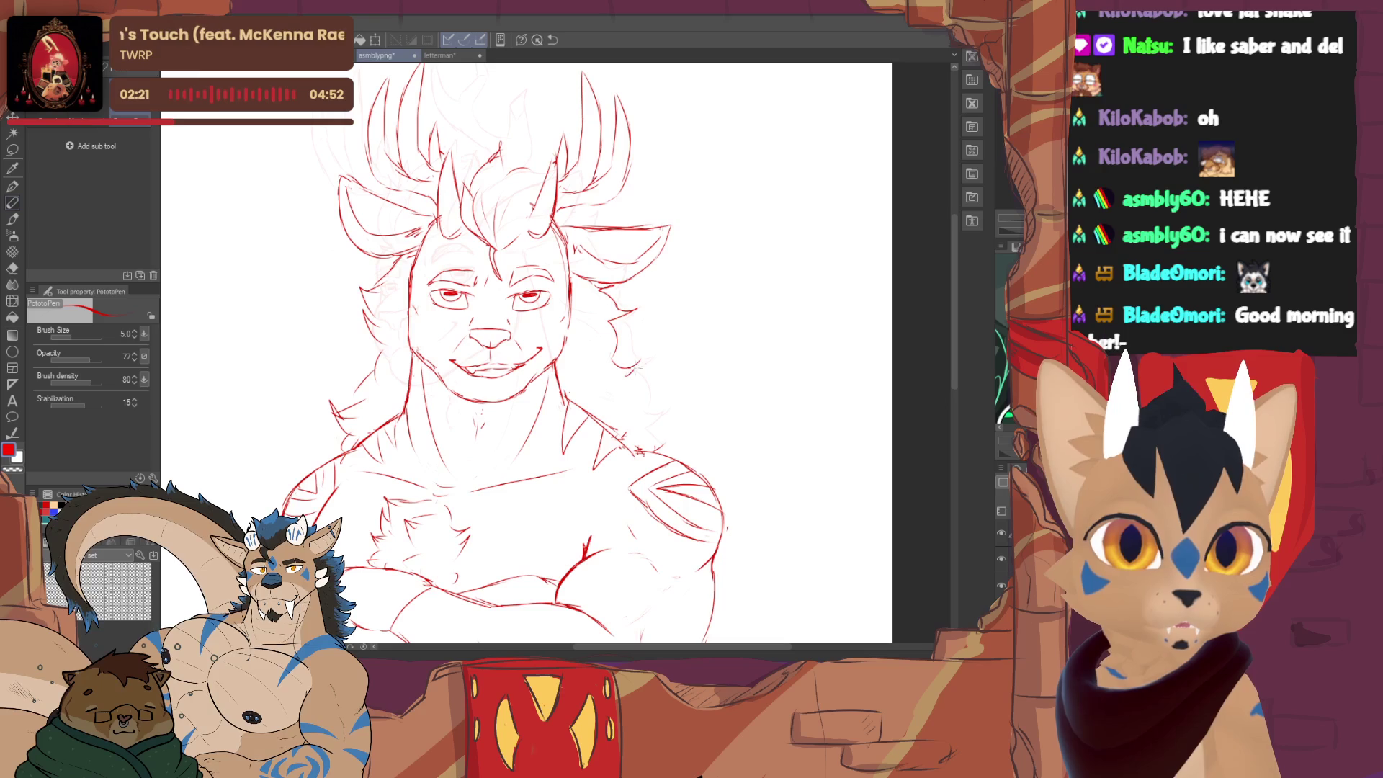
key(e)
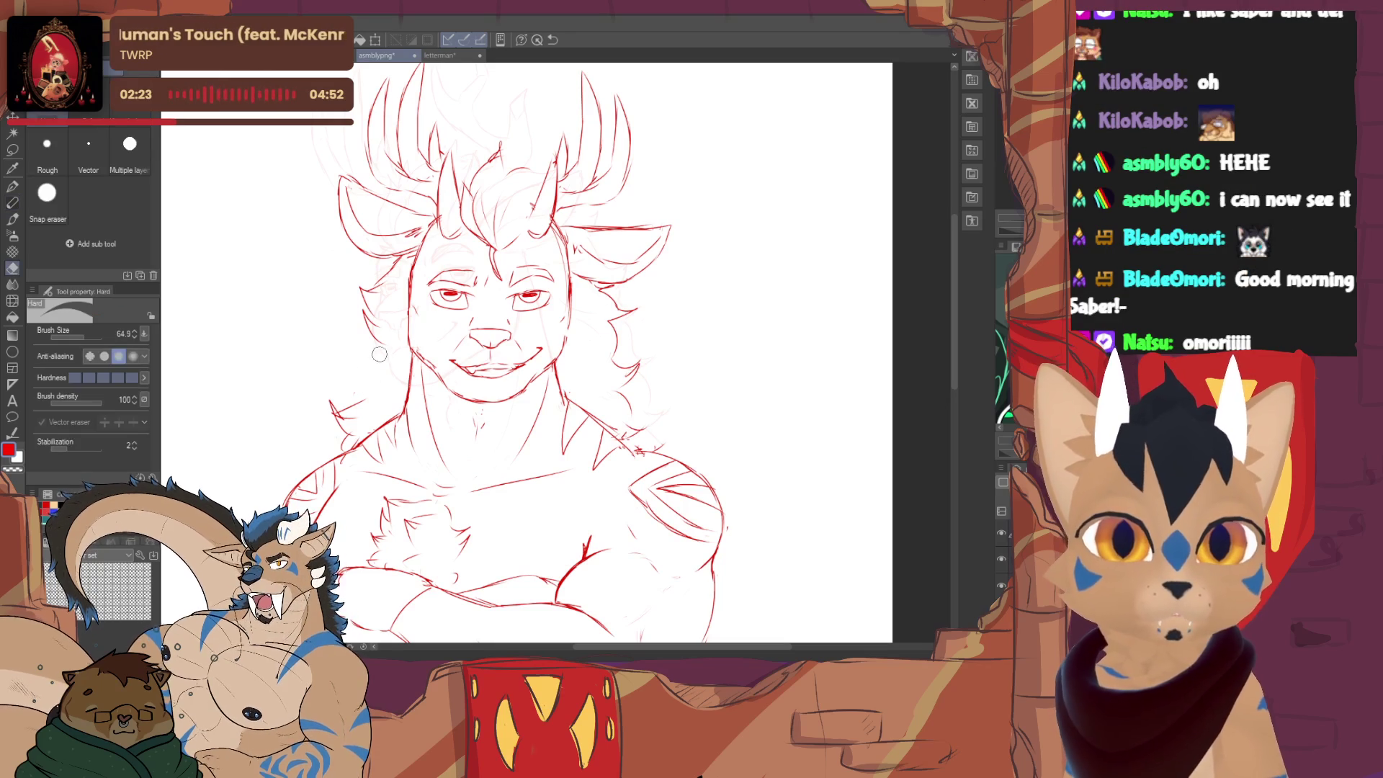
key(p)
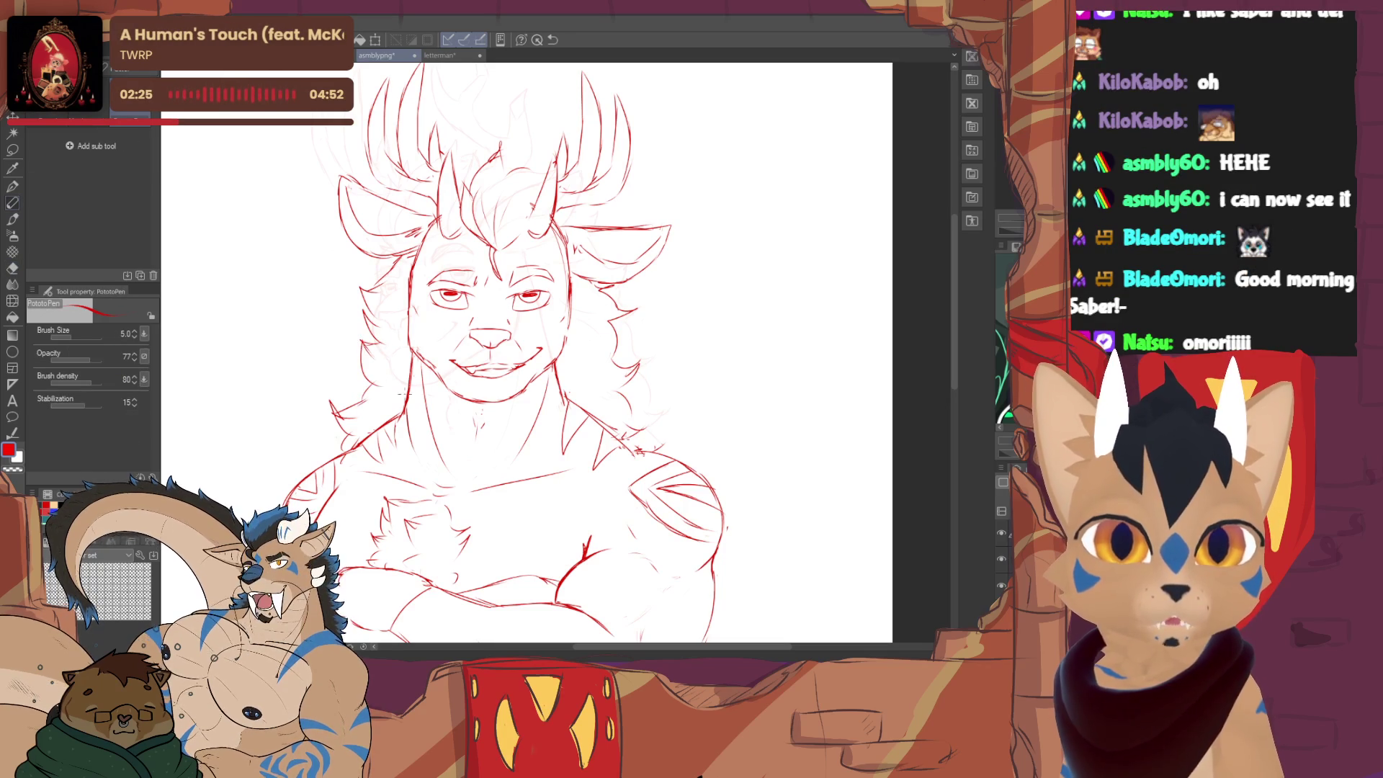
key(e)
drag(447, 365, 482, 438)
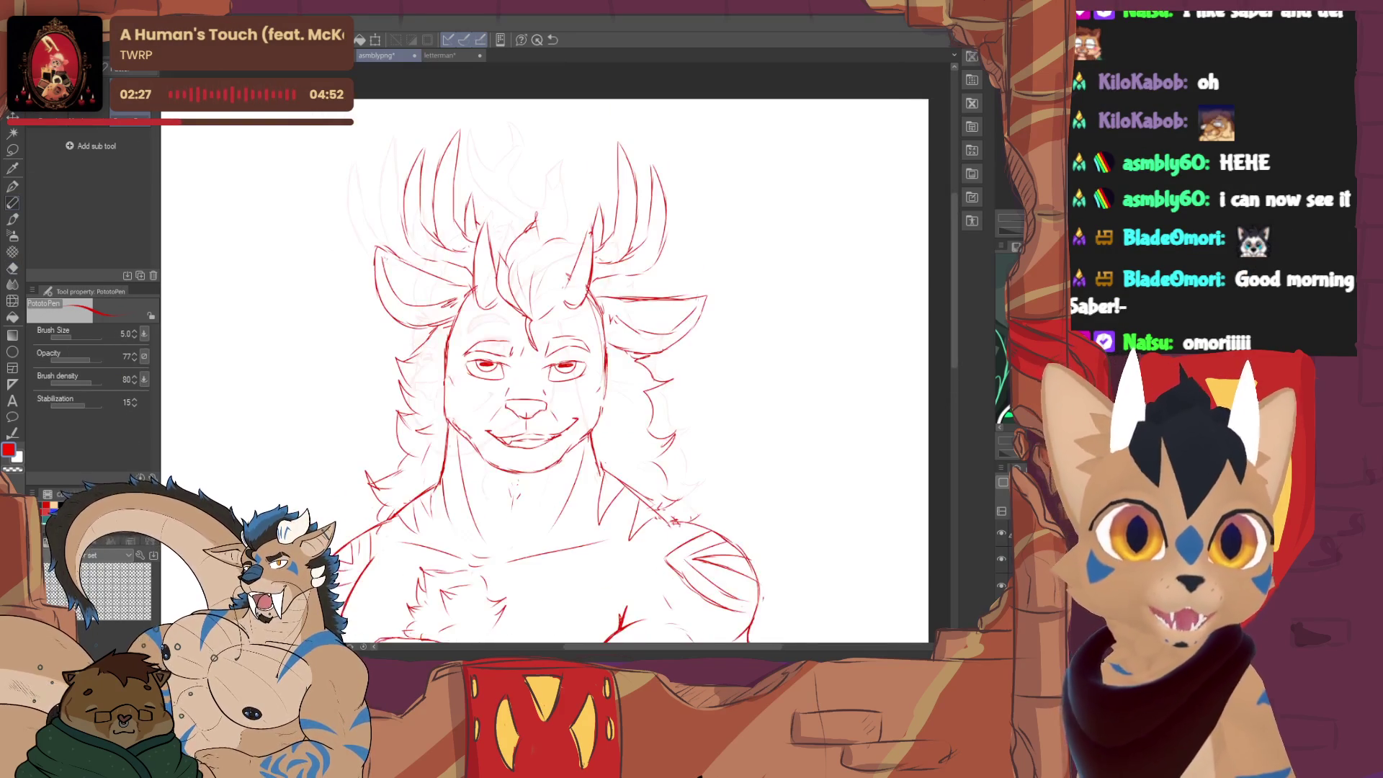
key(p)
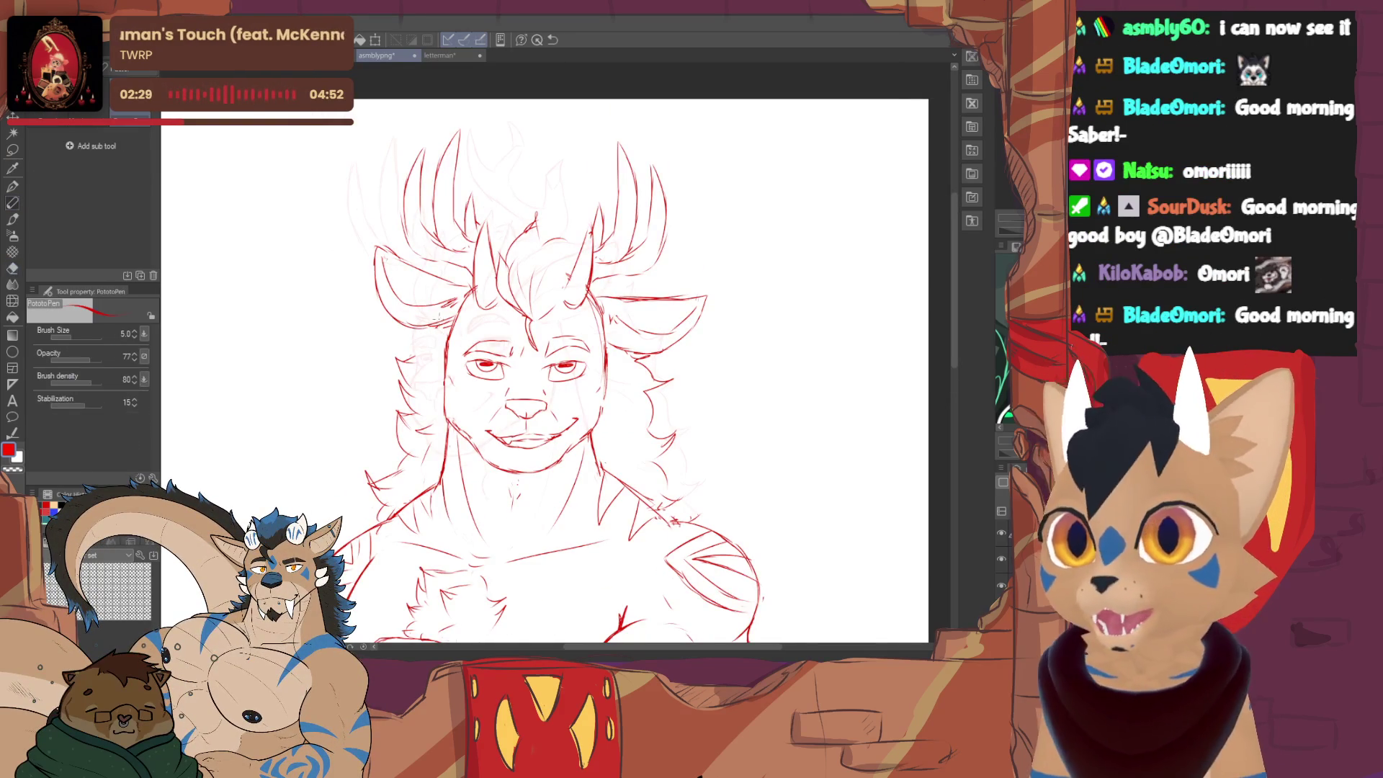
key(e)
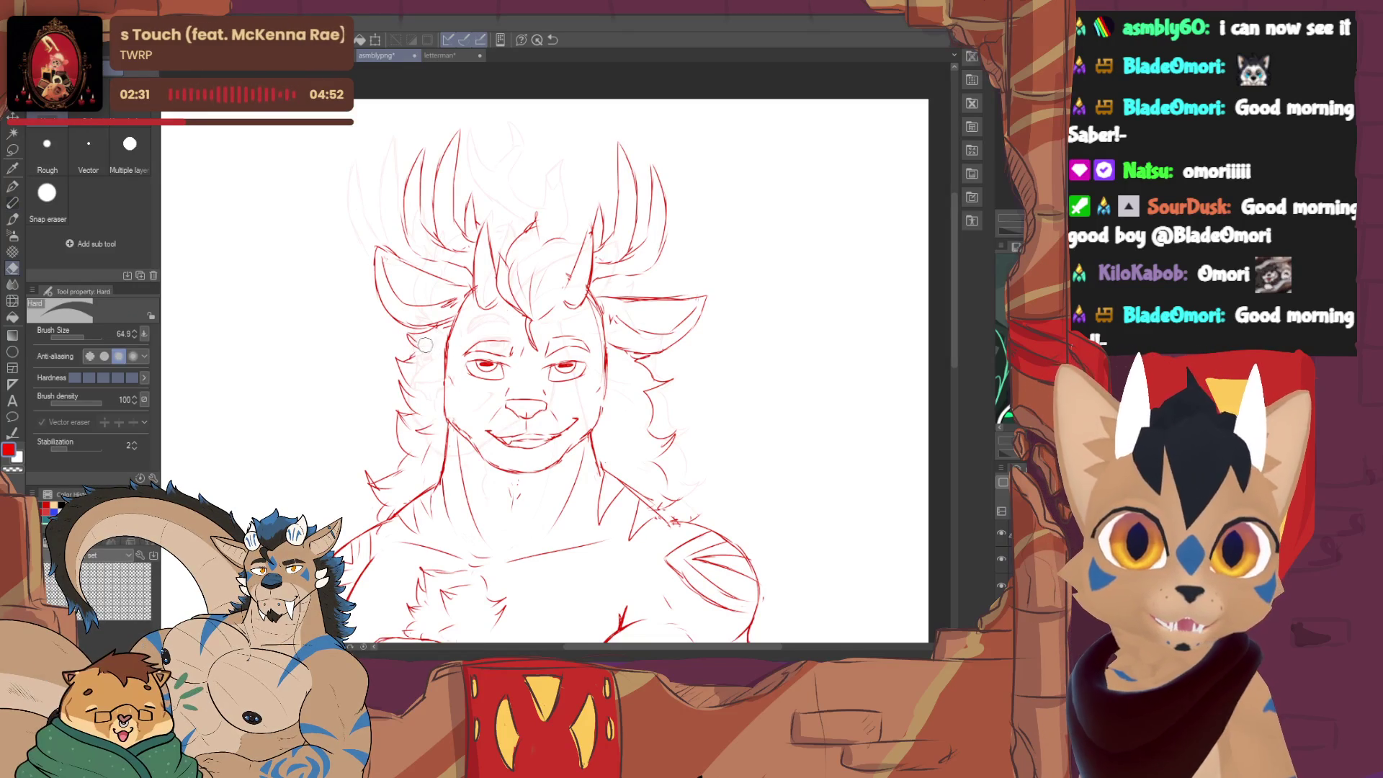
key(p)
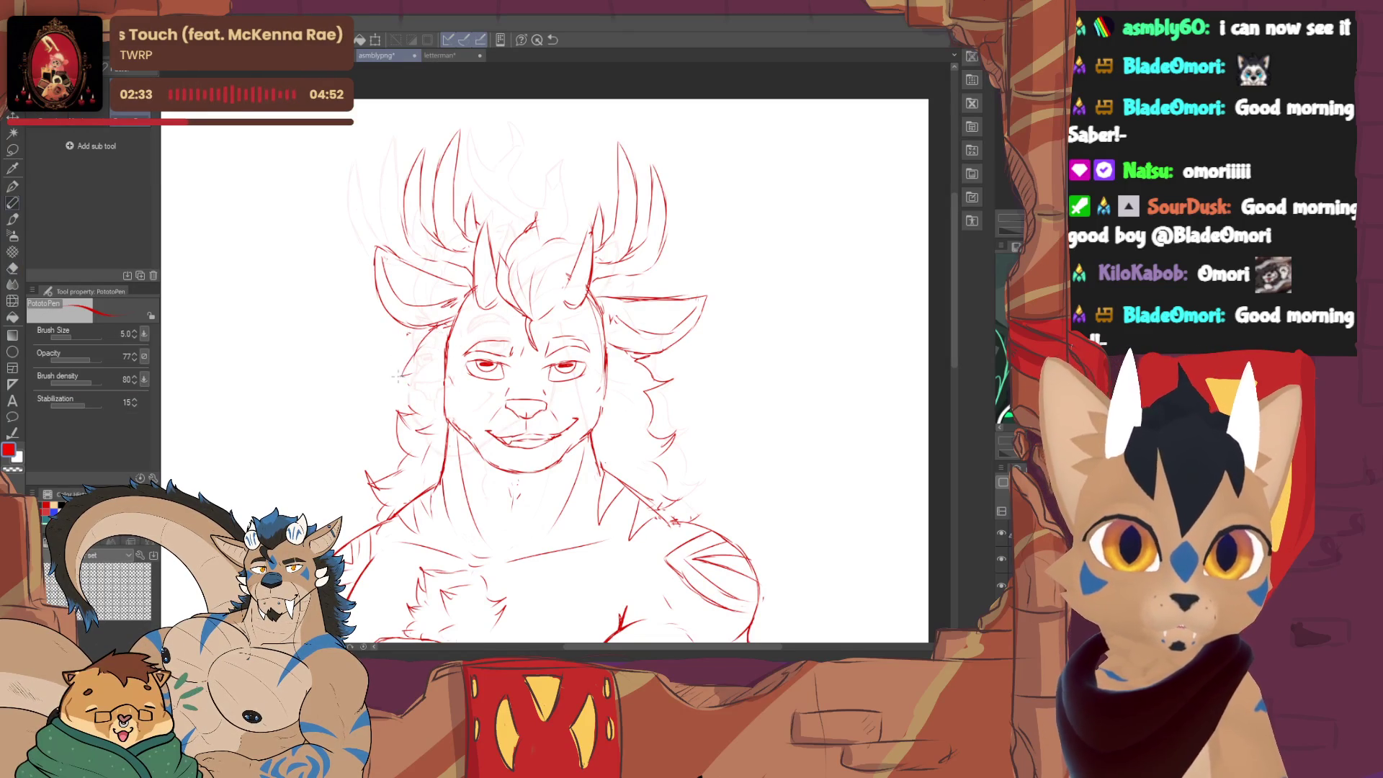
- Finish the eraser touch-ups and bring the crossed arms into view
key(e)
key(p)
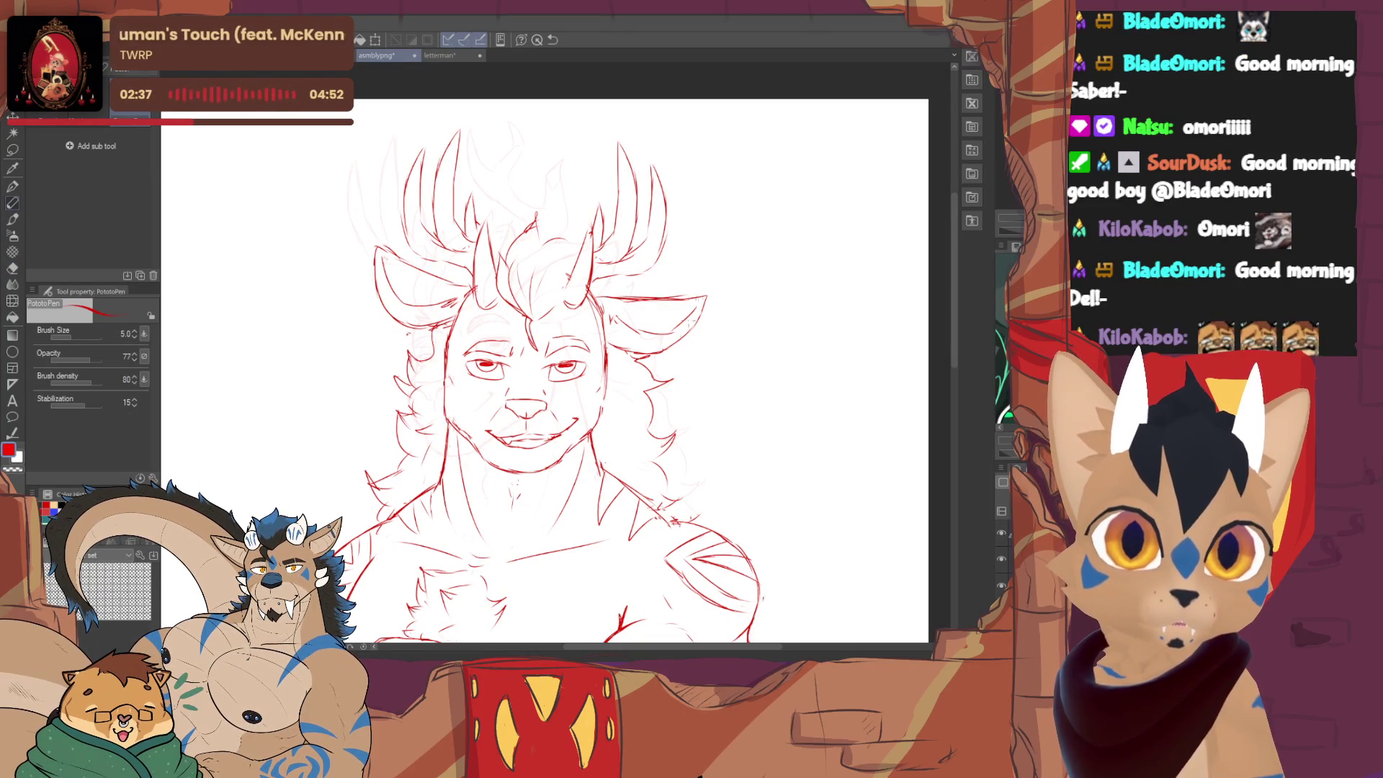
key(e)
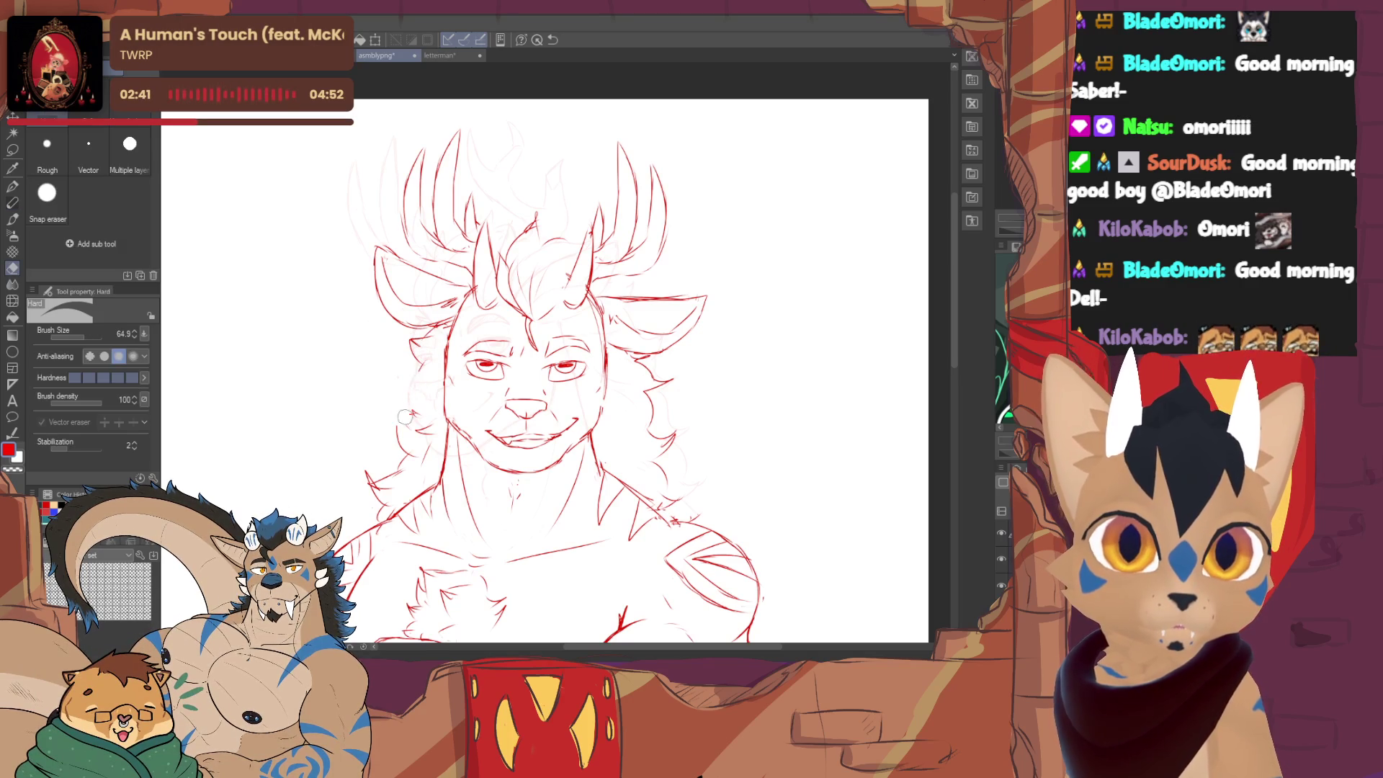
key(p)
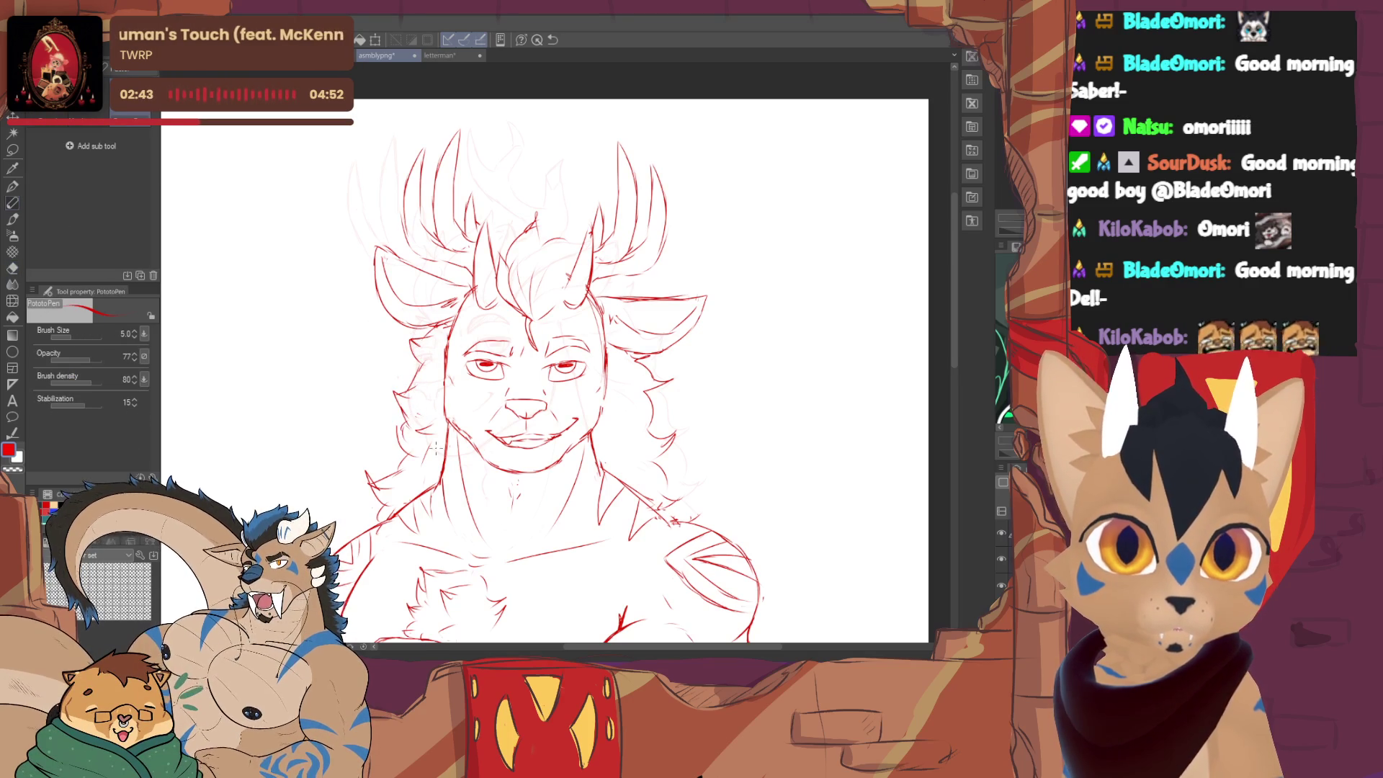
drag(434, 447, 380, 374)
- Switch from the Hard eraser back to the red PotatoPen brush
key(e)
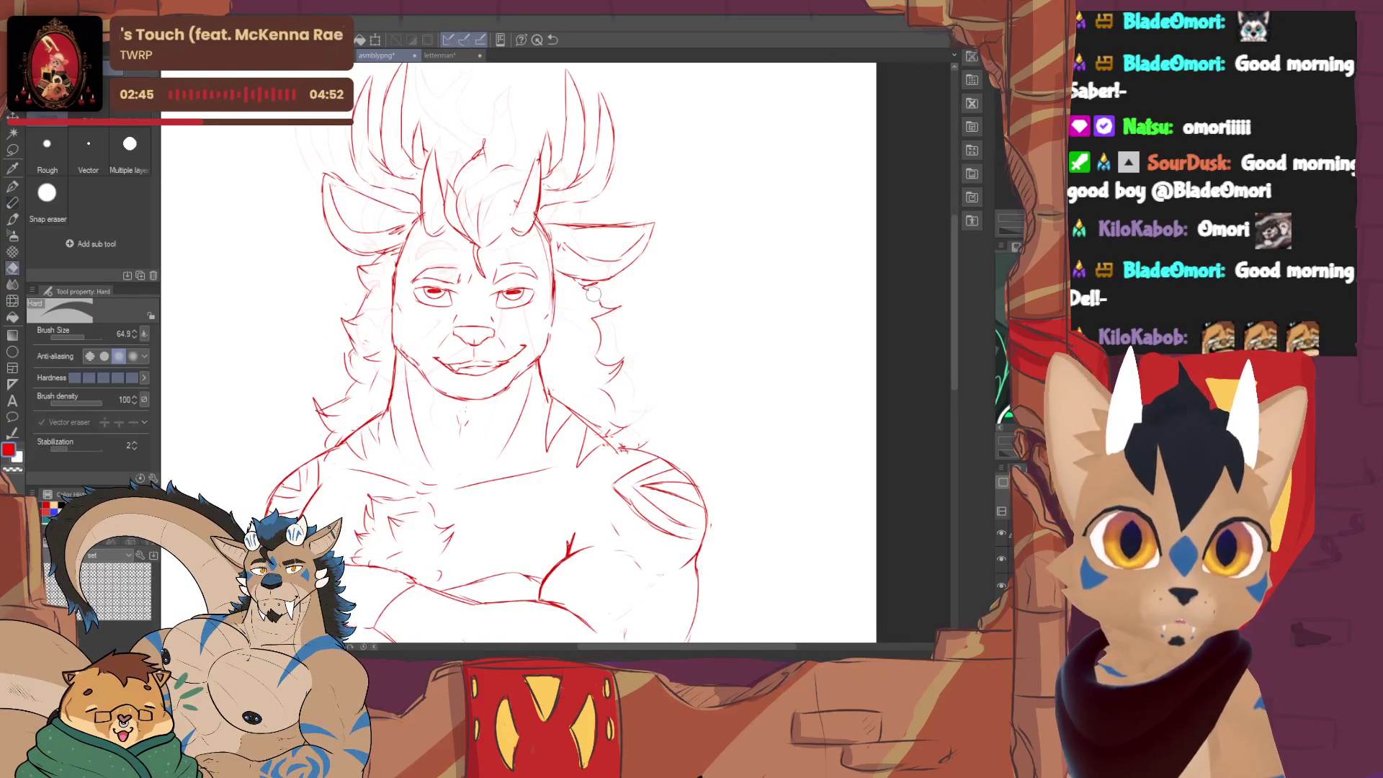
key(p)
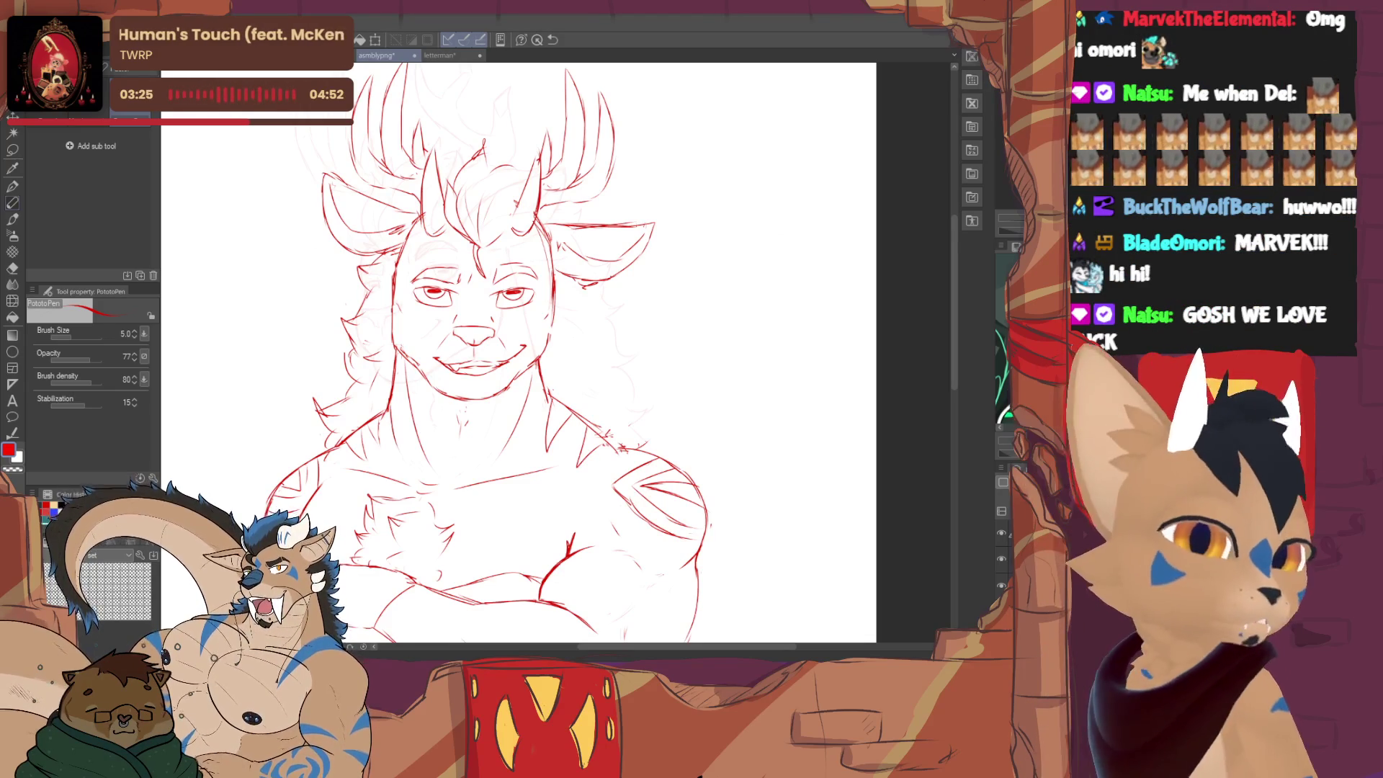
- Check the line art against the rough and show the faint rough head sketch as reference
key(Delete)
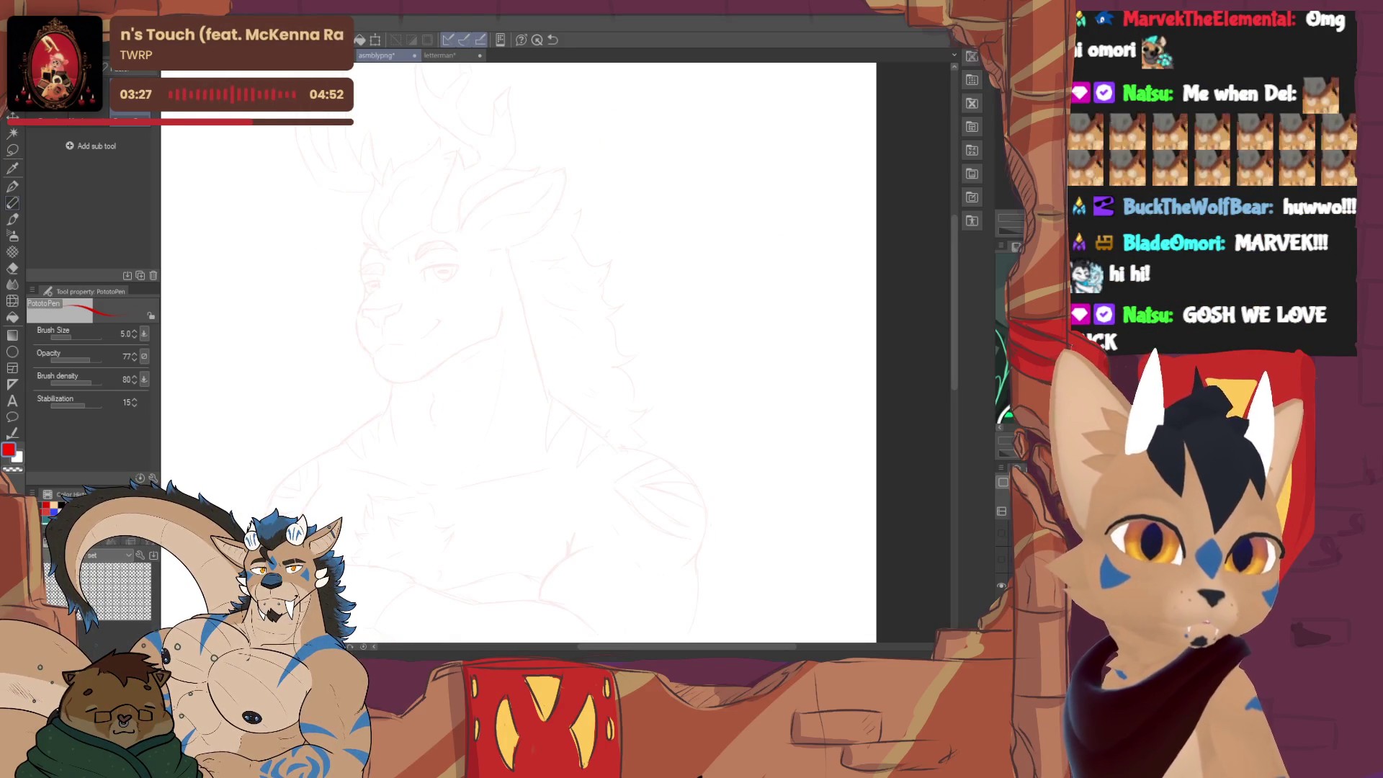
key(ctrl+z)
click(1002, 532)
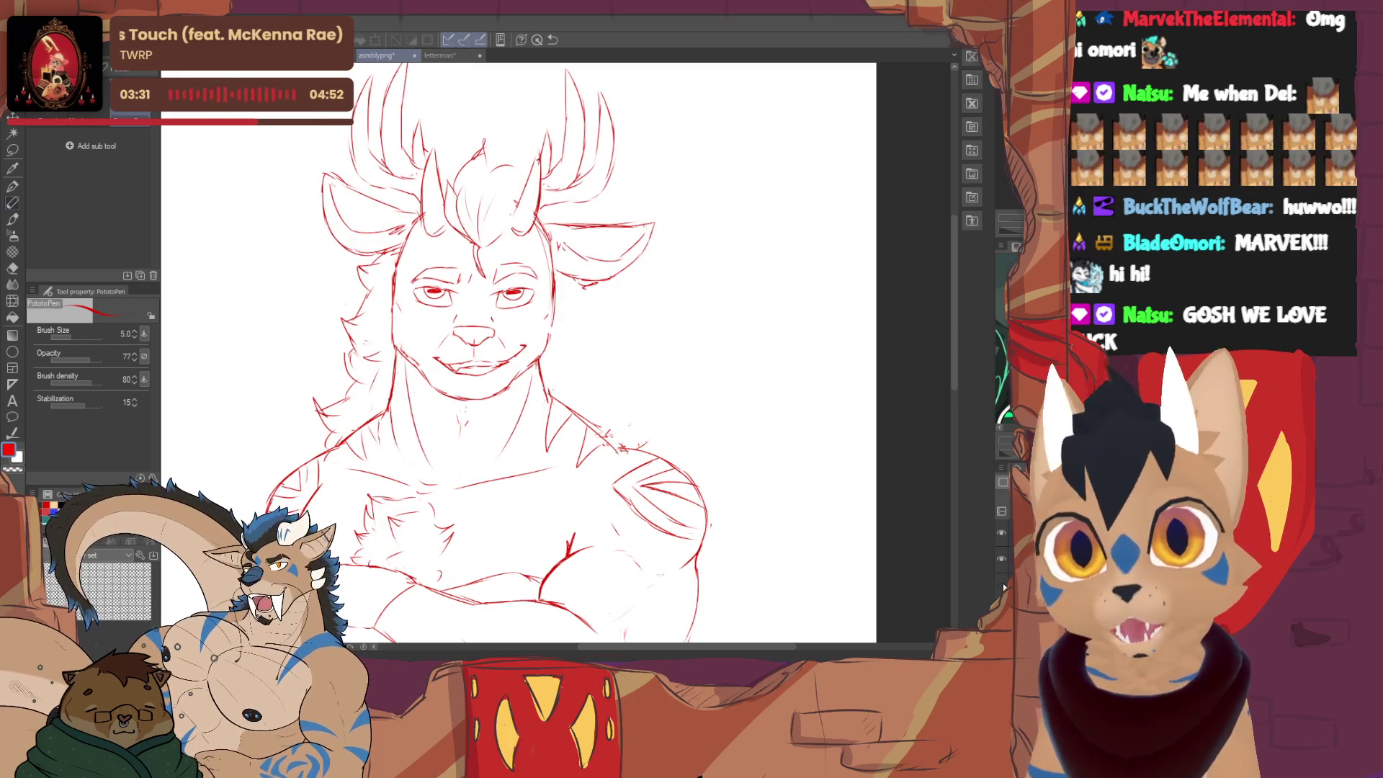
click(1001, 532)
click(1003, 533)
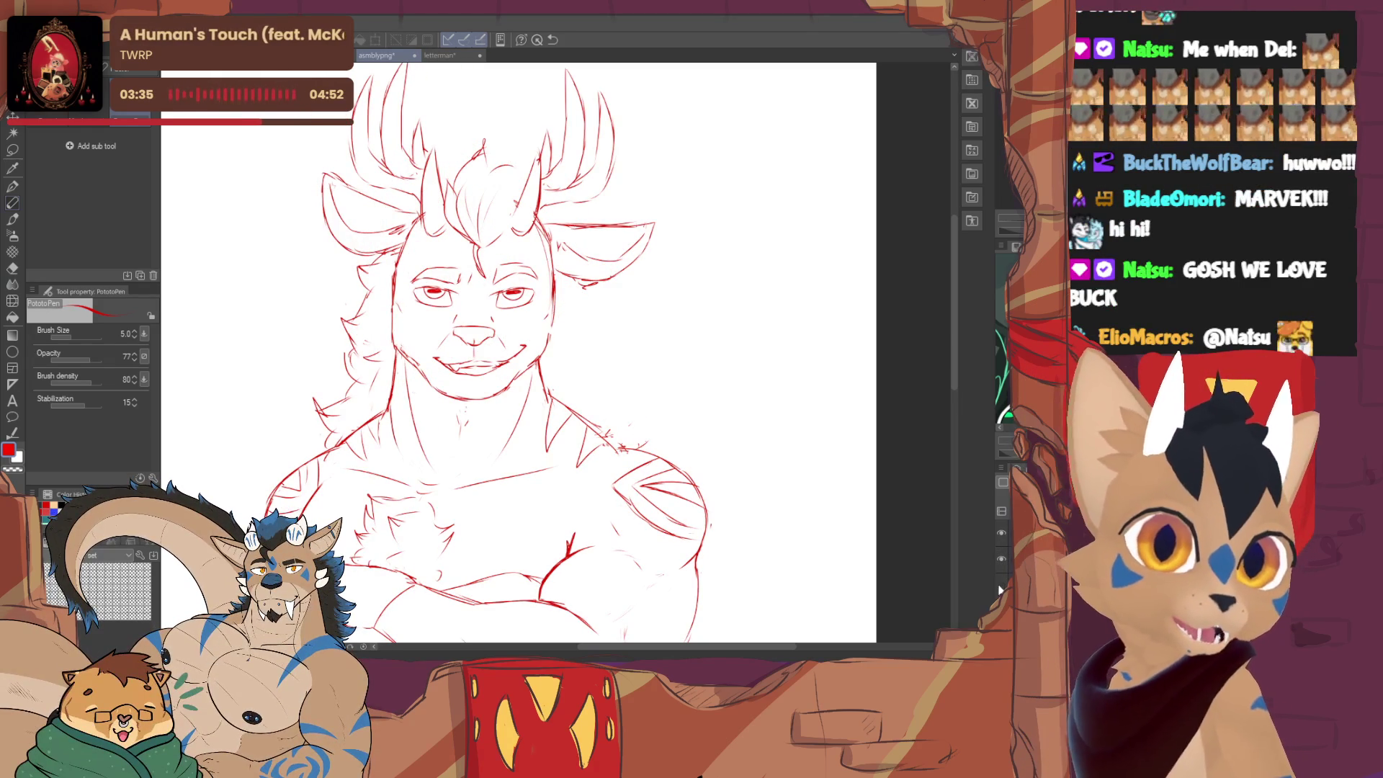
click(1002, 532)
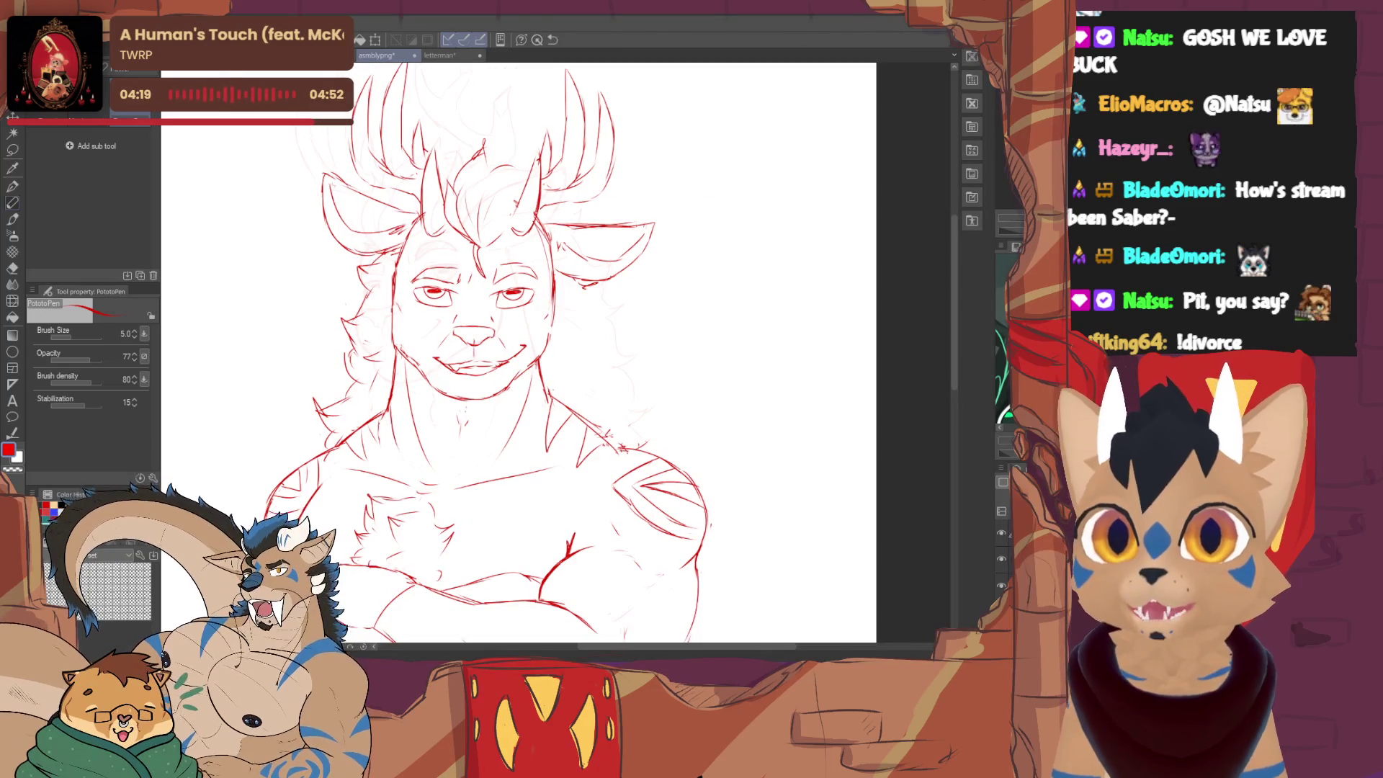
scroll(519, 353, left, 1)
scroll(529, 353, up, 3)
scroll(530, 352, left, 2)
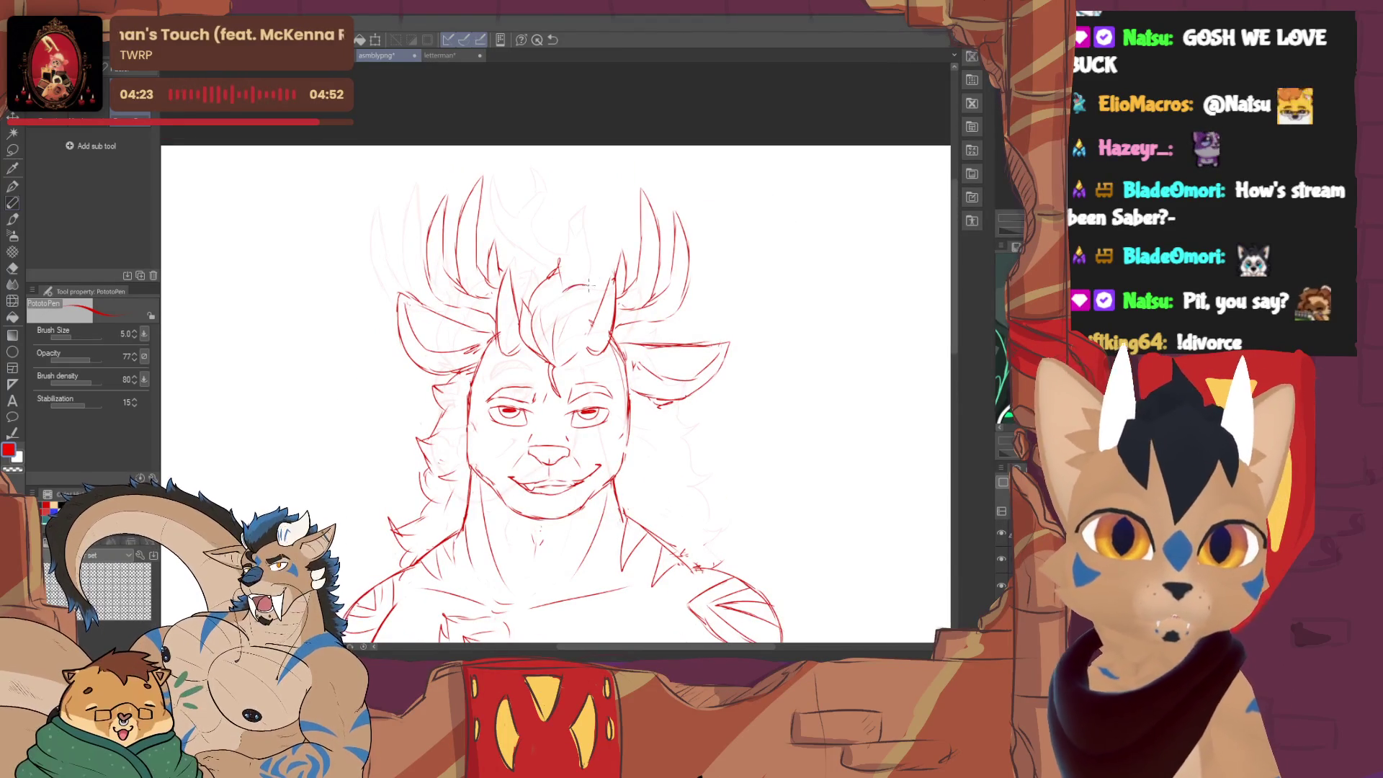
- Redraw the face and mane with the PotatoPen, then reveal more of the torso below
key(e)
key(p)
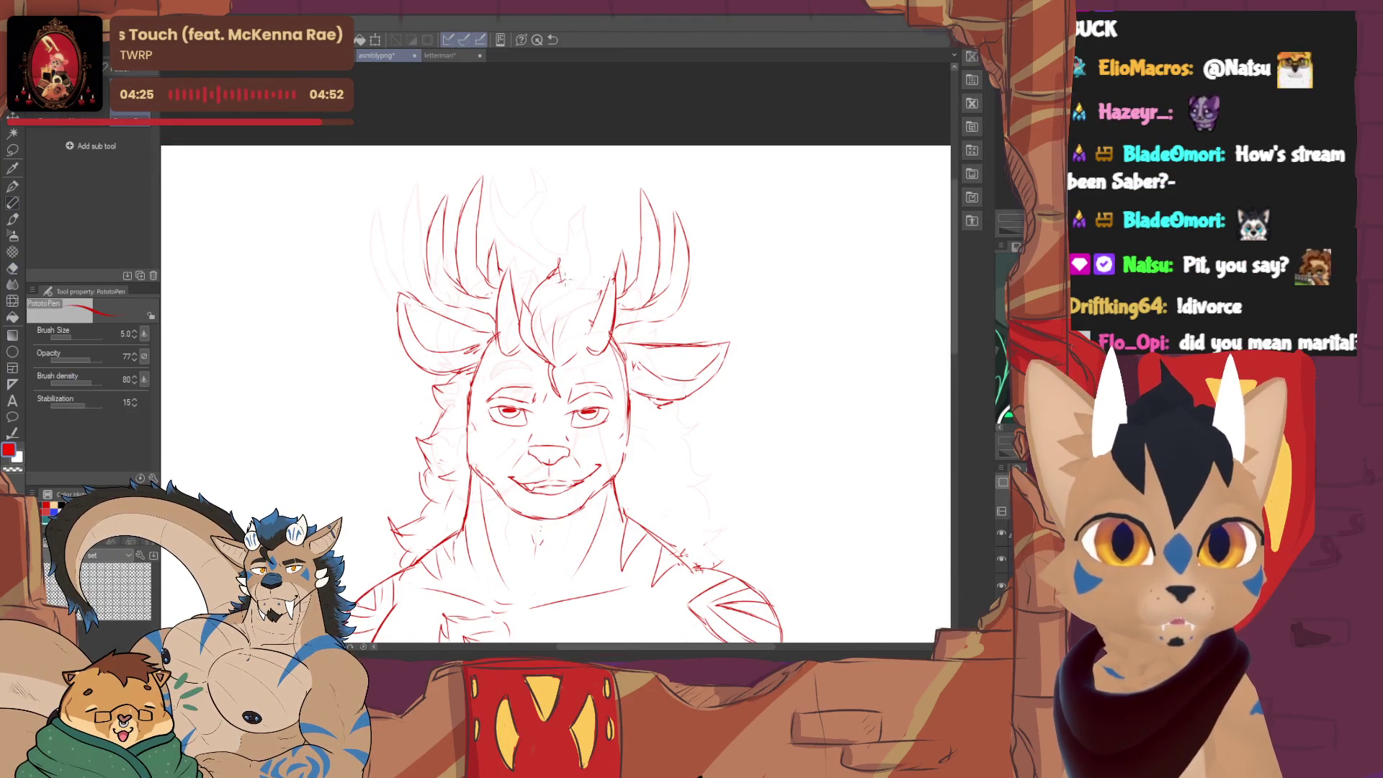
drag(556, 361, 511, 294)
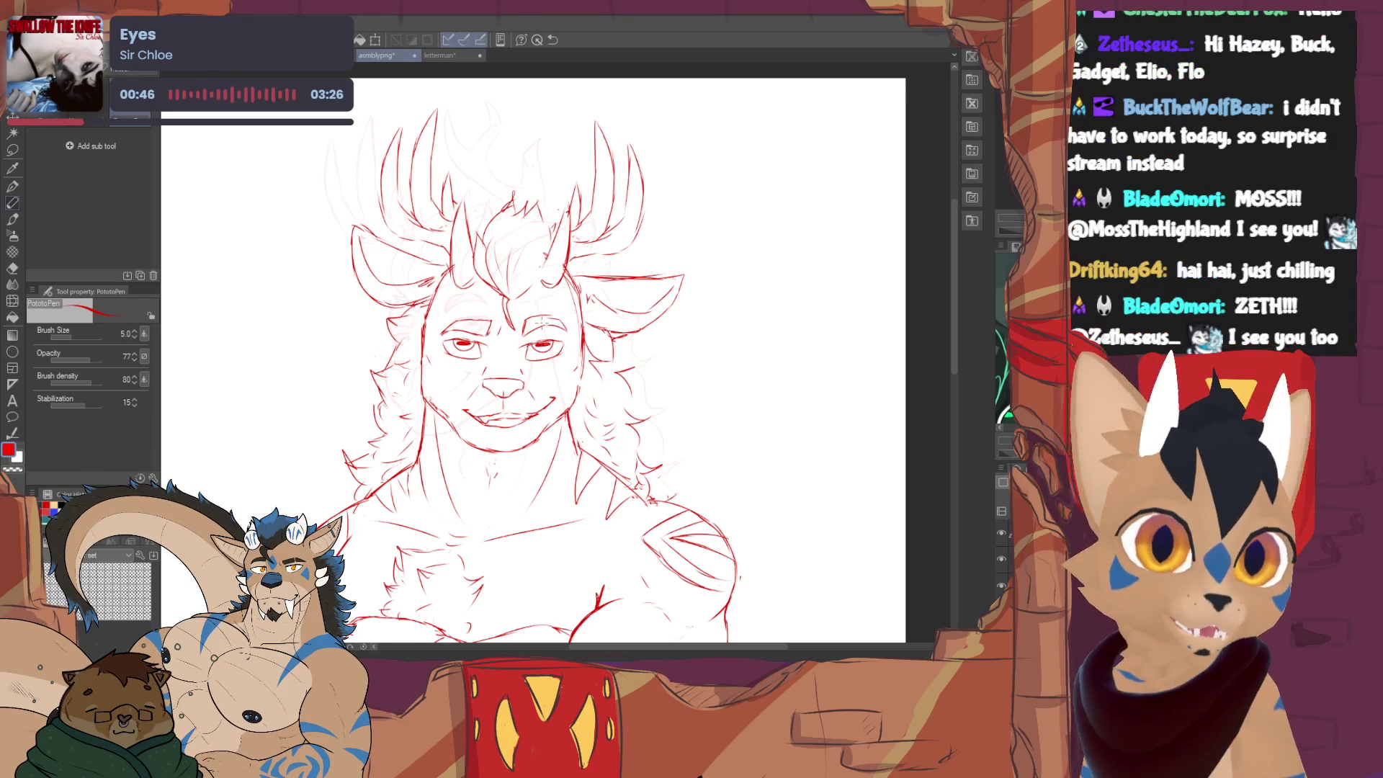
- Make a quick eraser fix and return to the pen while reviewing the full figure
key(e)
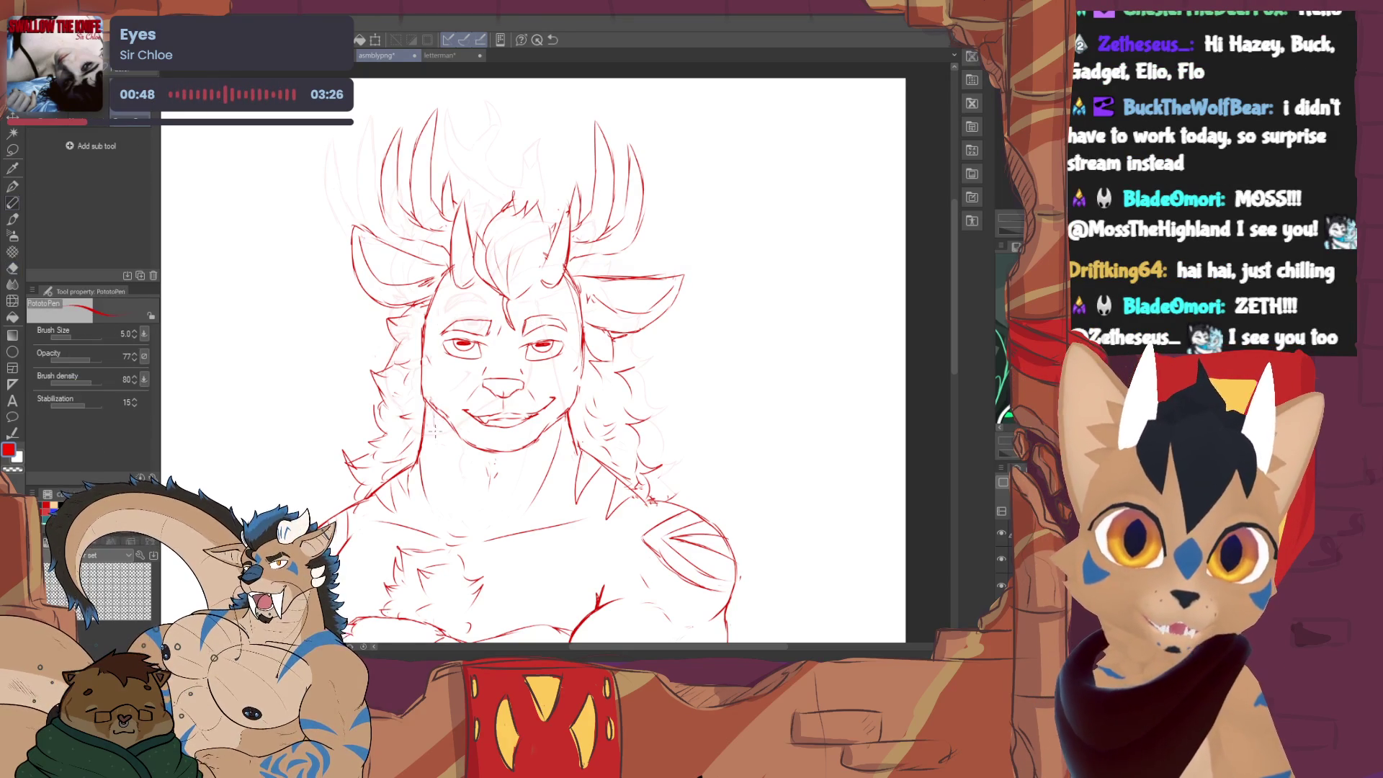
key(p)
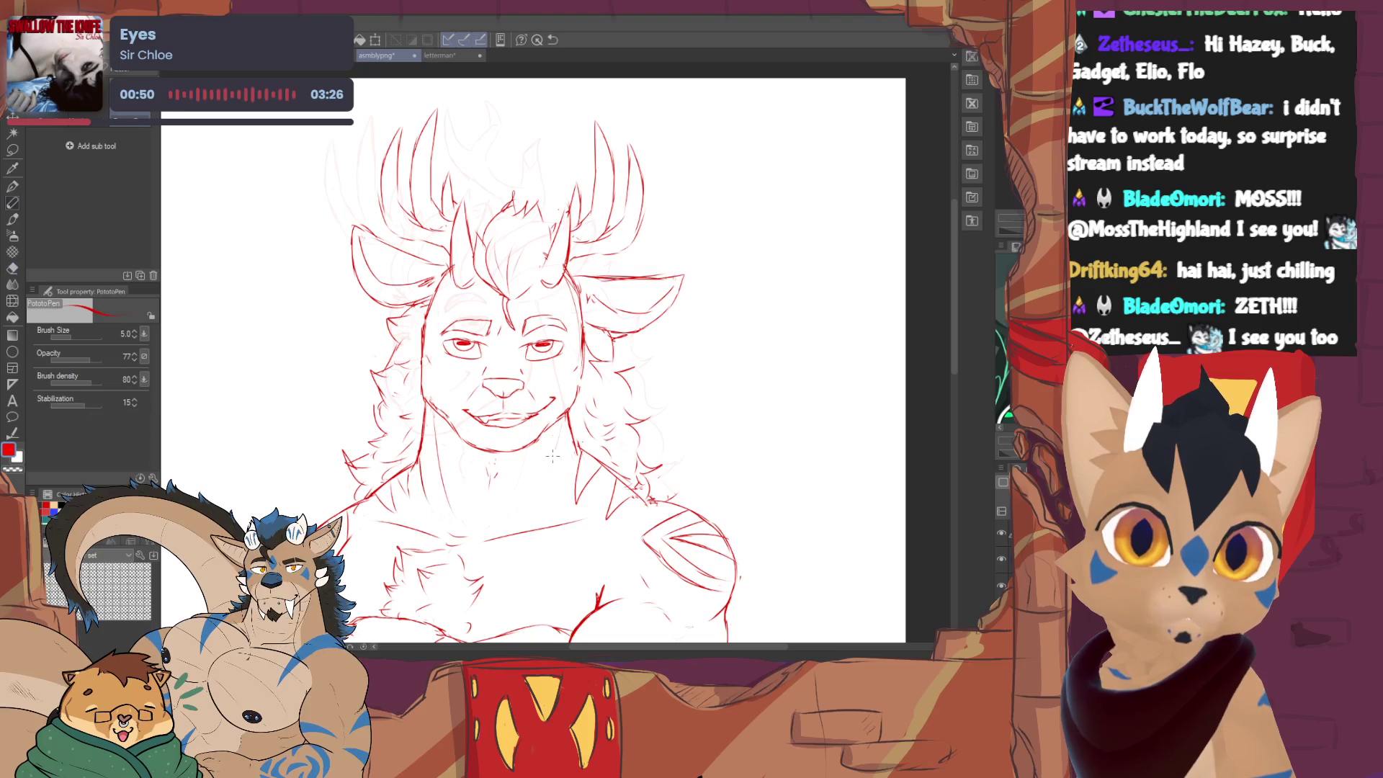
scroll(557, 476, down, 2)
scroll(556, 477, down, 1)
scroll(556, 476, up, 2)
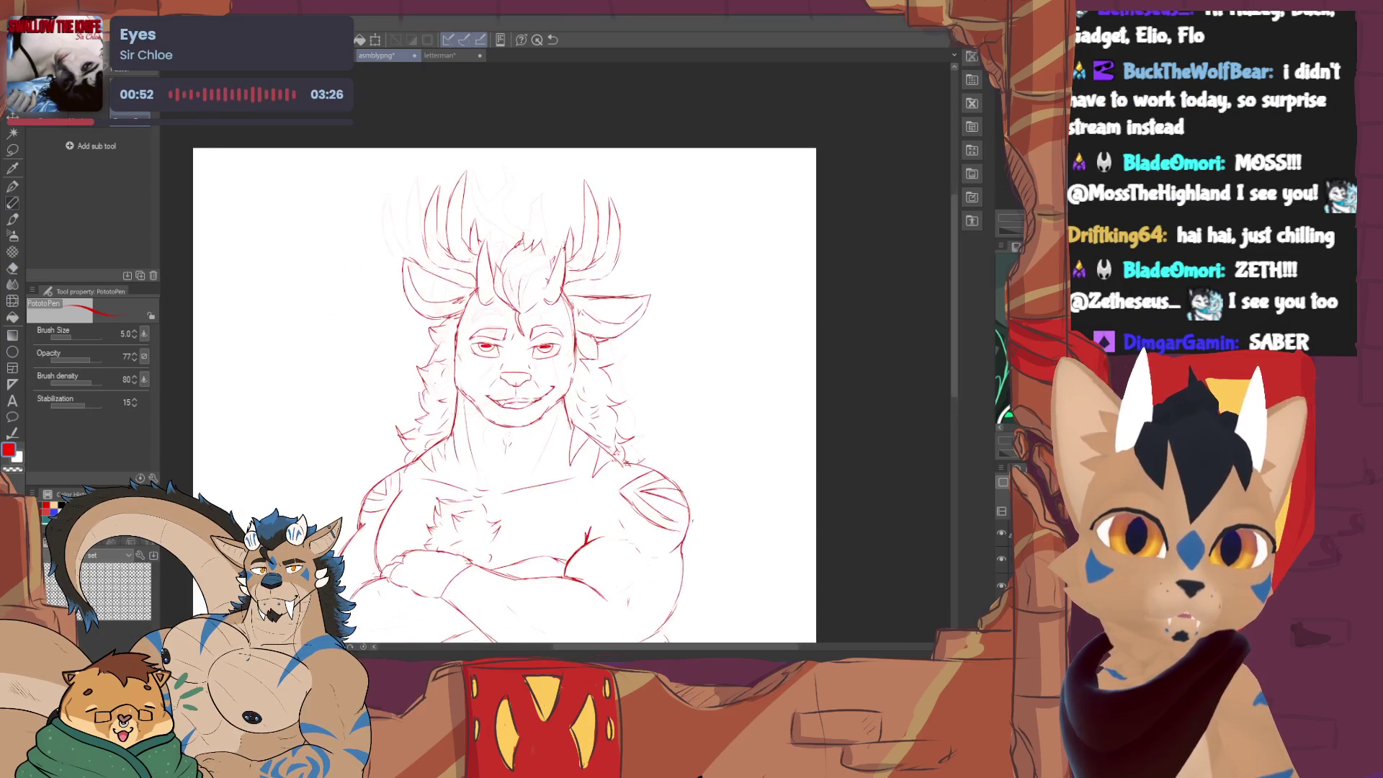
scroll(511, 408, down, 1)
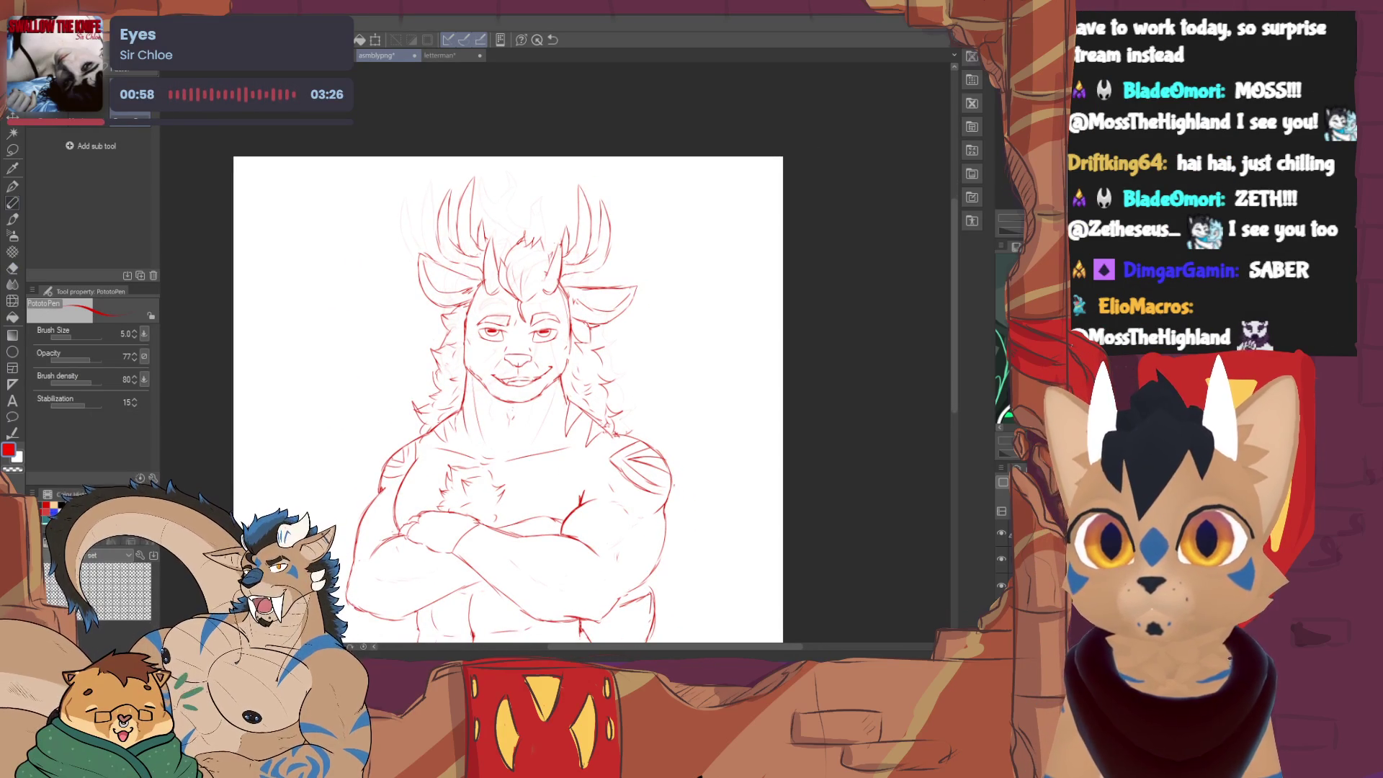
scroll(509, 399, down, 4)
scroll(509, 400, up, 1)
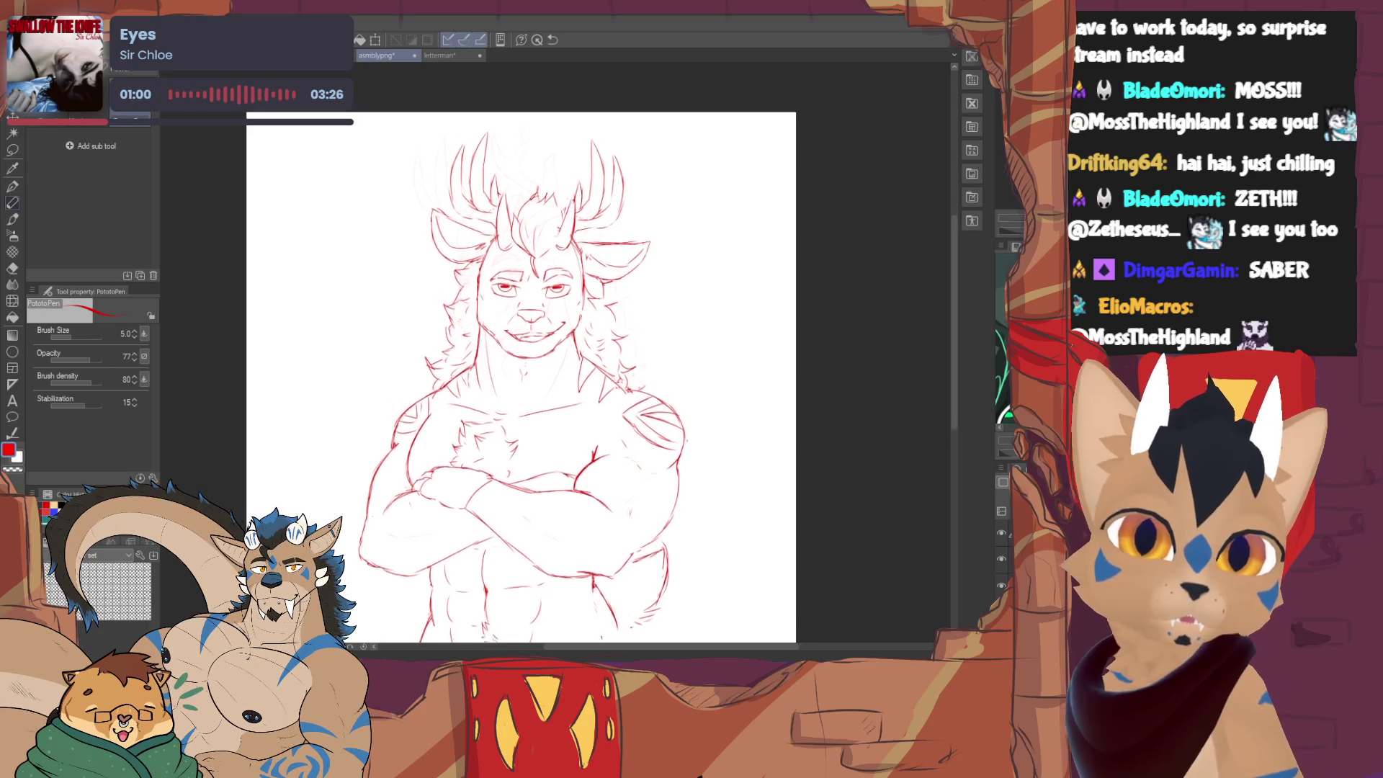
scroll(508, 400, down, 2)
scroll(509, 357, down, 1)
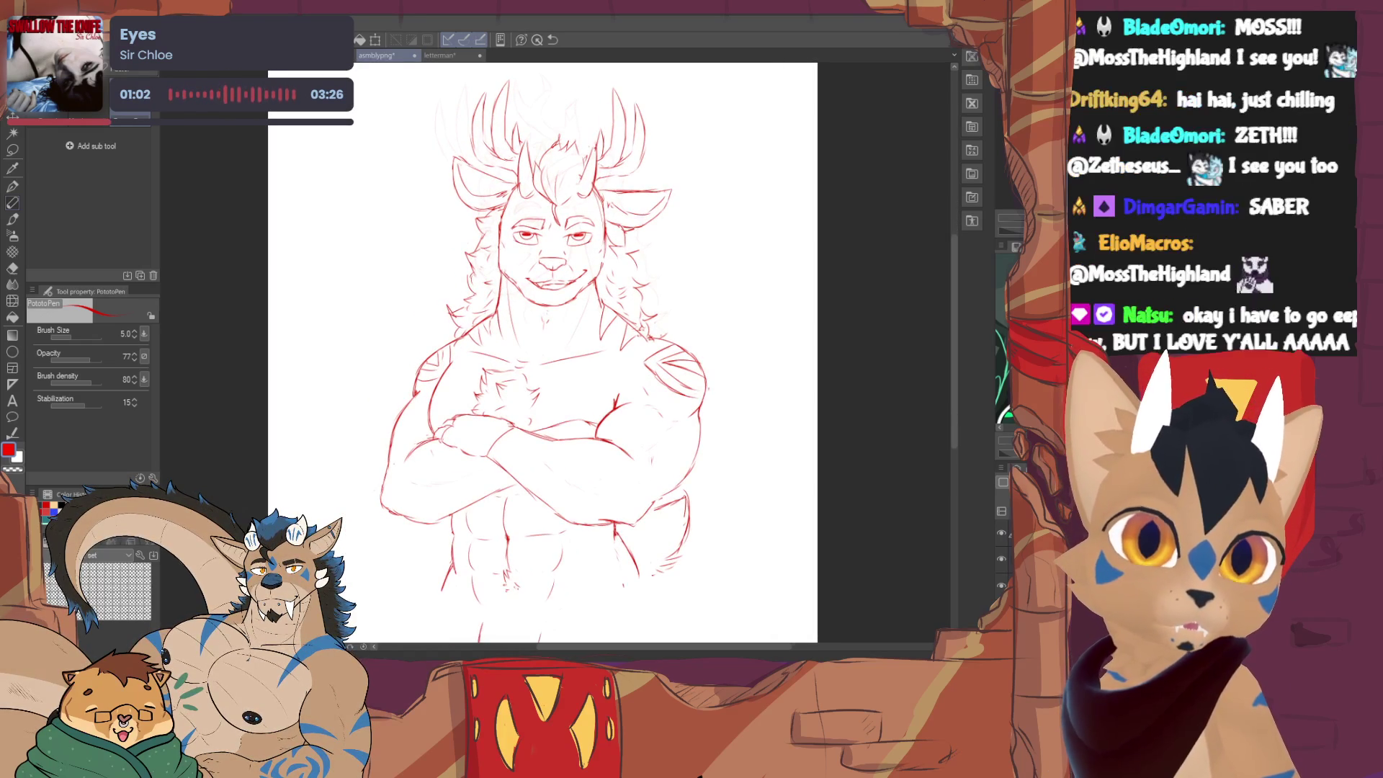
scroll(508, 358, down, 2)
scroll(509, 357, down, 2)
scroll(501, 335, up, 1)
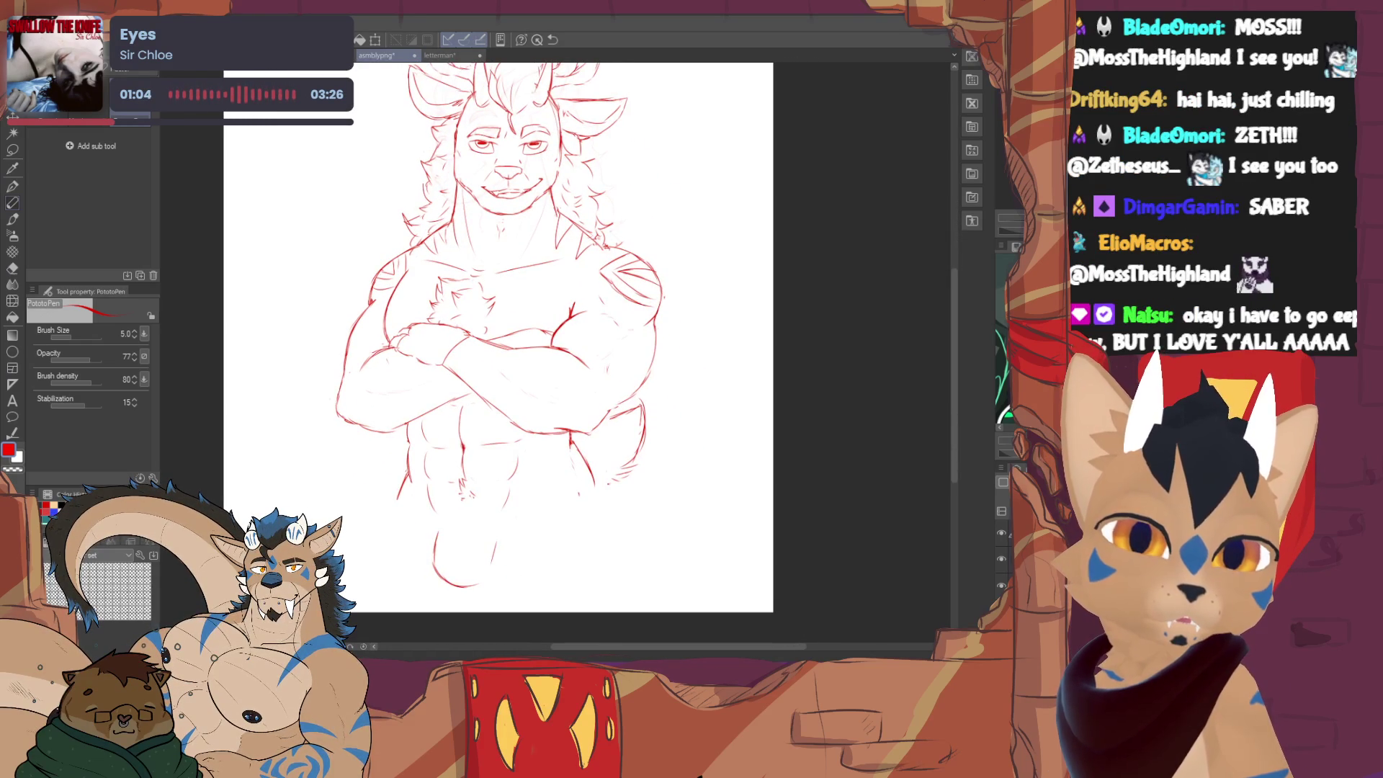
scroll(508, 357, up, 1)
scroll(508, 357, up, 1)
scroll(508, 357, up, 1)
scroll(509, 357, up, 2)
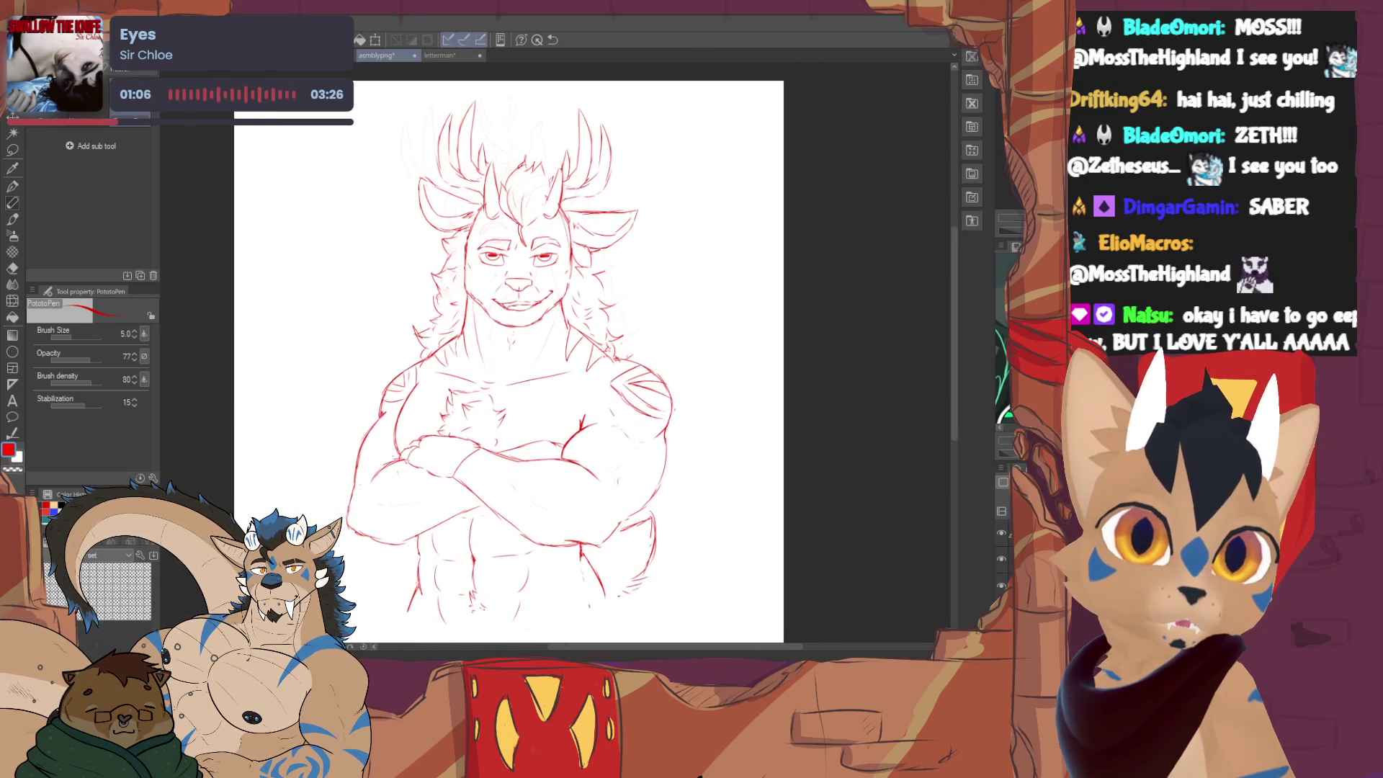
- Fade the rough body and head sketches, apply the 96% head shrink and return to the pen
click(1003, 561)
click(1008, 539)
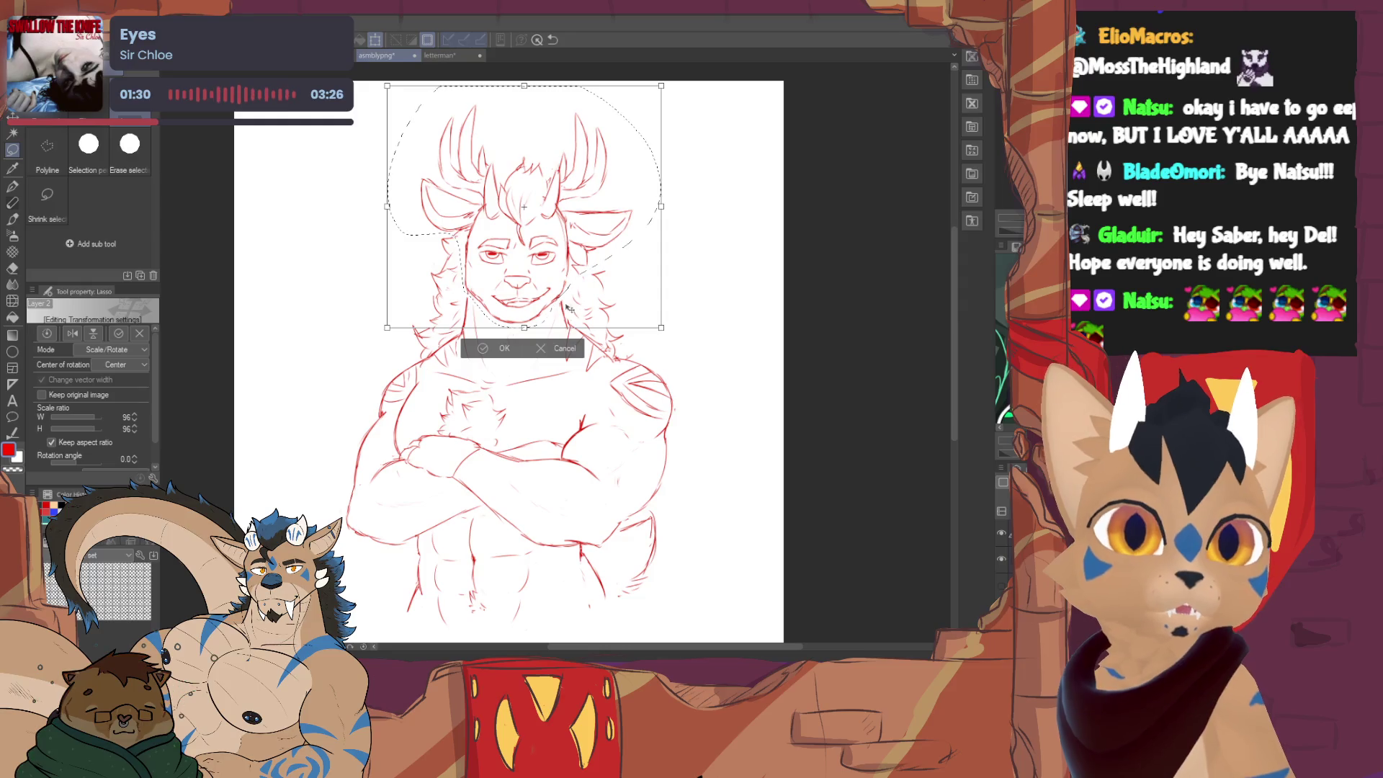
click(518, 352)
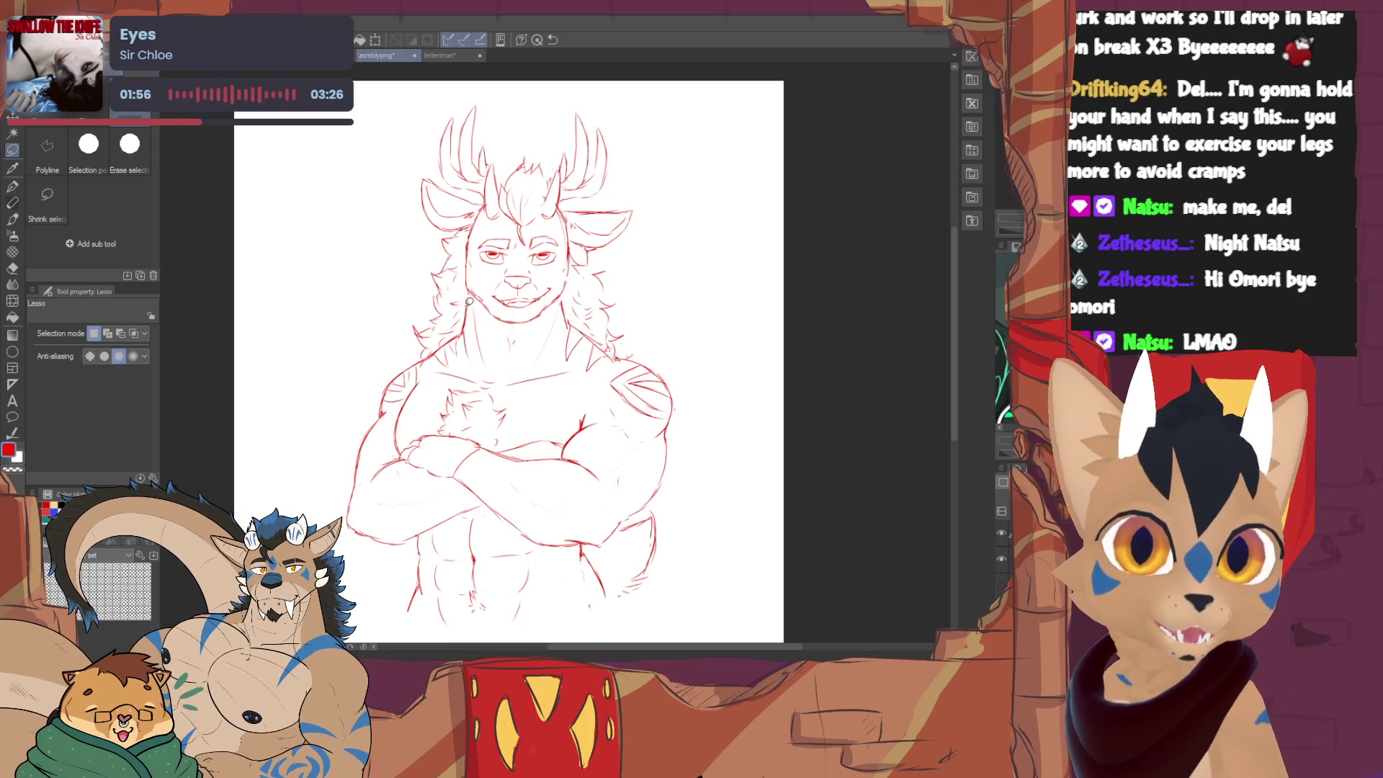
click(20, 201)
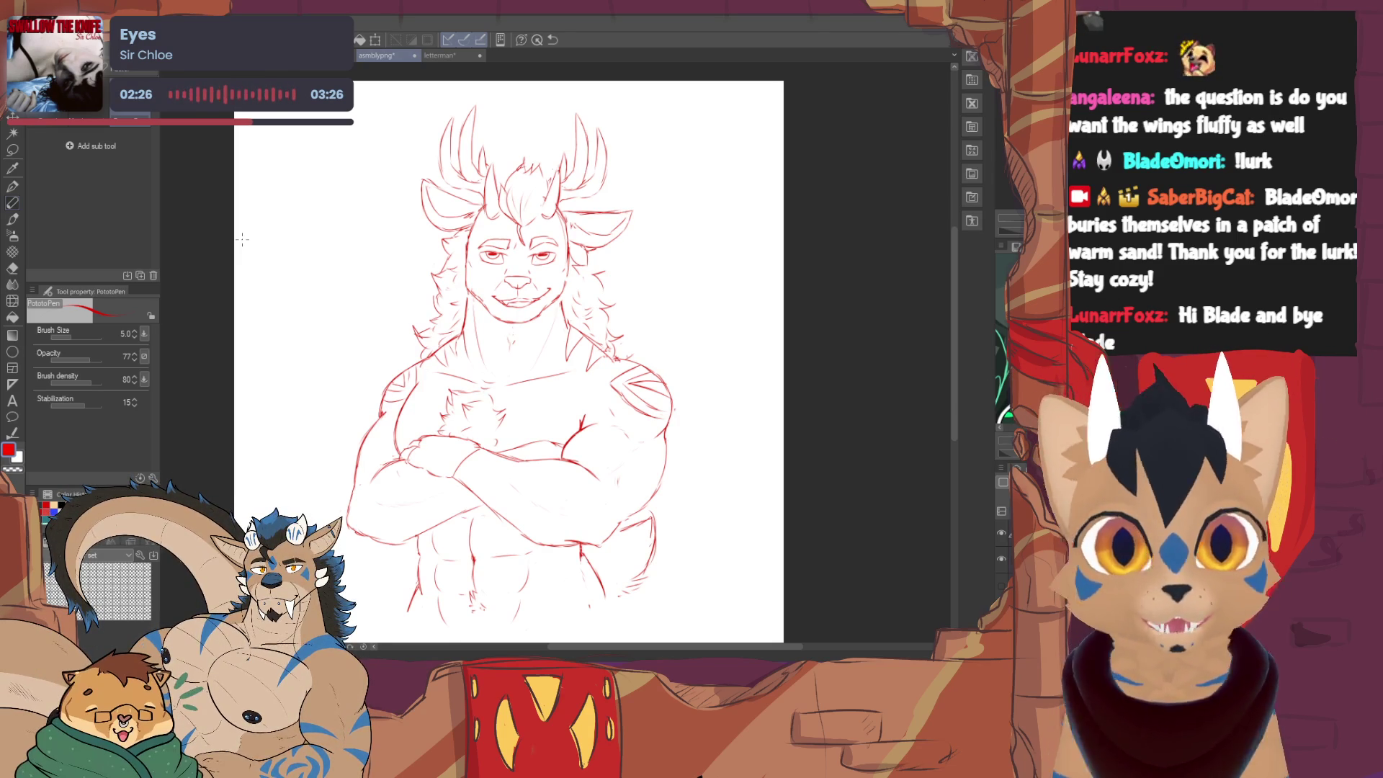
- Dot small freckles onto the right cheek with the red pen, fixing strays with the eraser
key(e)
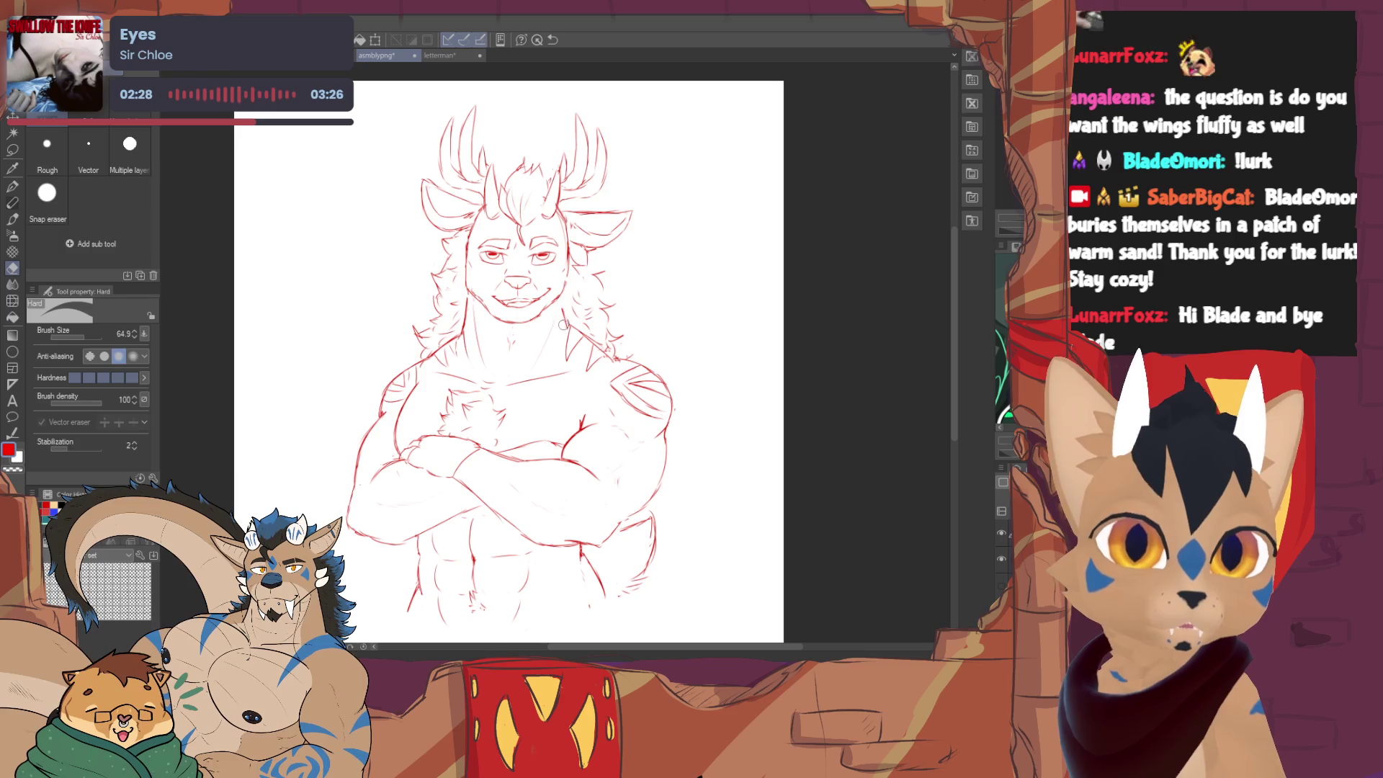
key(p)
key(e)
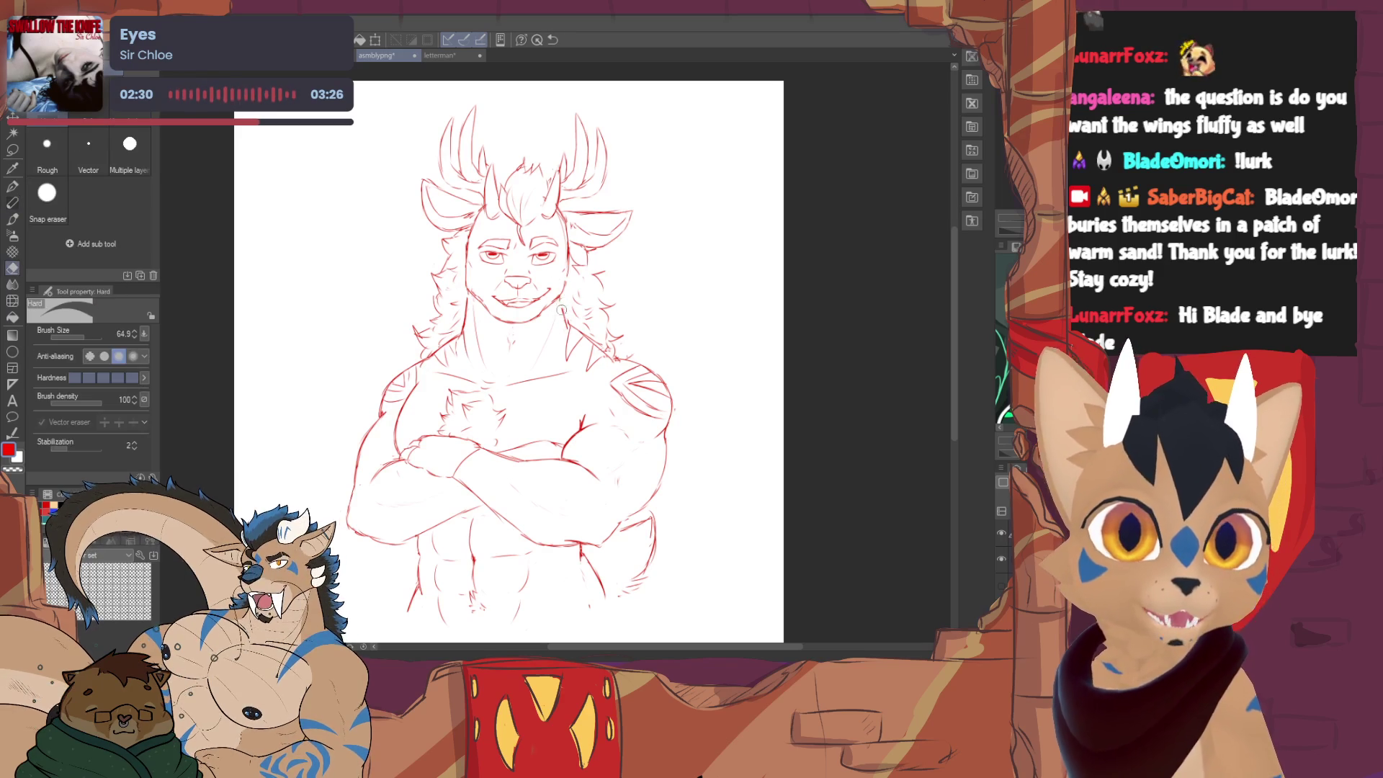
key(p)
click(553, 275)
key(e)
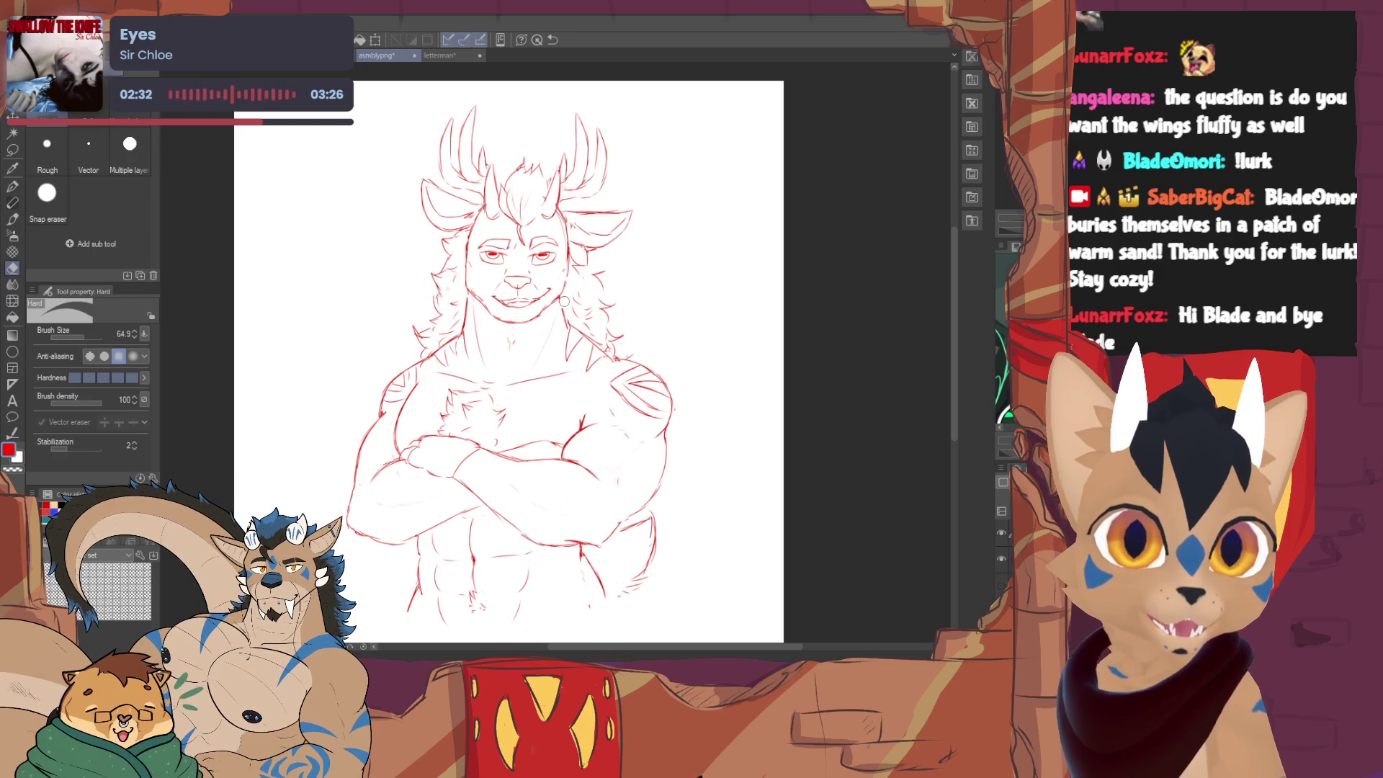
key(p)
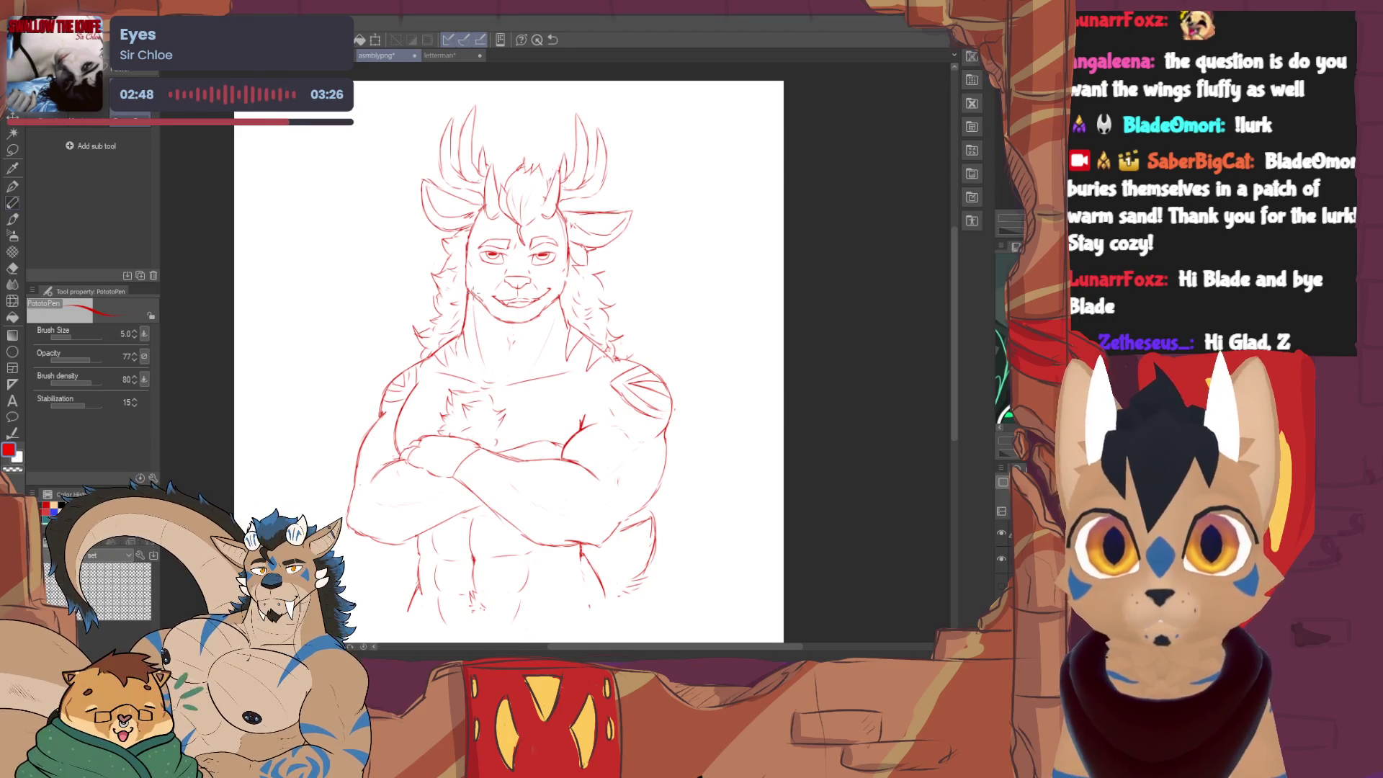
scroll(508, 356, down, 3)
scroll(513, 362, up, 1)
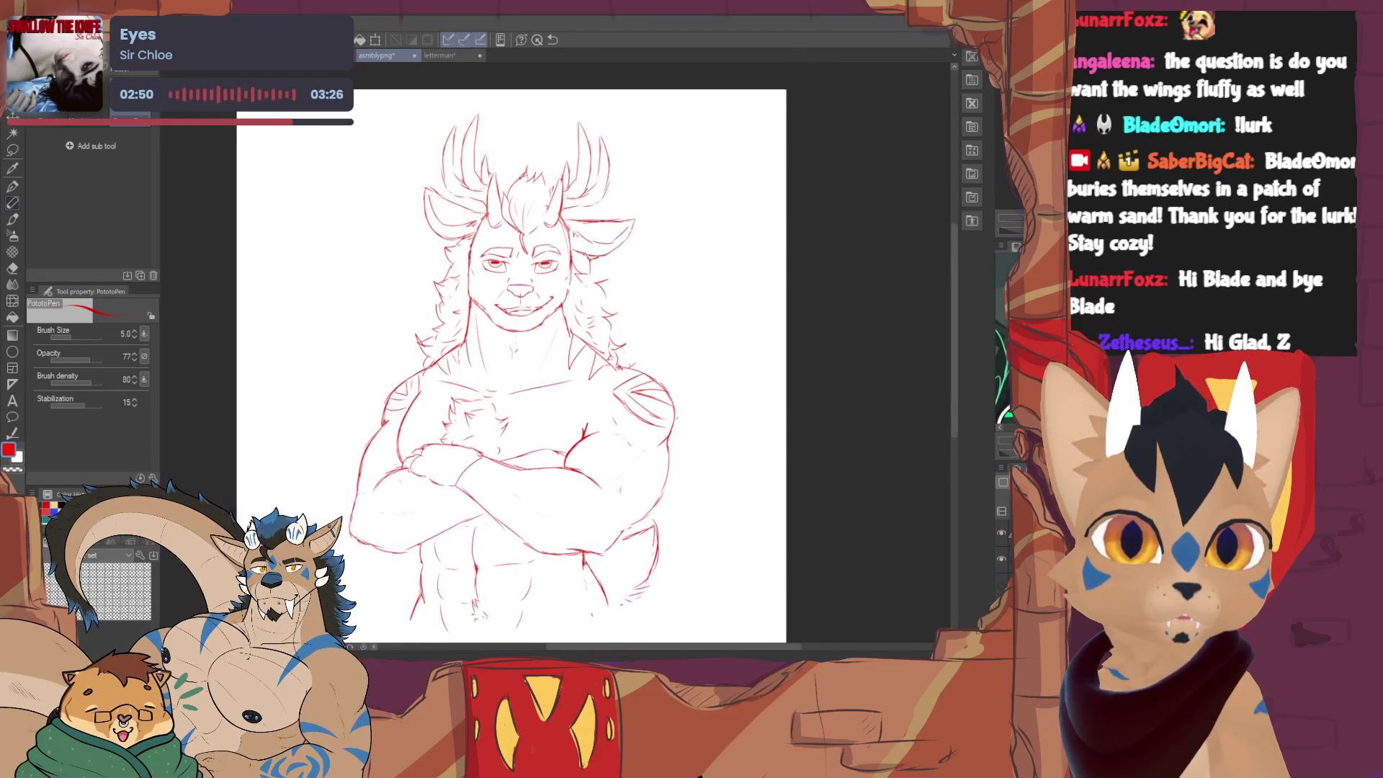
key(e)
key(p)
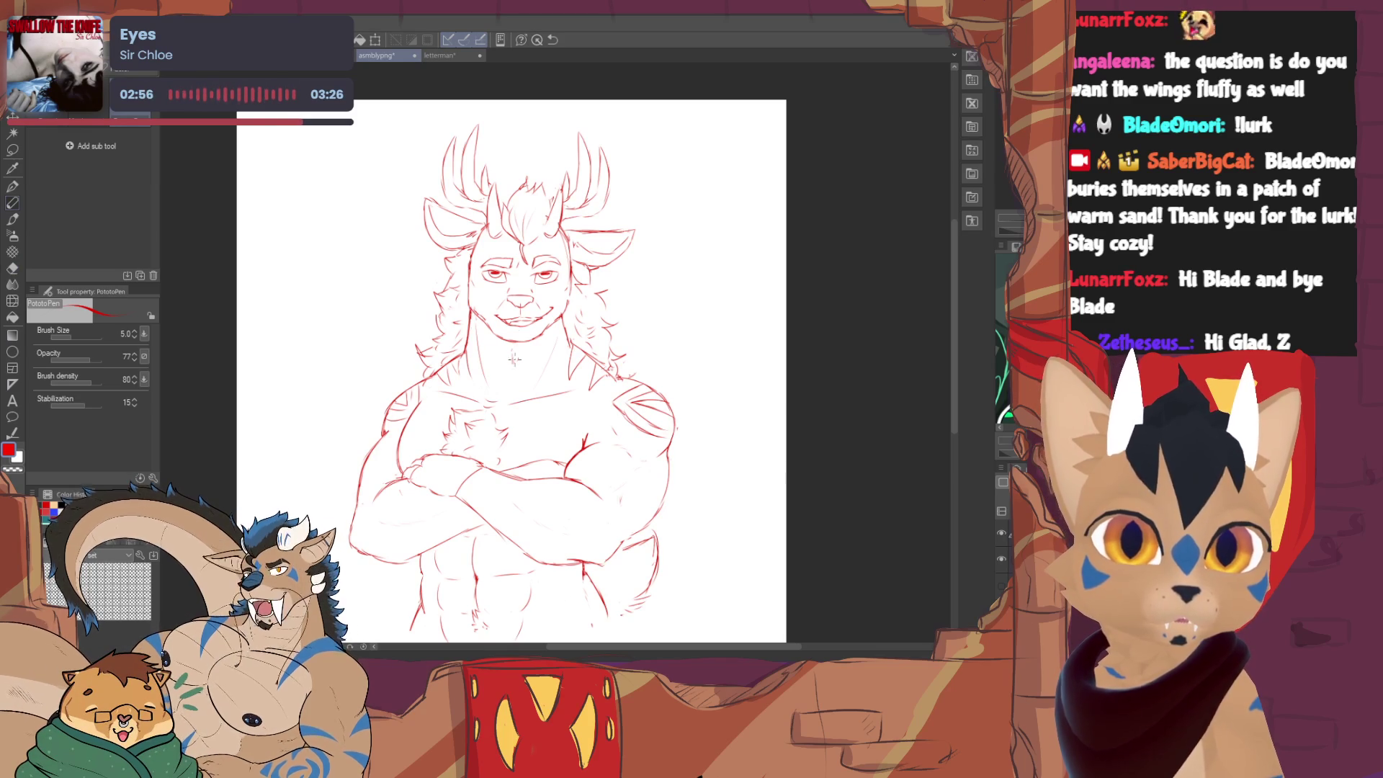
key(e)
key(p)
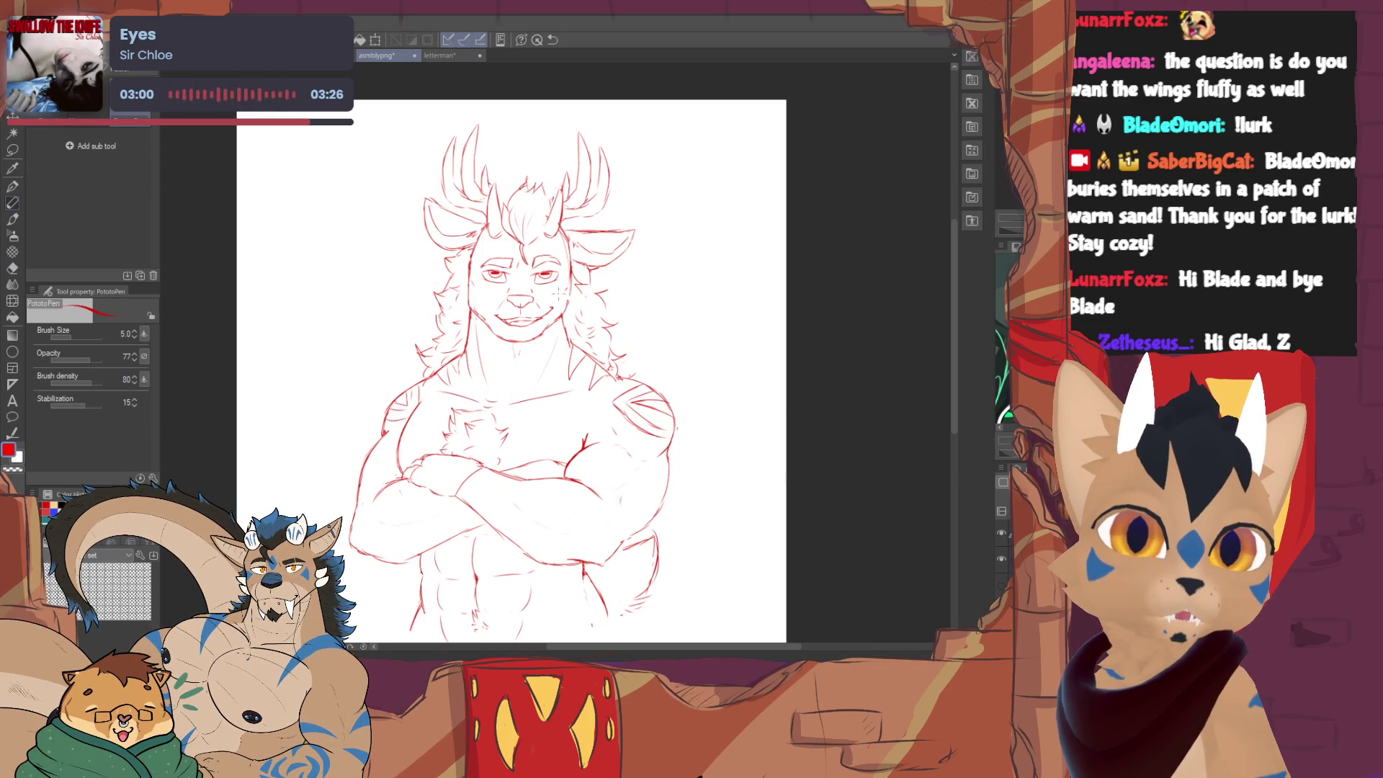
key(e)
key(p)
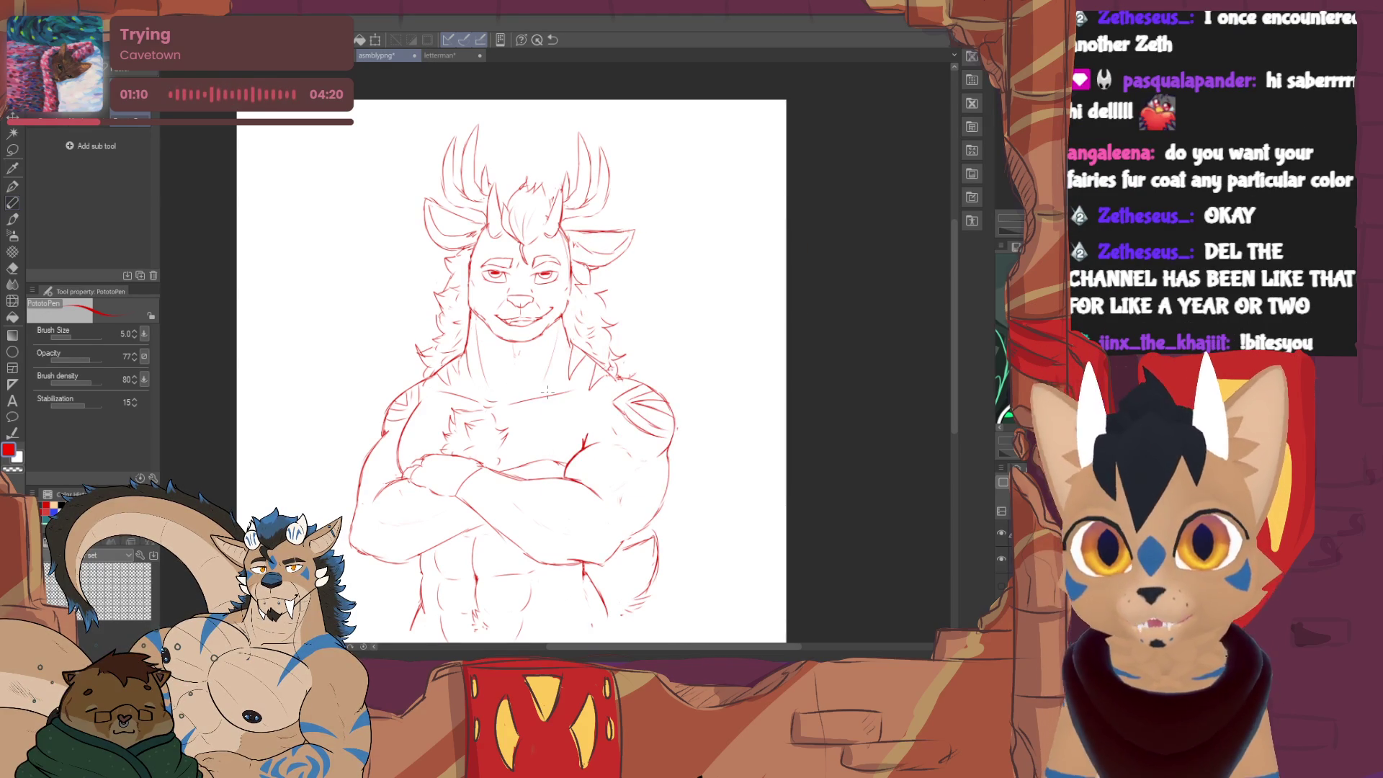
mouse_move(513, 372)
mouse_down()
mouse_move(544, 342)
mouse_move(466, 349)
mouse_up()
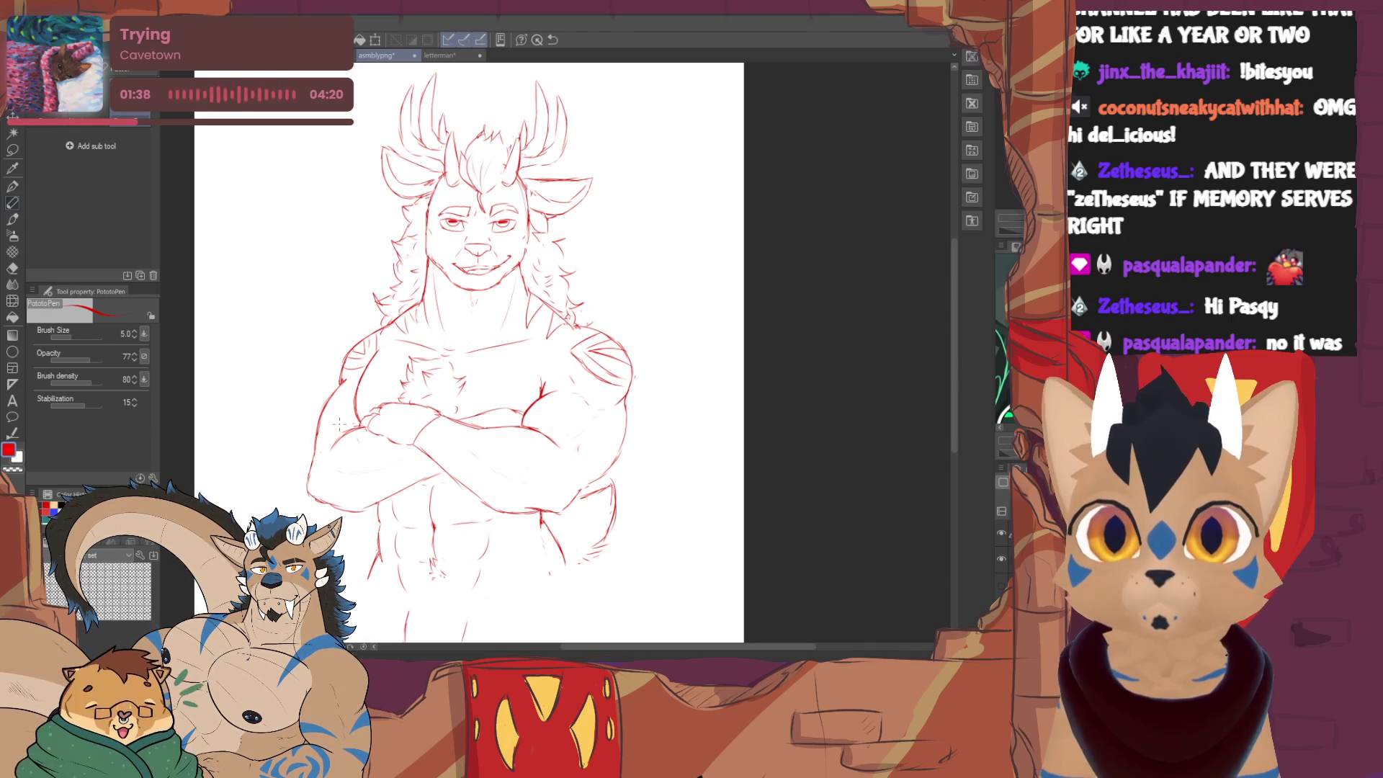
- Recentre the face, shrink the Hard eraser and erase the stray mark below the mouth
drag(339, 425, 333, 440)
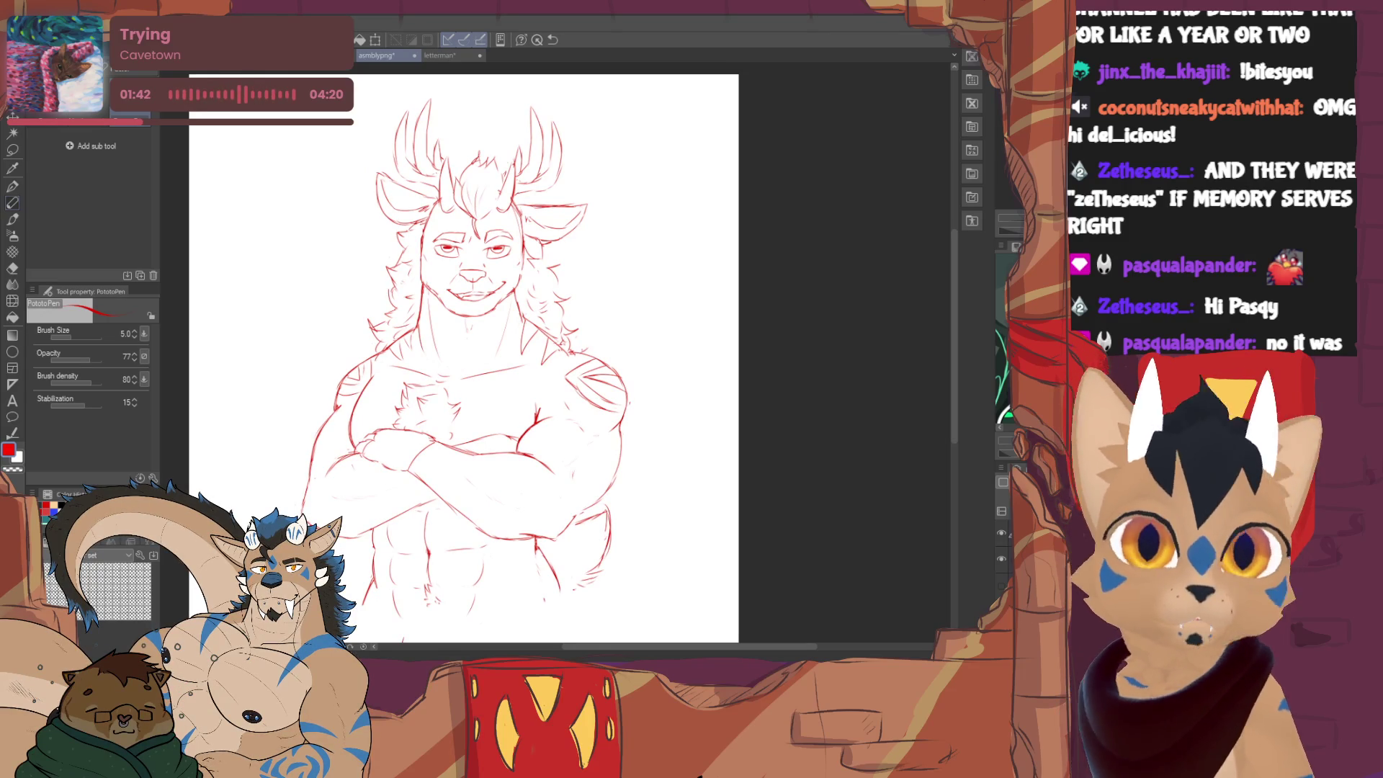
mouse_move(334, 439)
mouse_down()
mouse_move(357, 496)
mouse_move(410, 497)
mouse_up()
scroll(475, 376, up, 4)
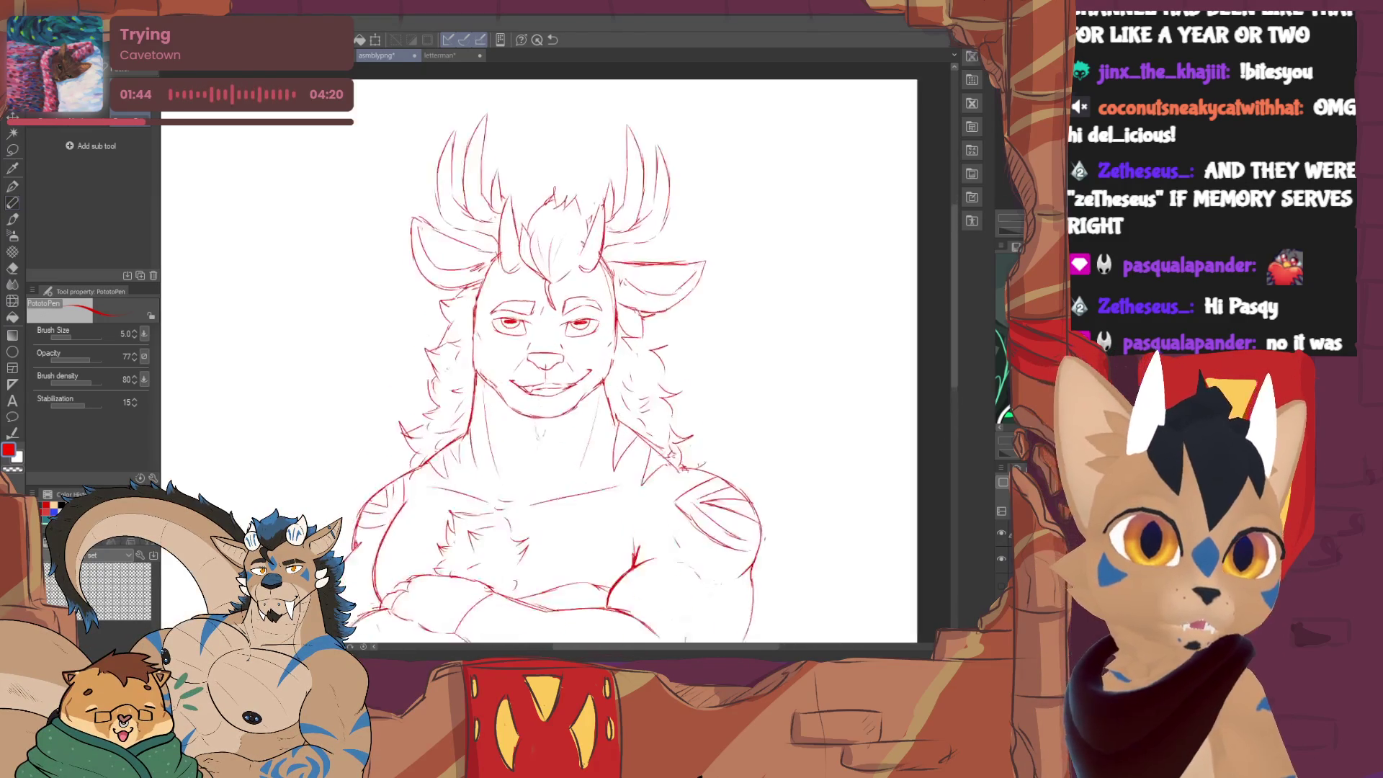
key(e)
click(80, 335)
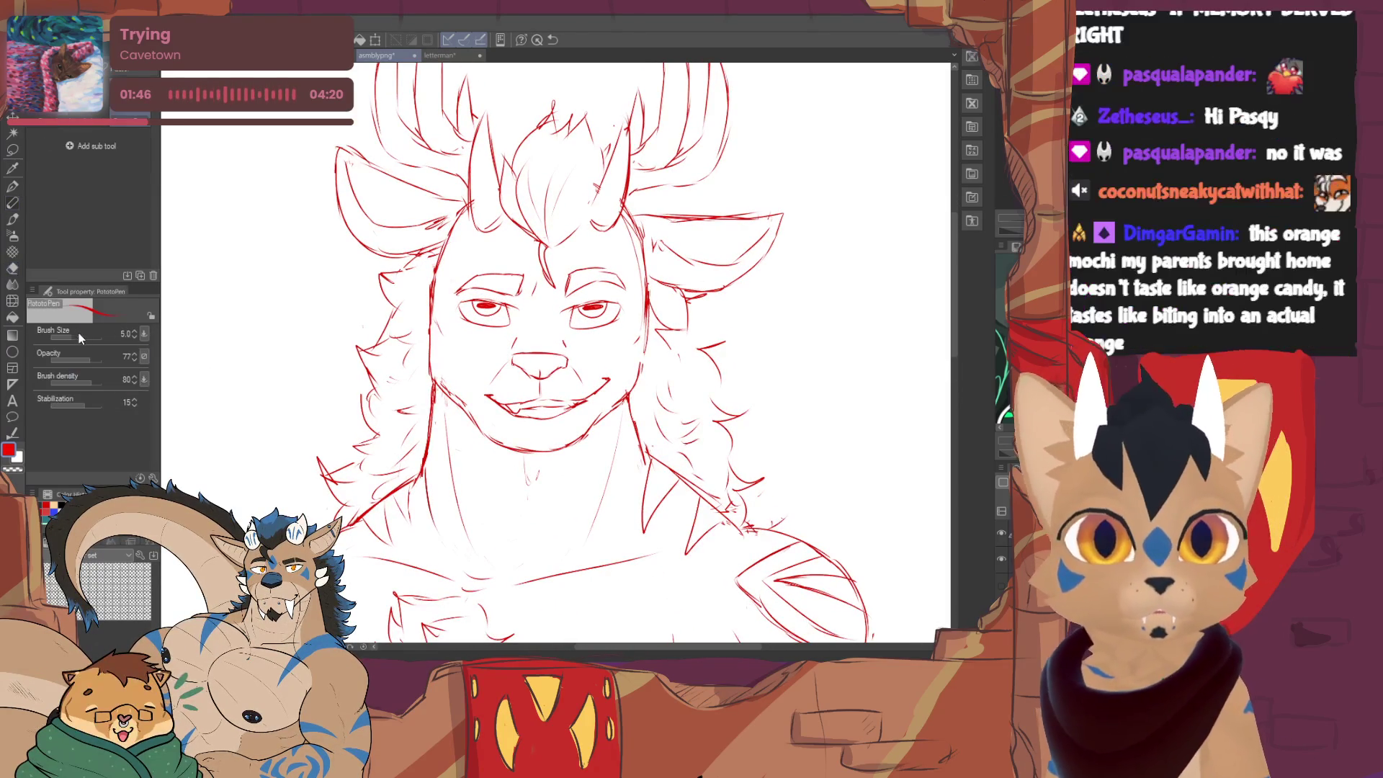
drag(513, 407, 526, 411)
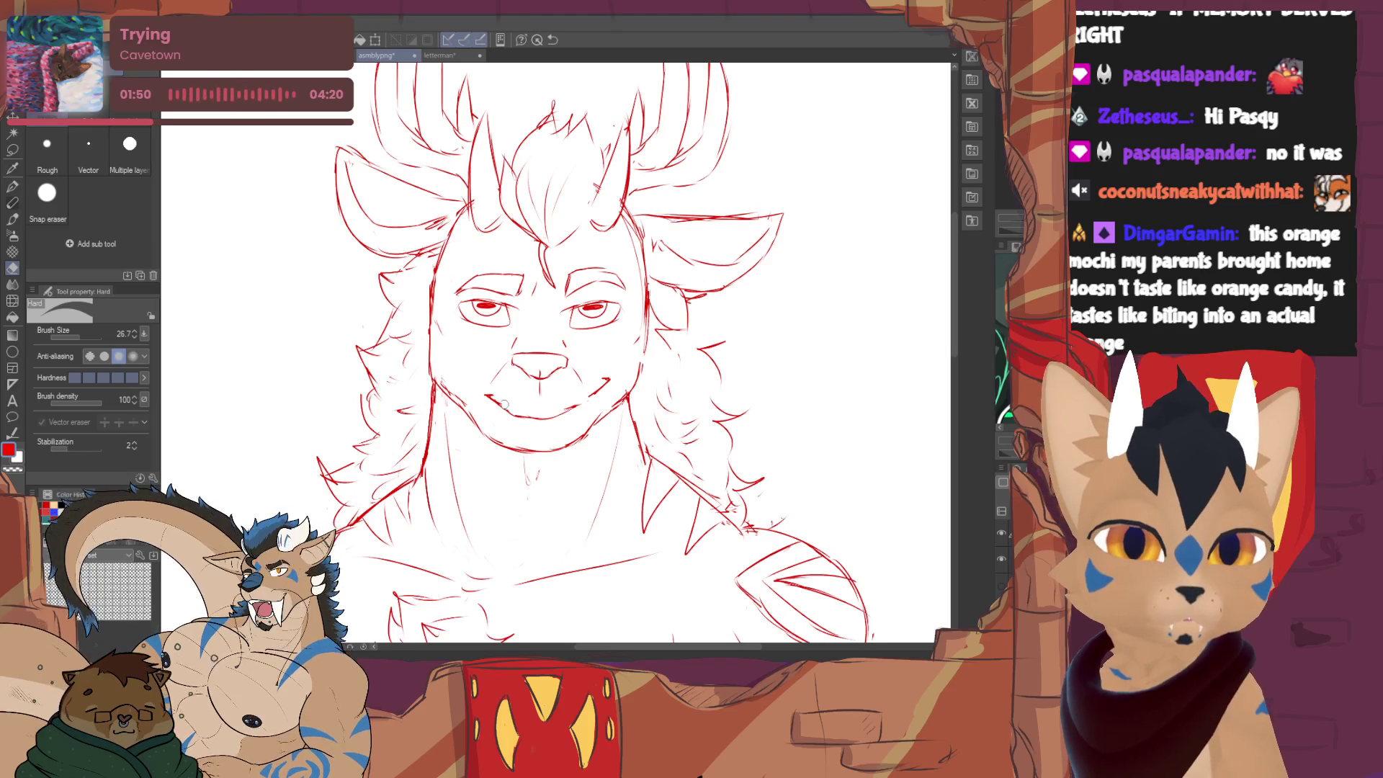
- Redraw part of the mouth line with the PotatoPen and tidy it with quick eraser passes
key(p)
drag(523, 400, 611, 372)
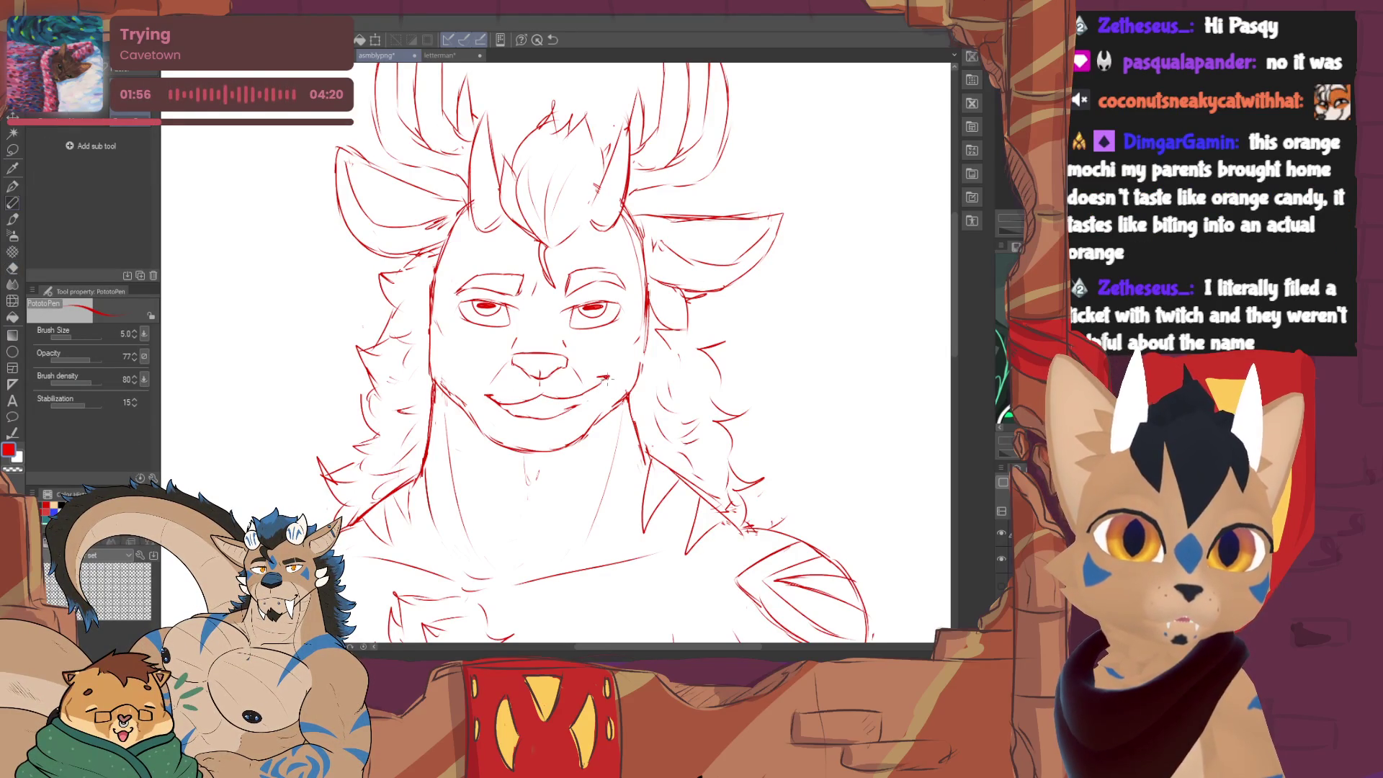
key(e)
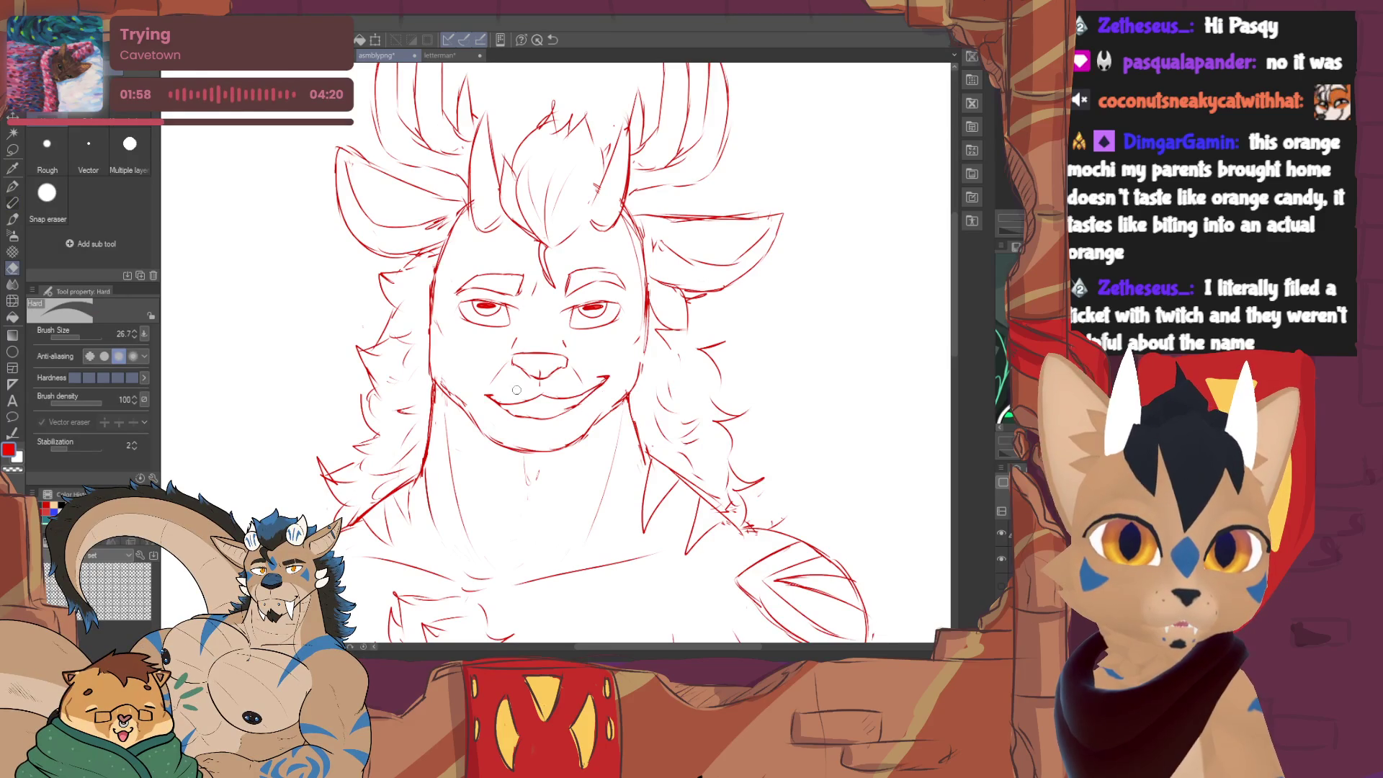
key(p)
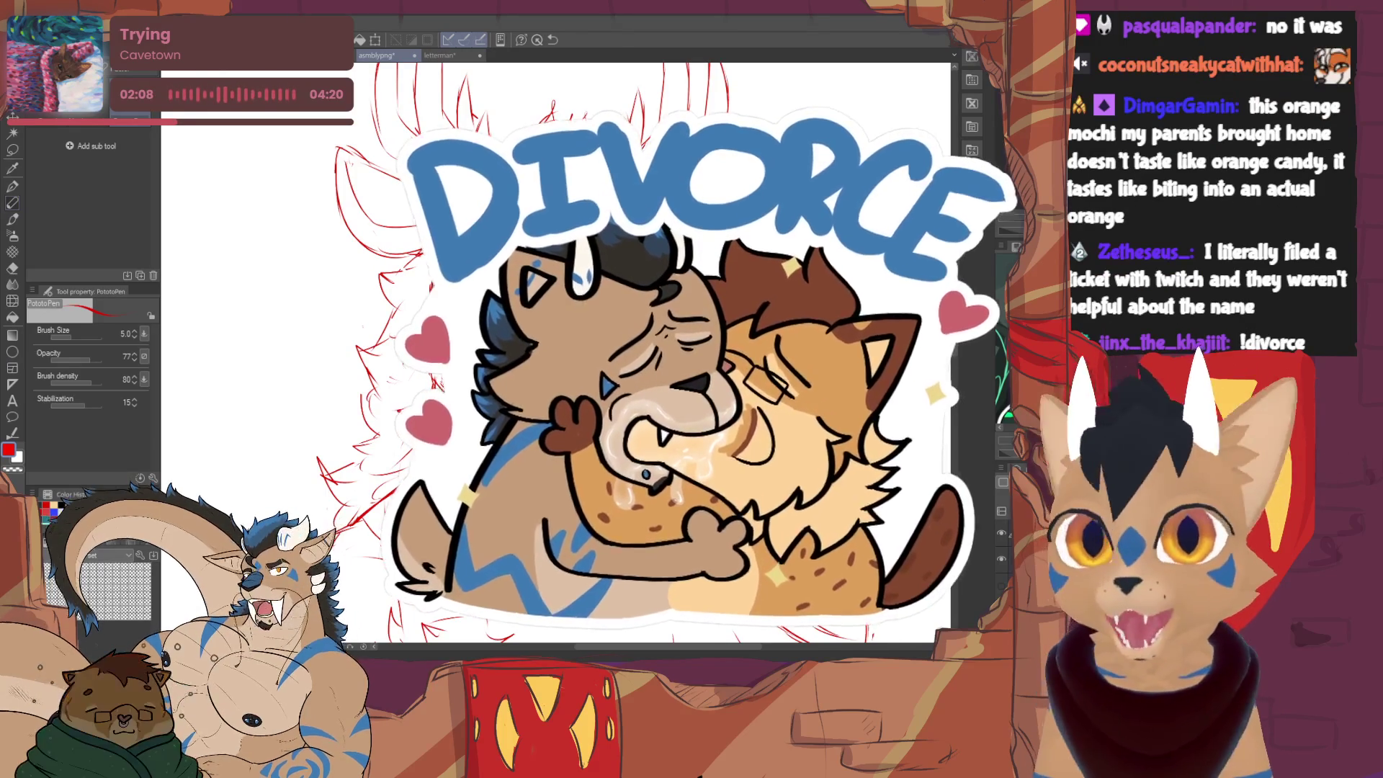
key(e)
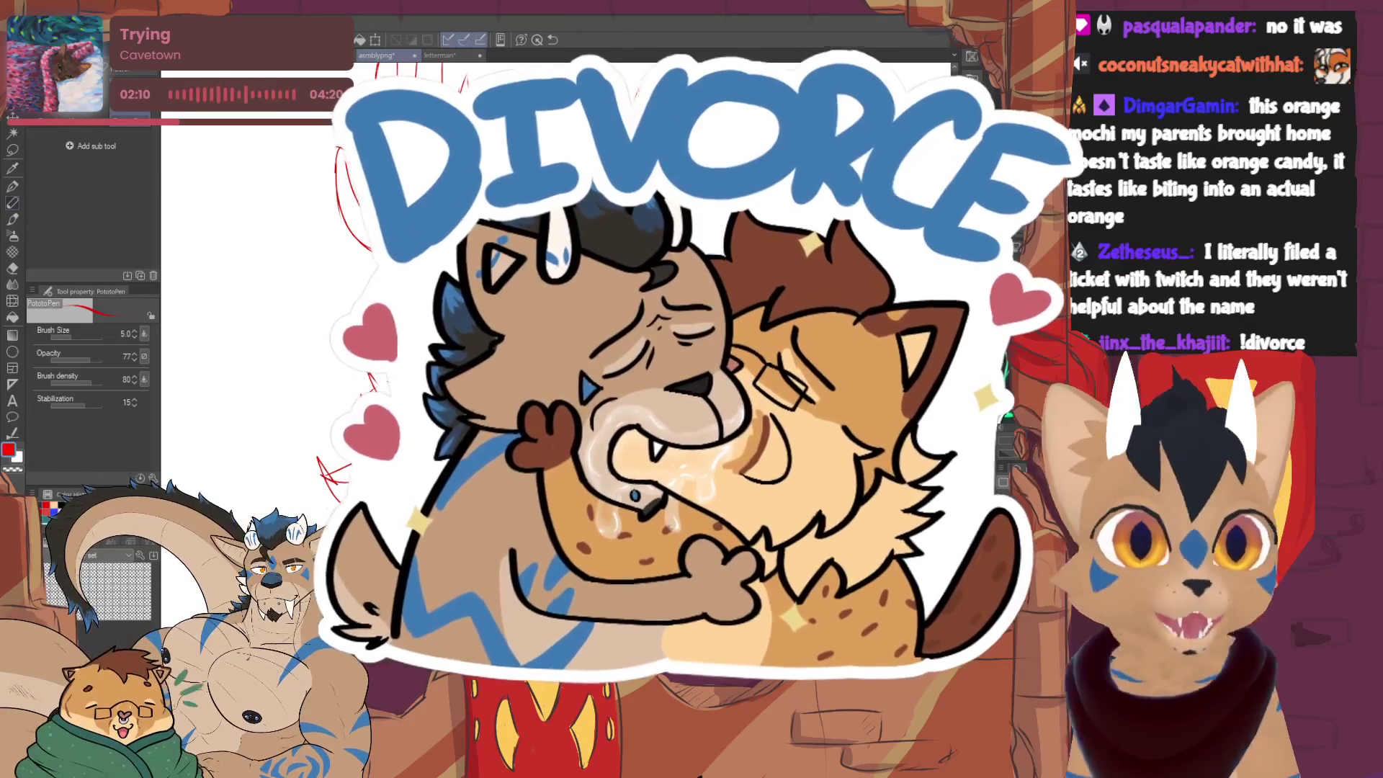
key(p)
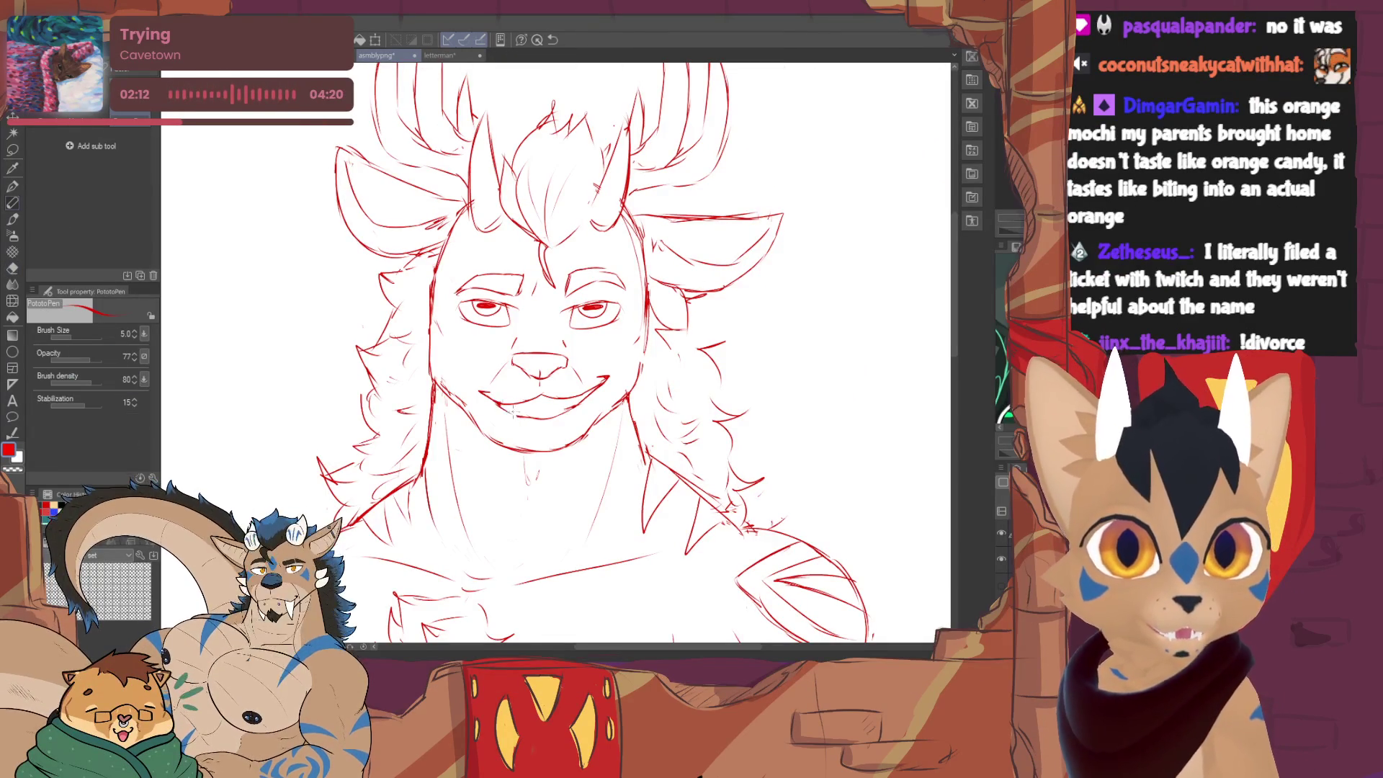
- Draw a lower-lip stroke under the smile with the PotatoPen
key(e)
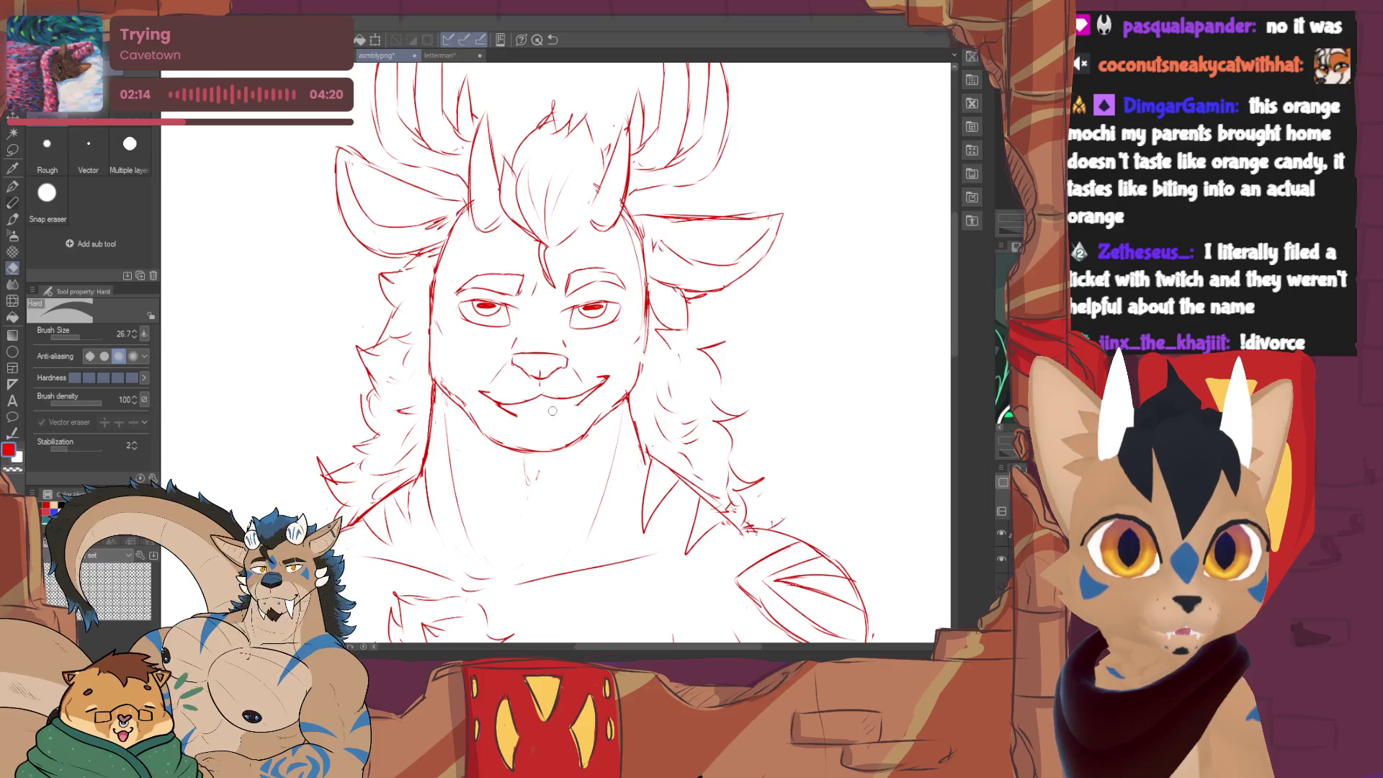
key(p)
drag(500, 407, 584, 412)
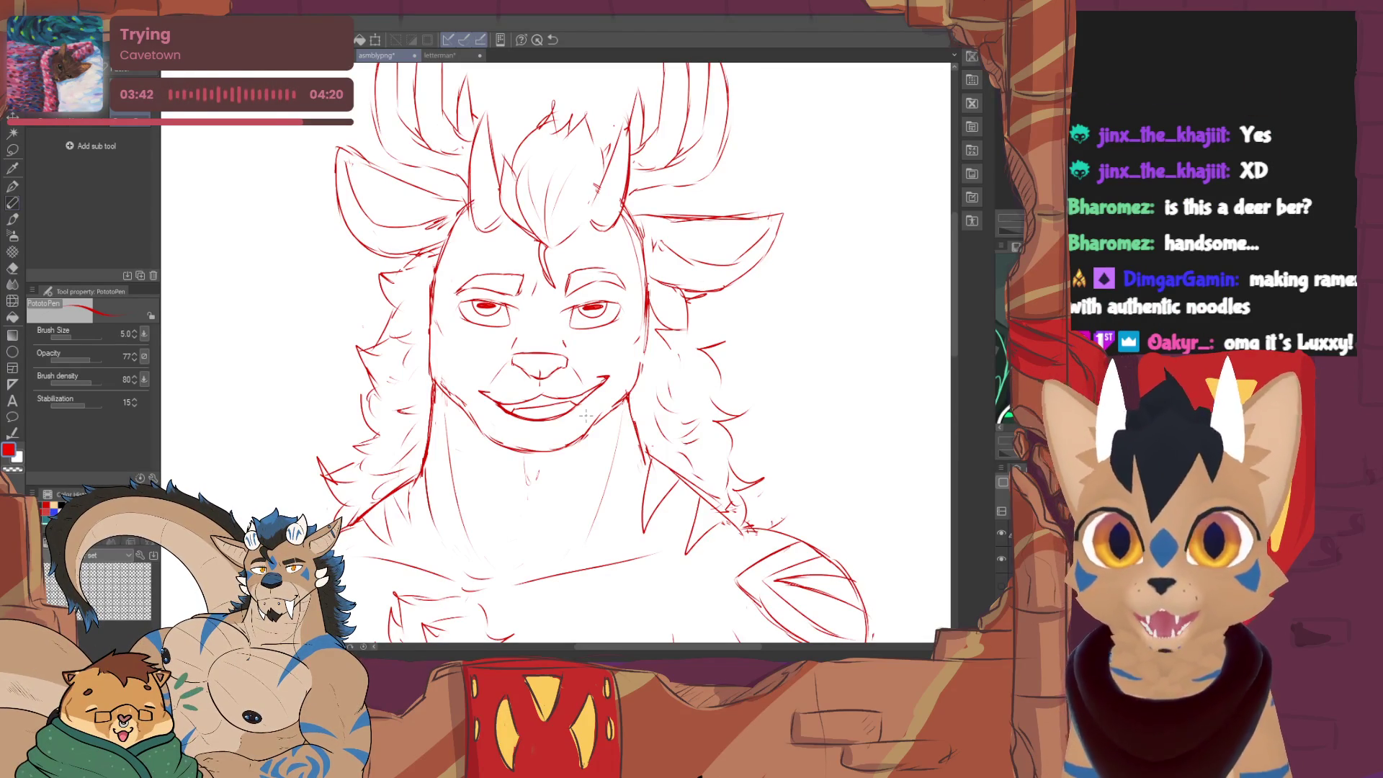
- Touch up the lip and switch to the freehand lasso selection
key(e)
key(p)
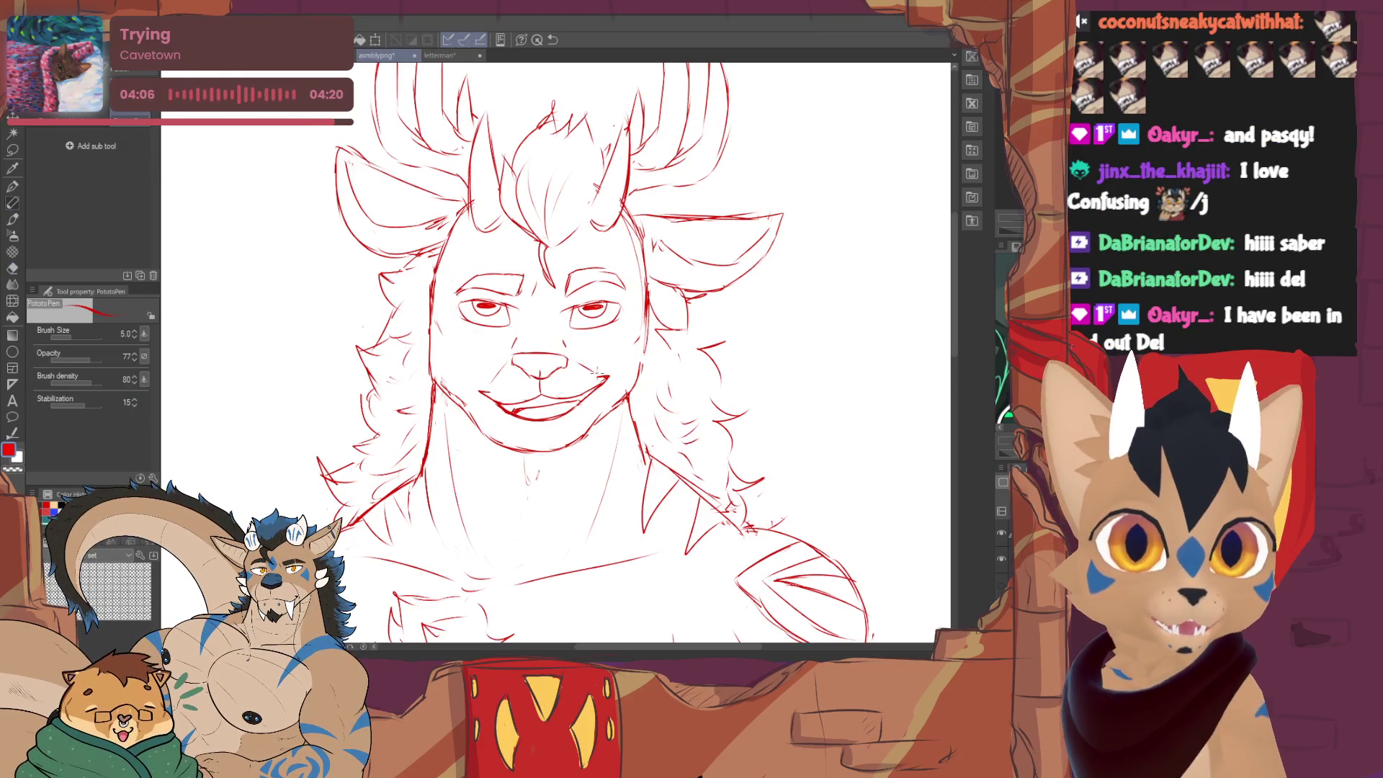
key(m)
key(m)
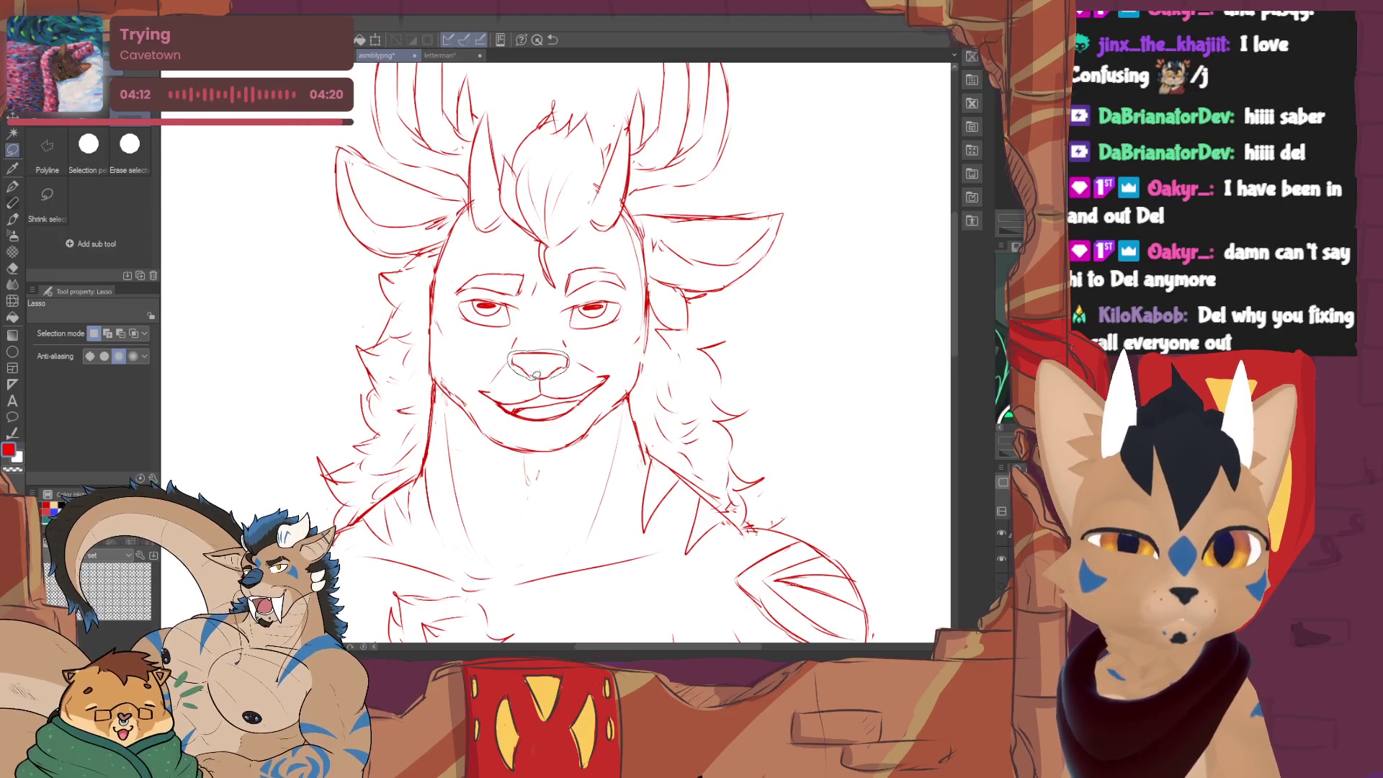
- Lasso the nose and mouth, rotate them about -4.5°, deselect and return to the pen
mouse_move(529, 344)
mouse_down()
mouse_move(572, 382)
mouse_move(566, 360)
mouse_up()
key(ctrl+t)
key(Return)
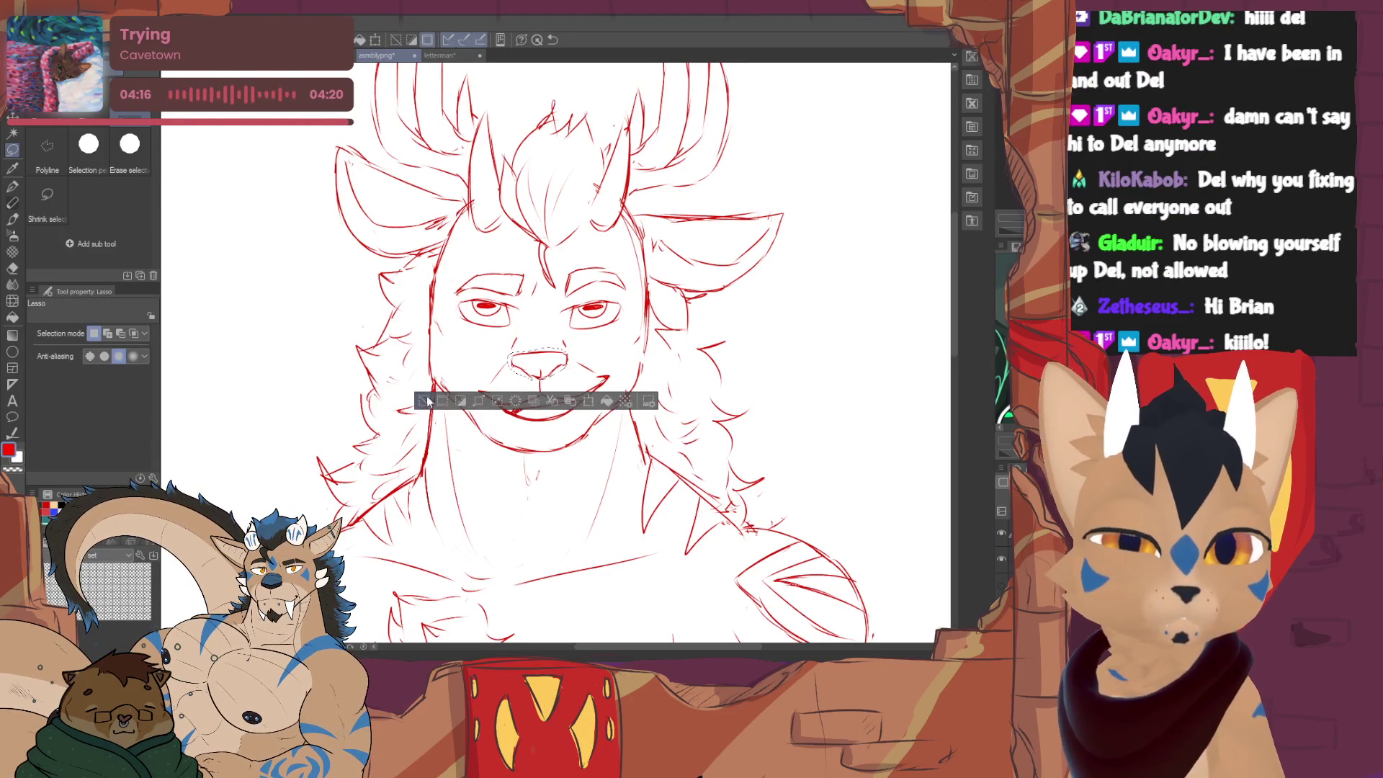
click(428, 401)
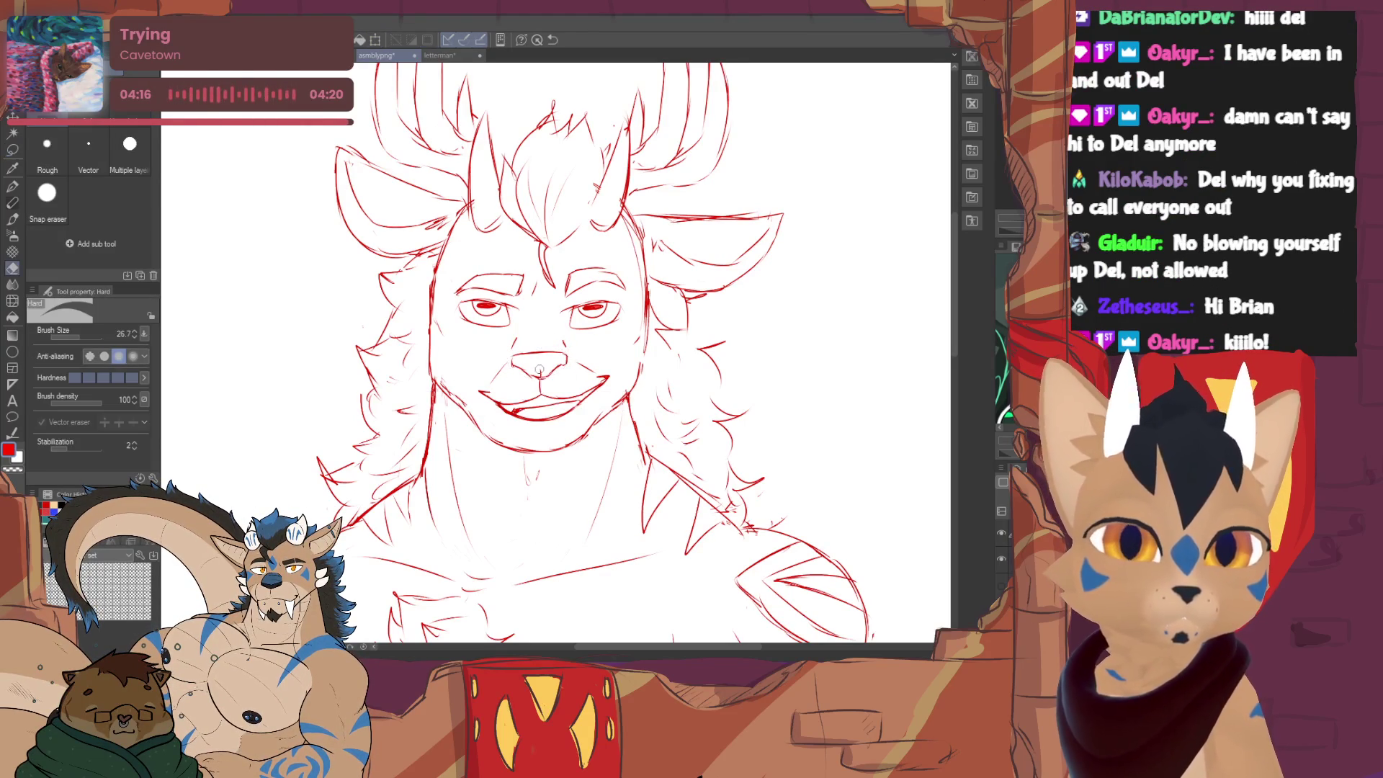
click(11, 206)
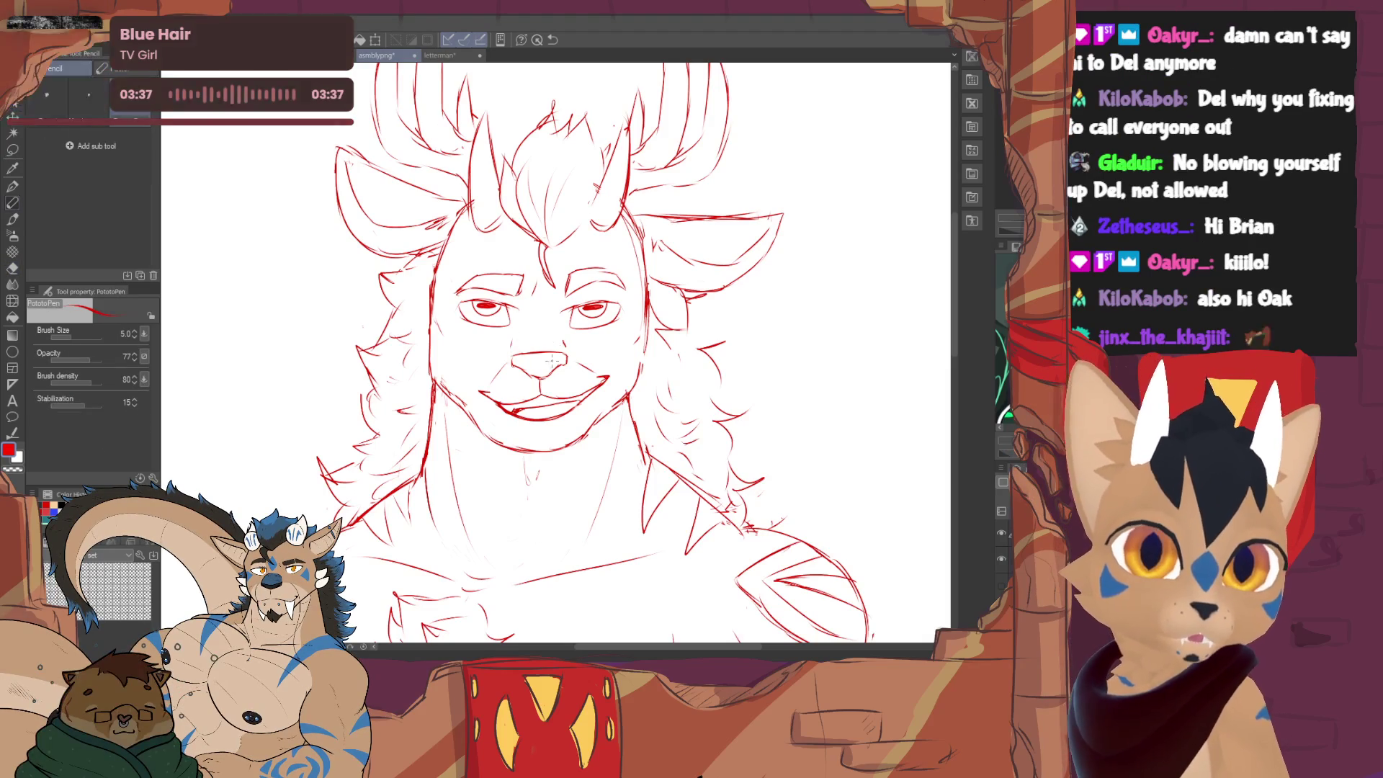
scroll(550, 359, down, 2)
scroll(551, 358, down, 3)
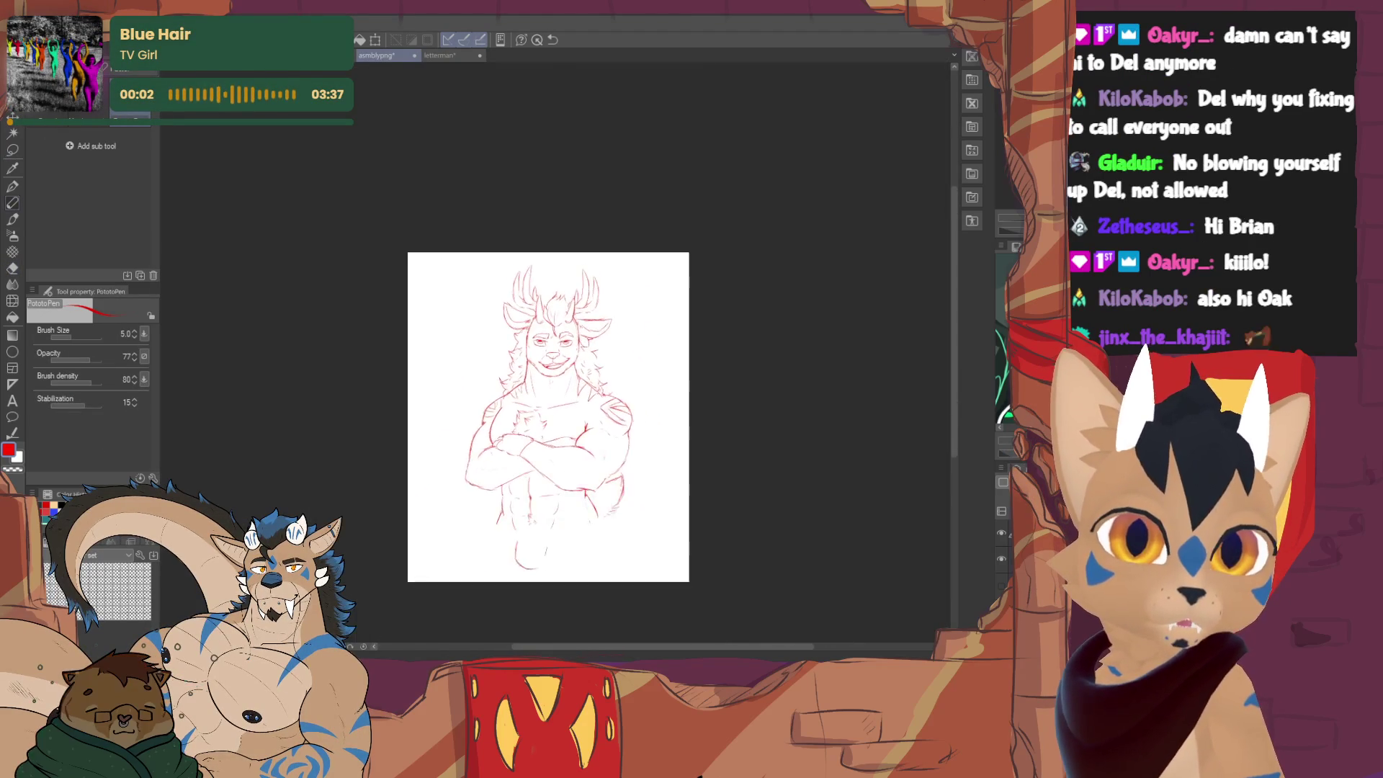
scroll(561, 324, up, 3)
scroll(560, 325, up, 2)
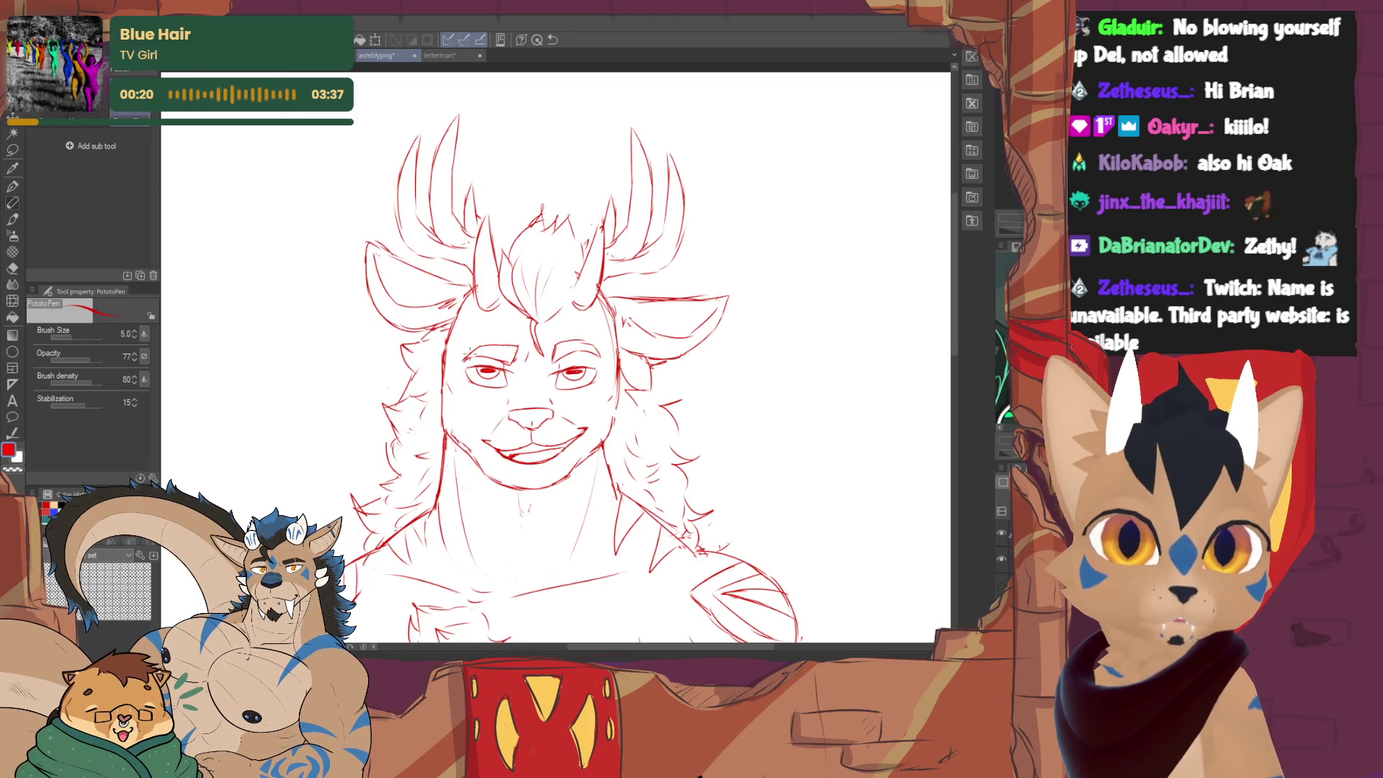
- Refine the face lines and add small freckle dots on the muzzle, alternating pen and eraser
key(e)
key(p)
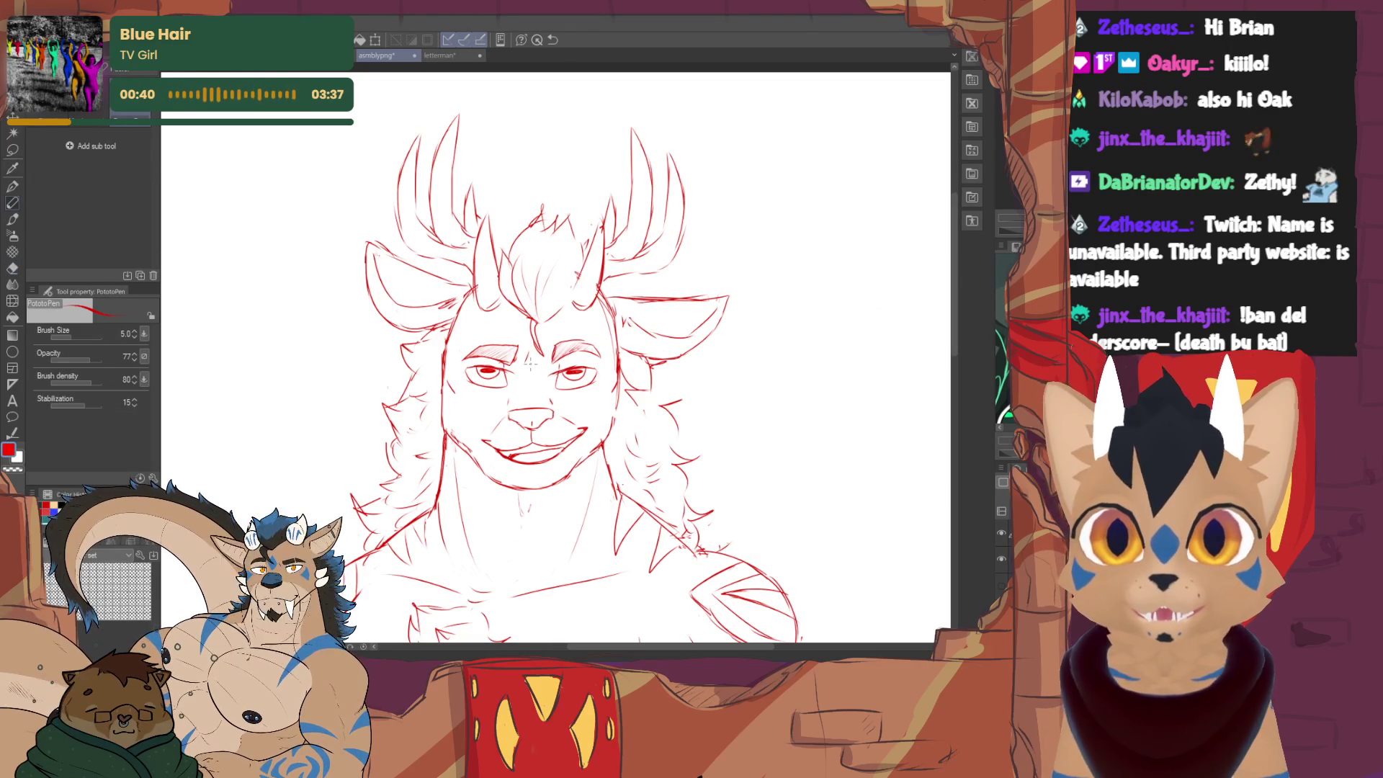
key(e)
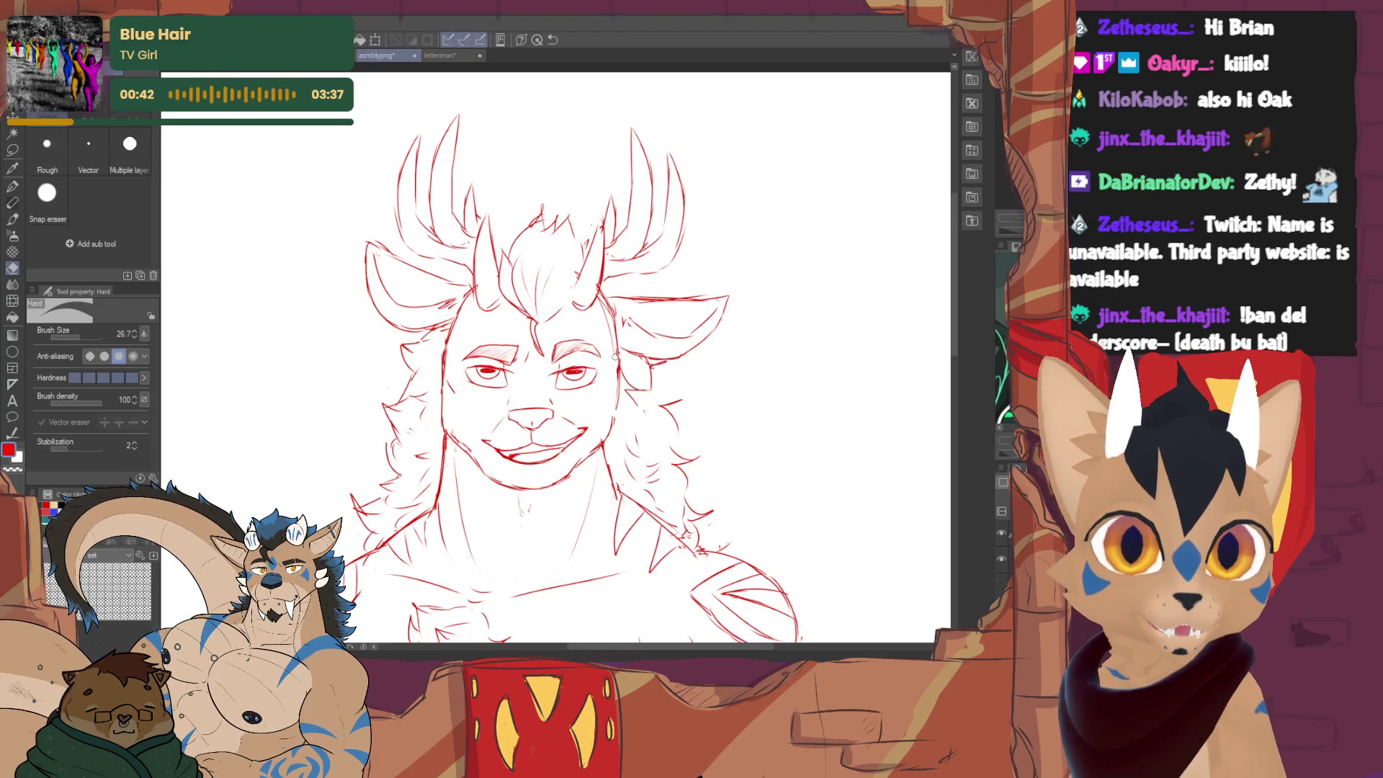
key(p)
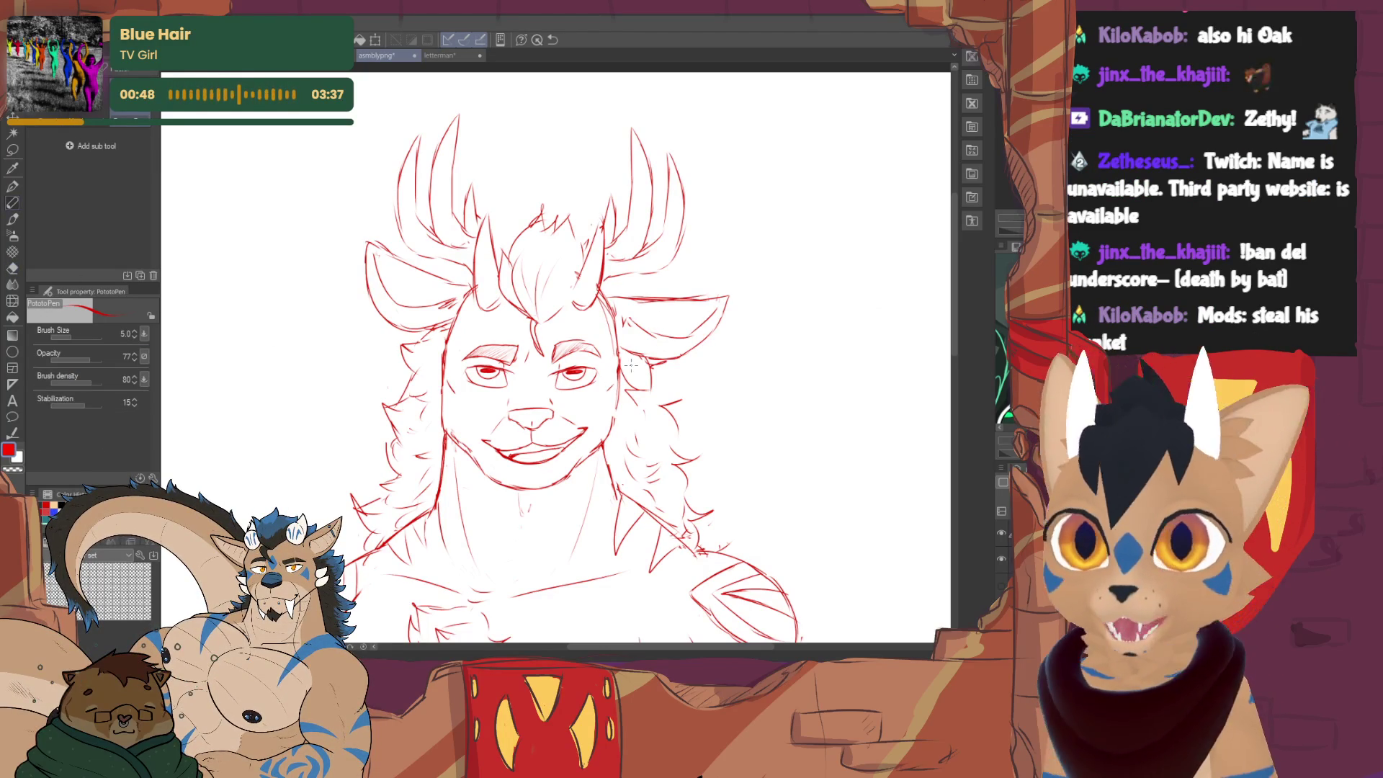
key(e)
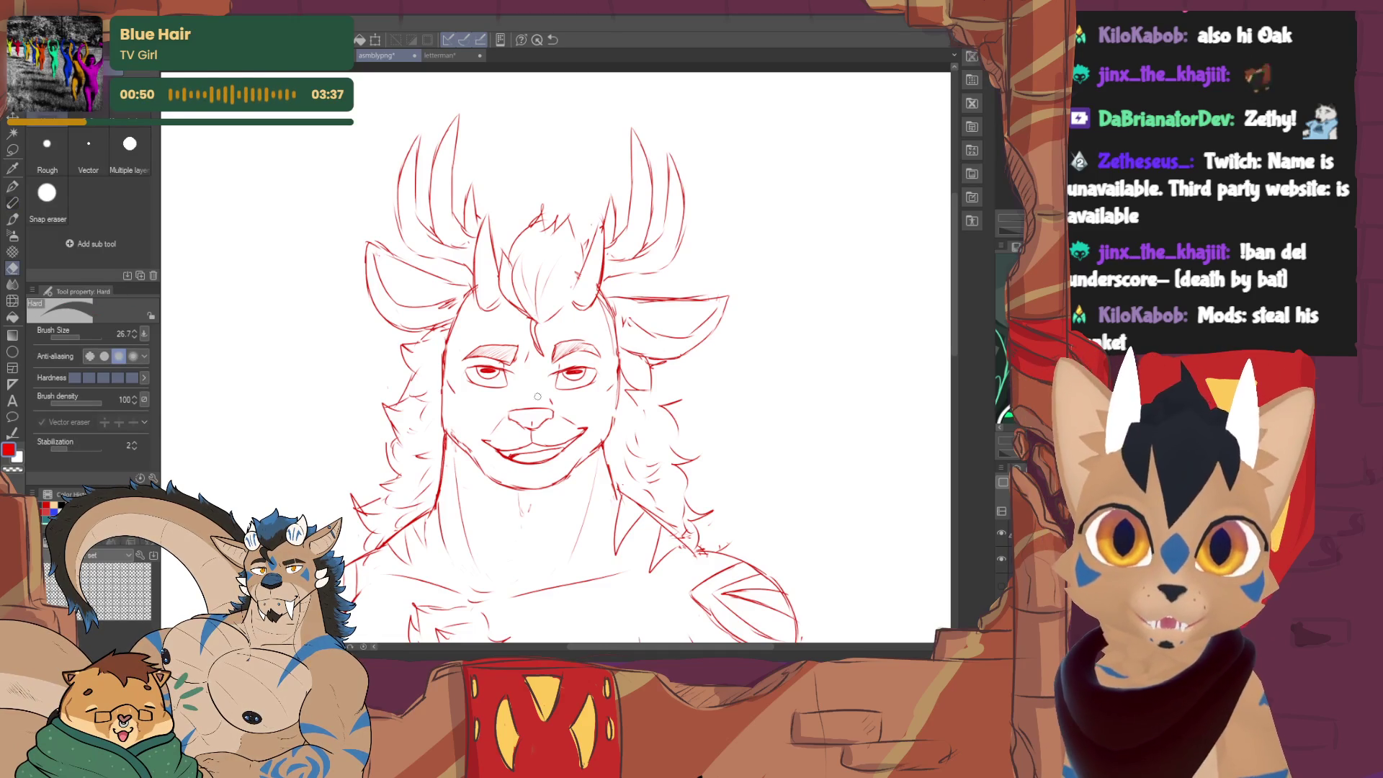
key(p)
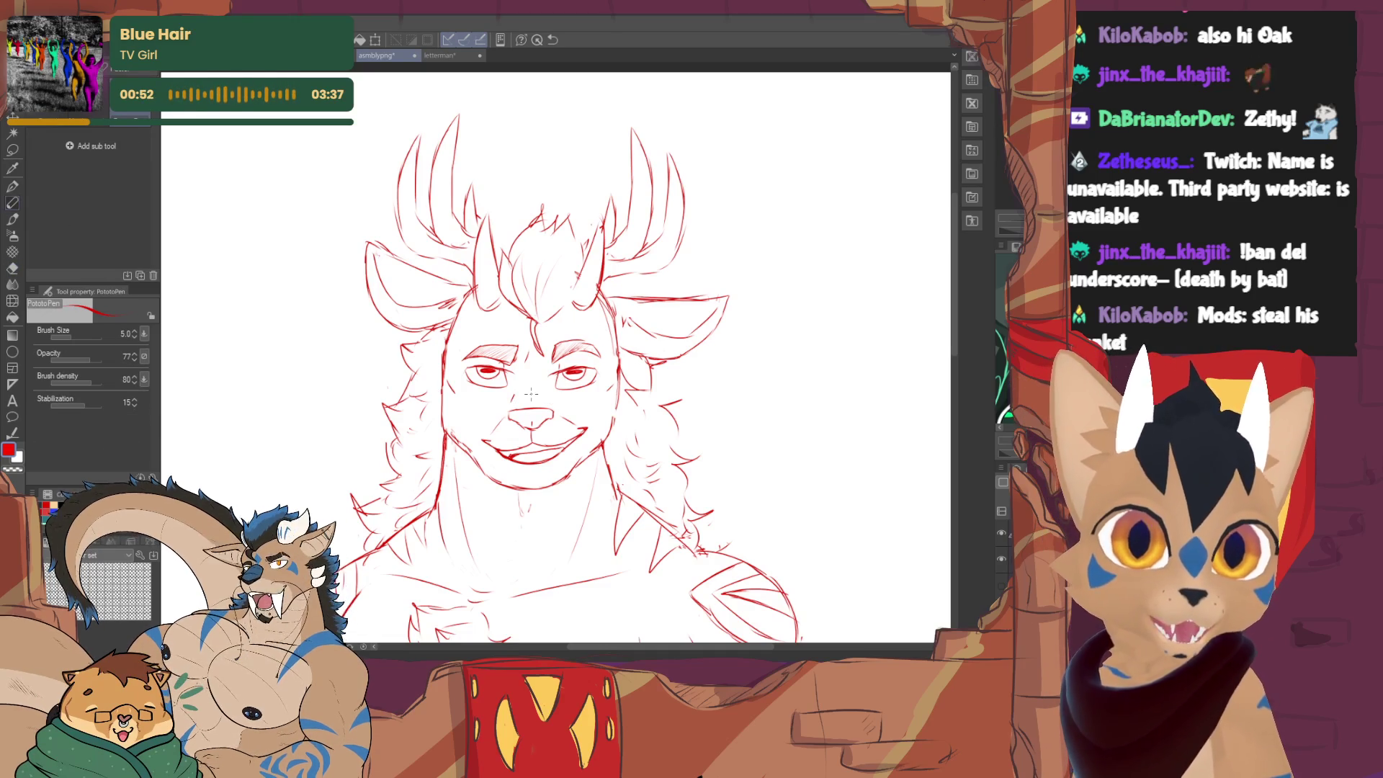
scroll(529, 411, down, 2)
scroll(530, 411, down, 1)
scroll(530, 411, up, 2)
- Return to the sketching pen, then bring the browser playing a Twitch clip to the front
key(e)
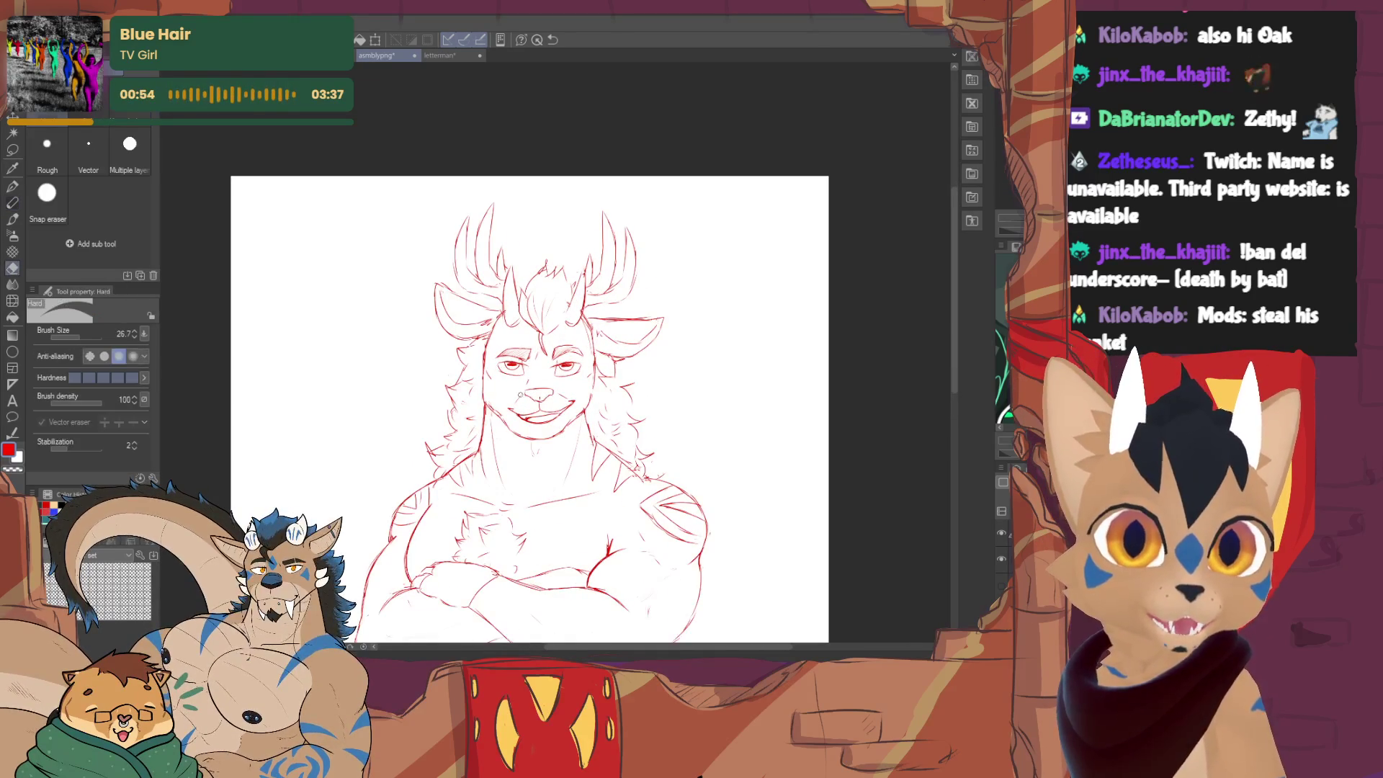
key(p)
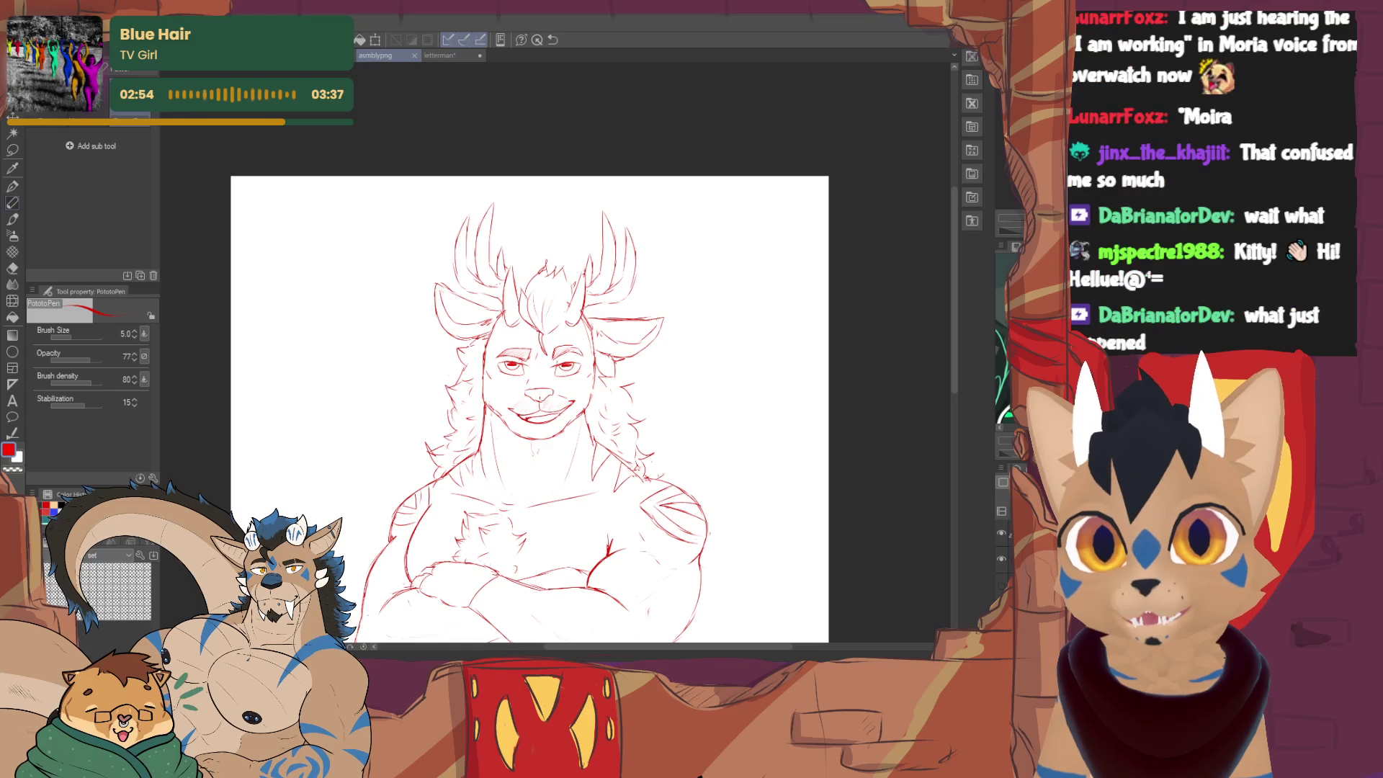
key(alt+Tab)
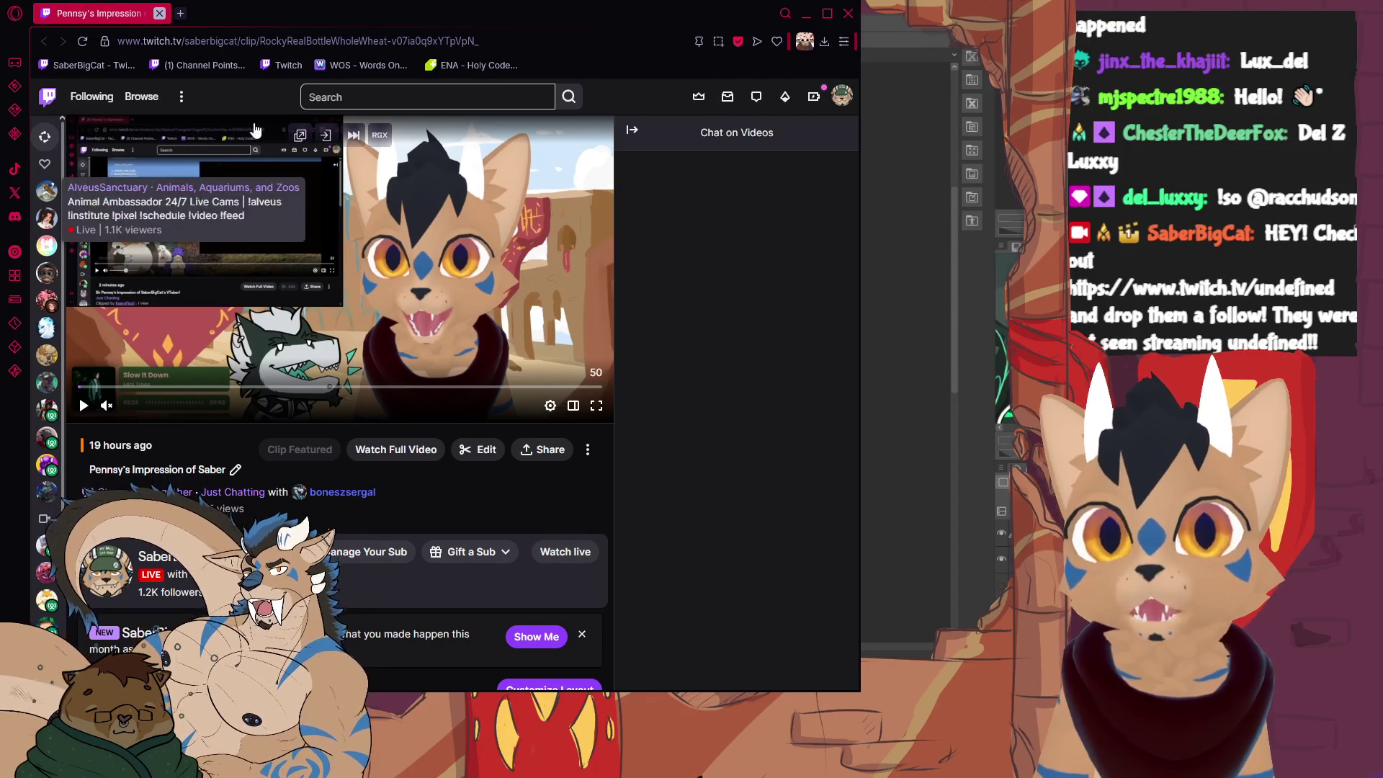
- Collapse the video chat panel to widen the clip and pause its playback
click(634, 132)
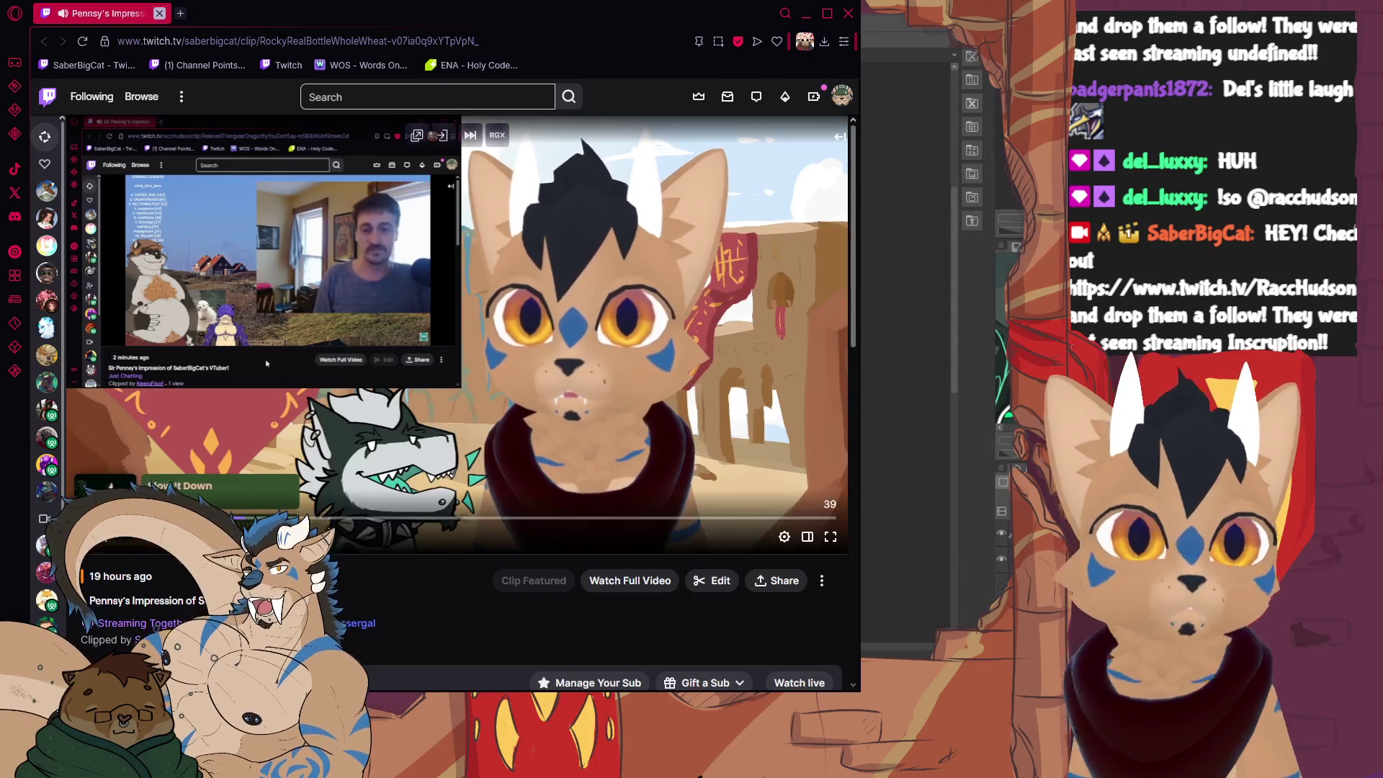
click(266, 364)
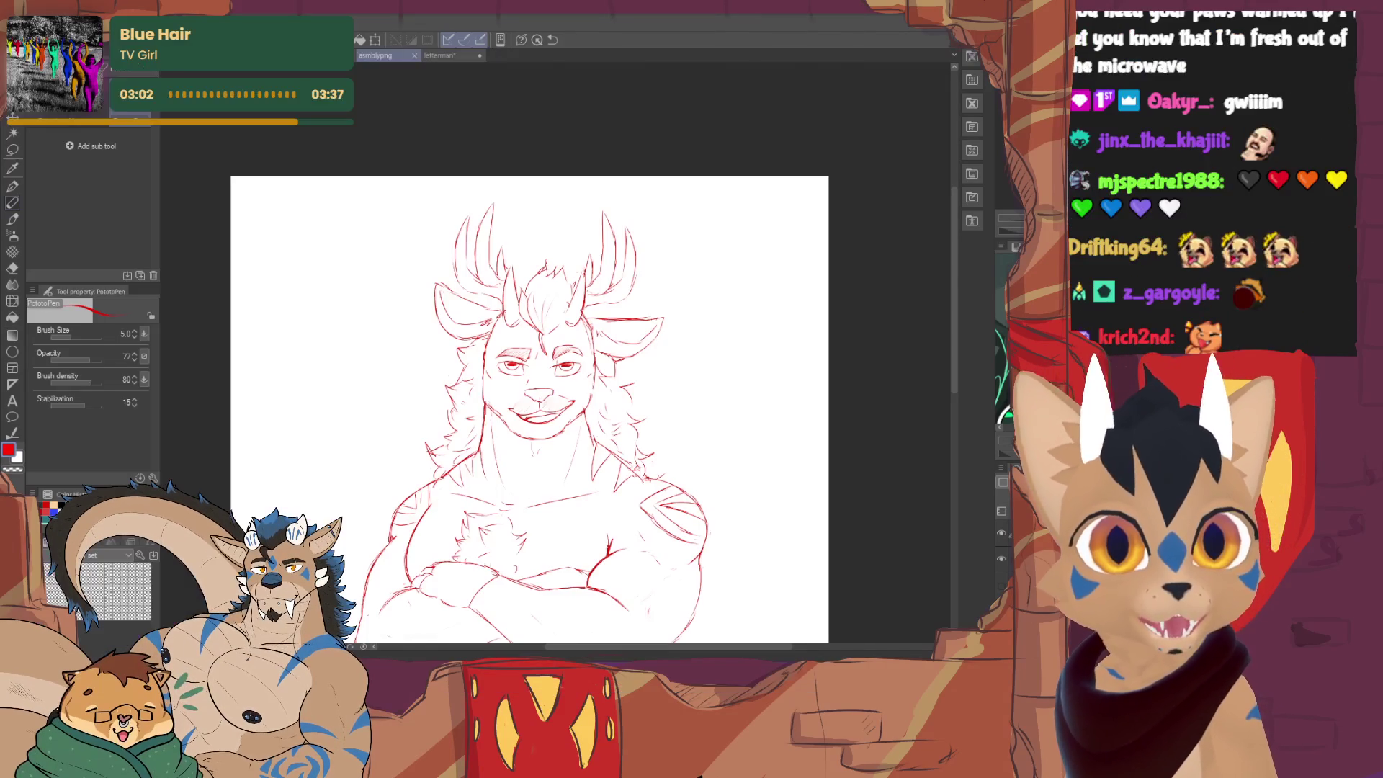
- Close the browser window so the red character sketch is back in view
click(849, 14)
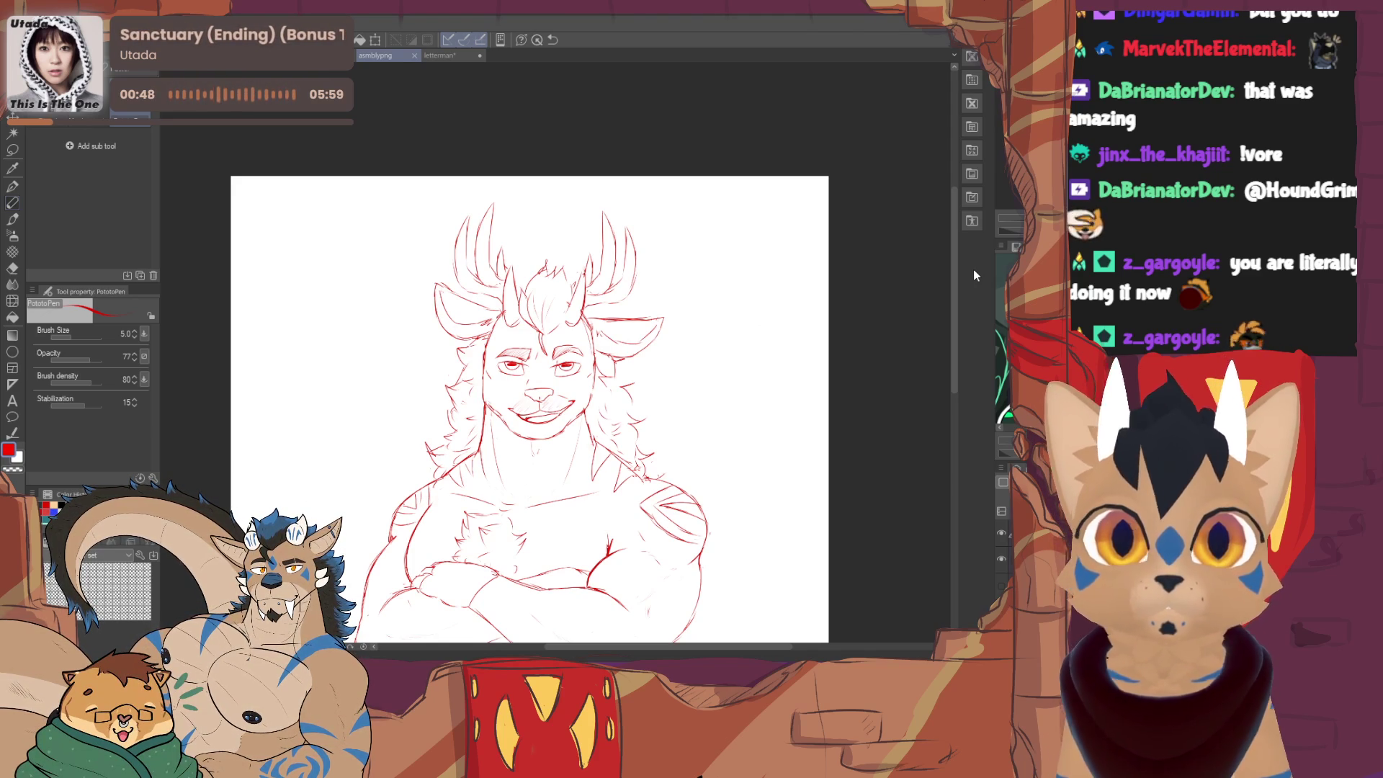
scroll(616, 531, up, 2)
scroll(616, 530, up, 2)
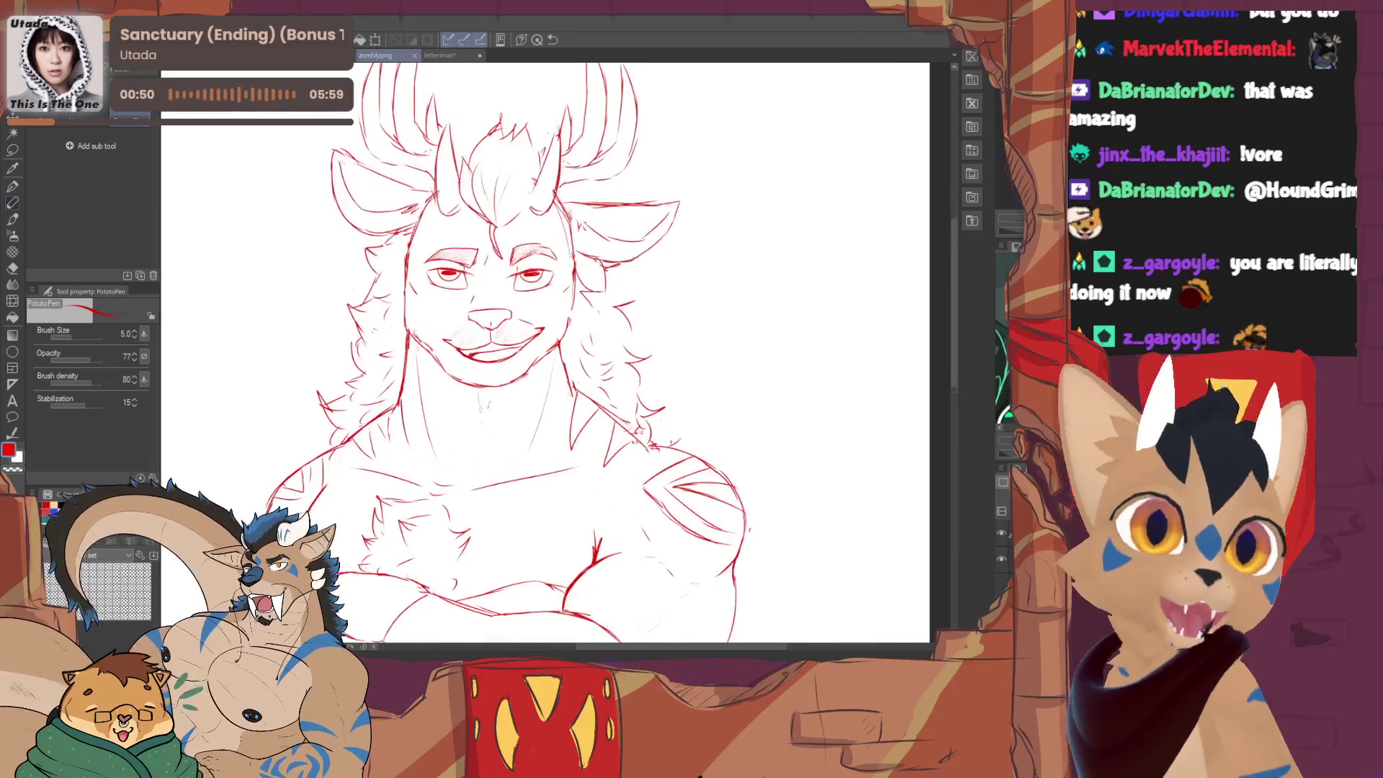
scroll(545, 357, down, 2)
scroll(546, 357, down, 1)
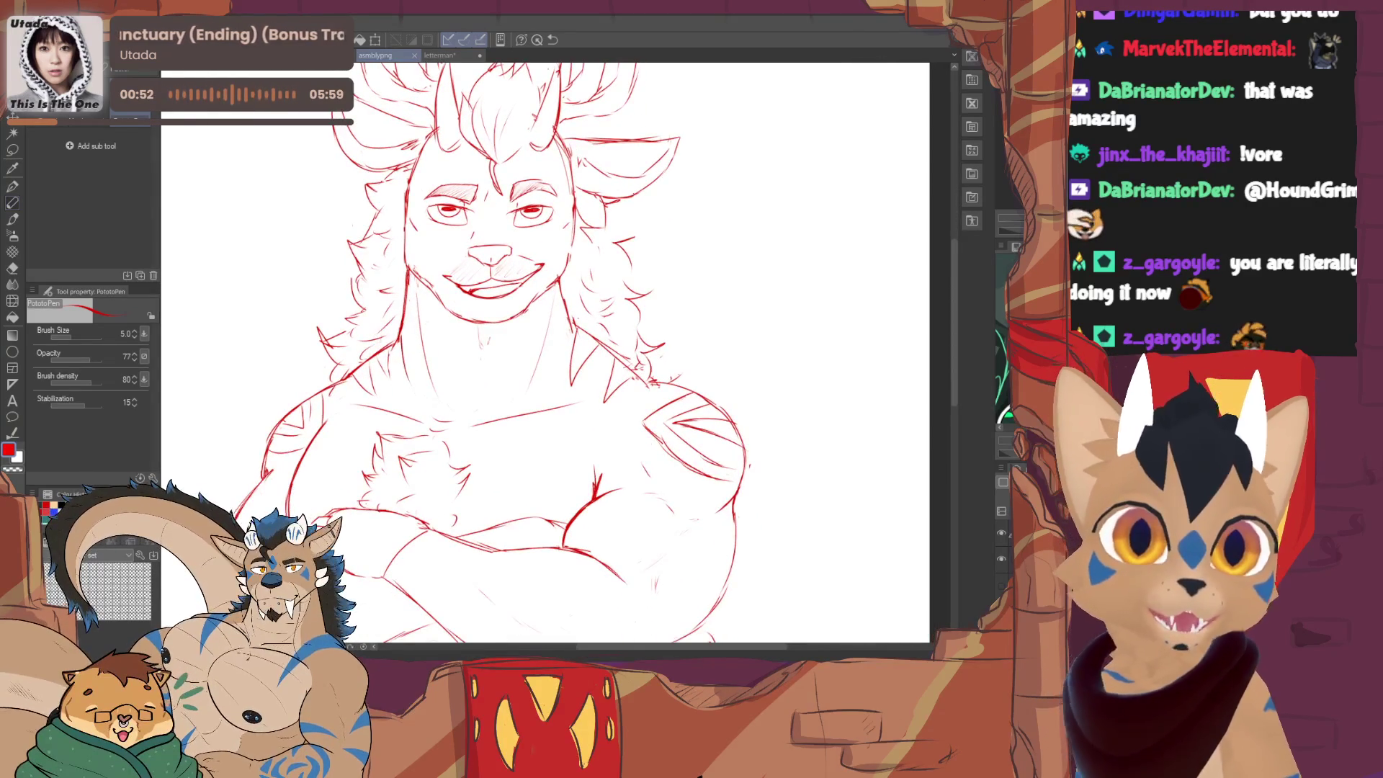
scroll(546, 357, up, 2)
scroll(546, 357, up, 1)
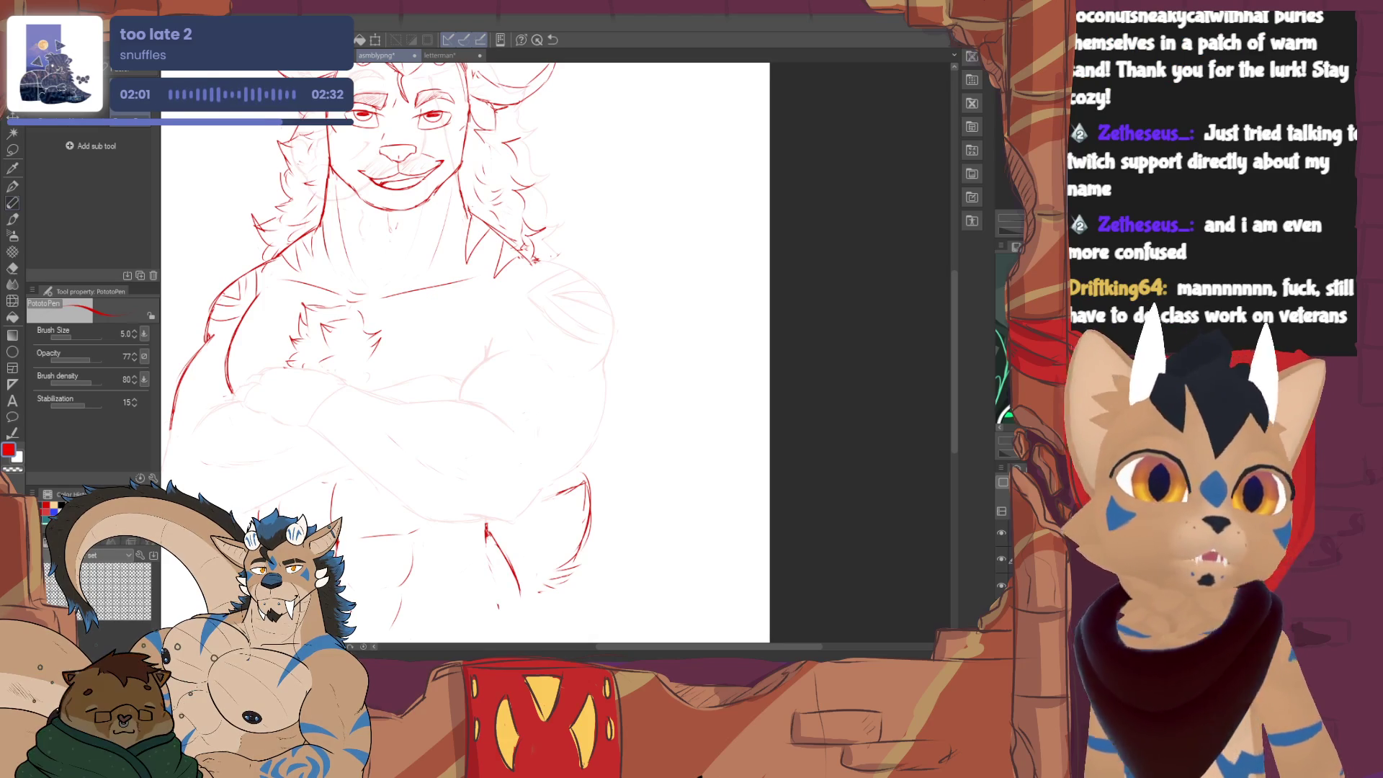
- Fit the canvas in view, then extend the canvas outward on the left and right and confirm
key(ctrl+0)
scroll(433, 346, up, 3)
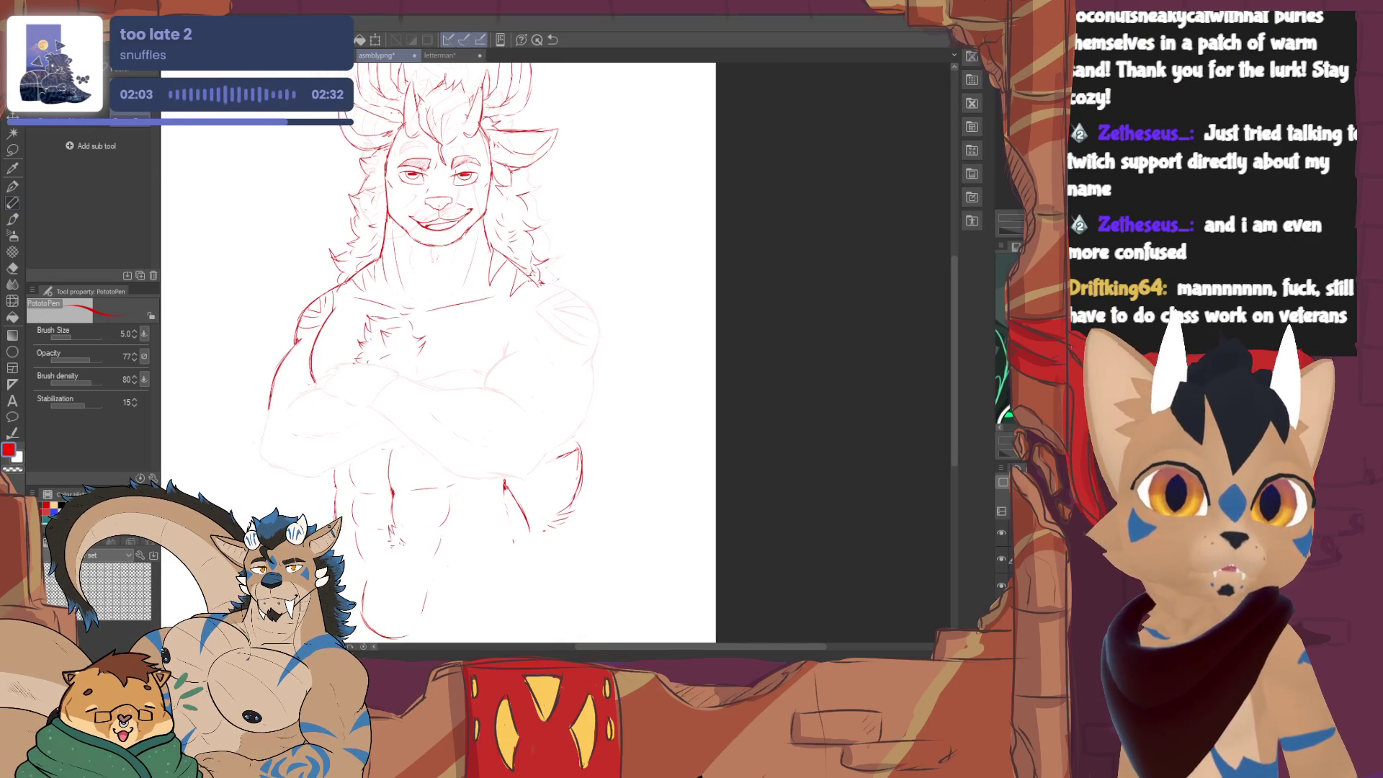
scroll(453, 346, down, 1)
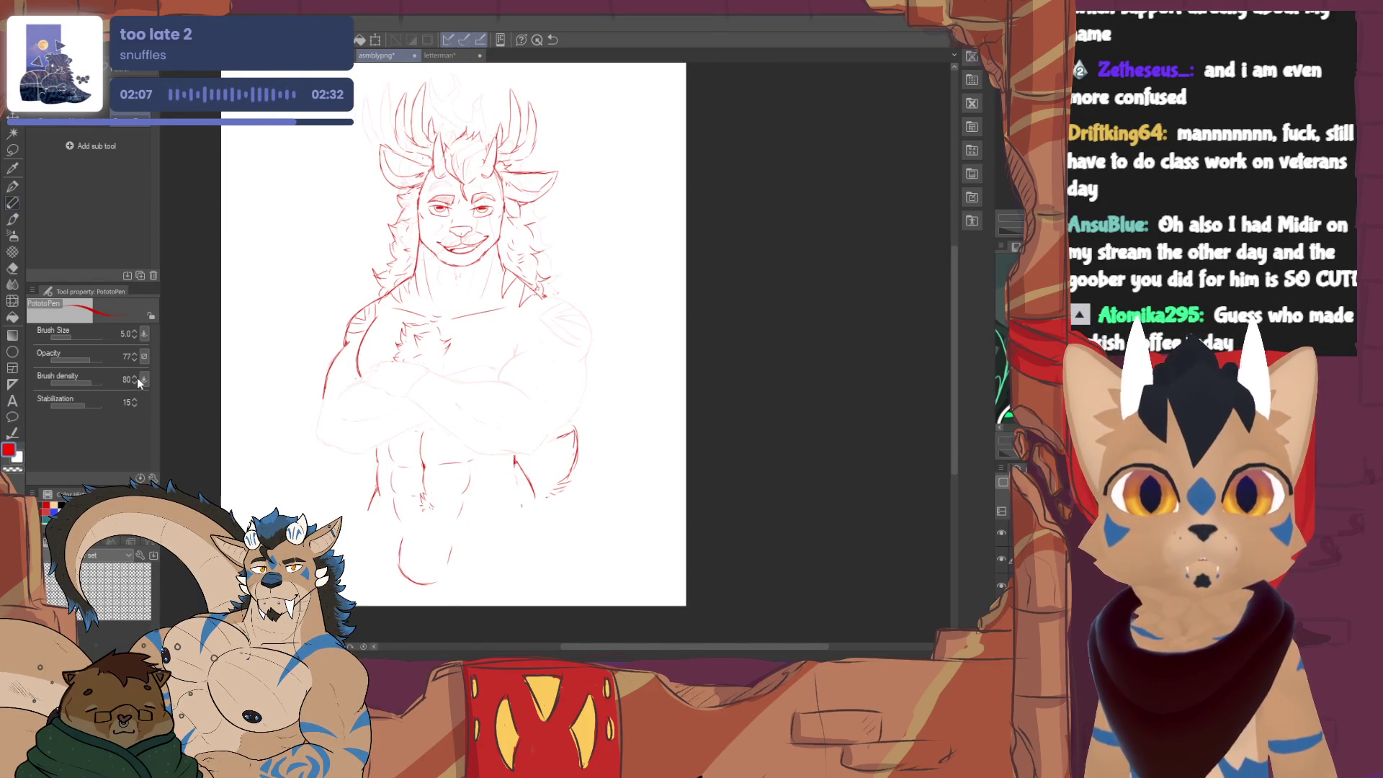
key(ctrl+alt+x)
drag(685, 333, 714, 330)
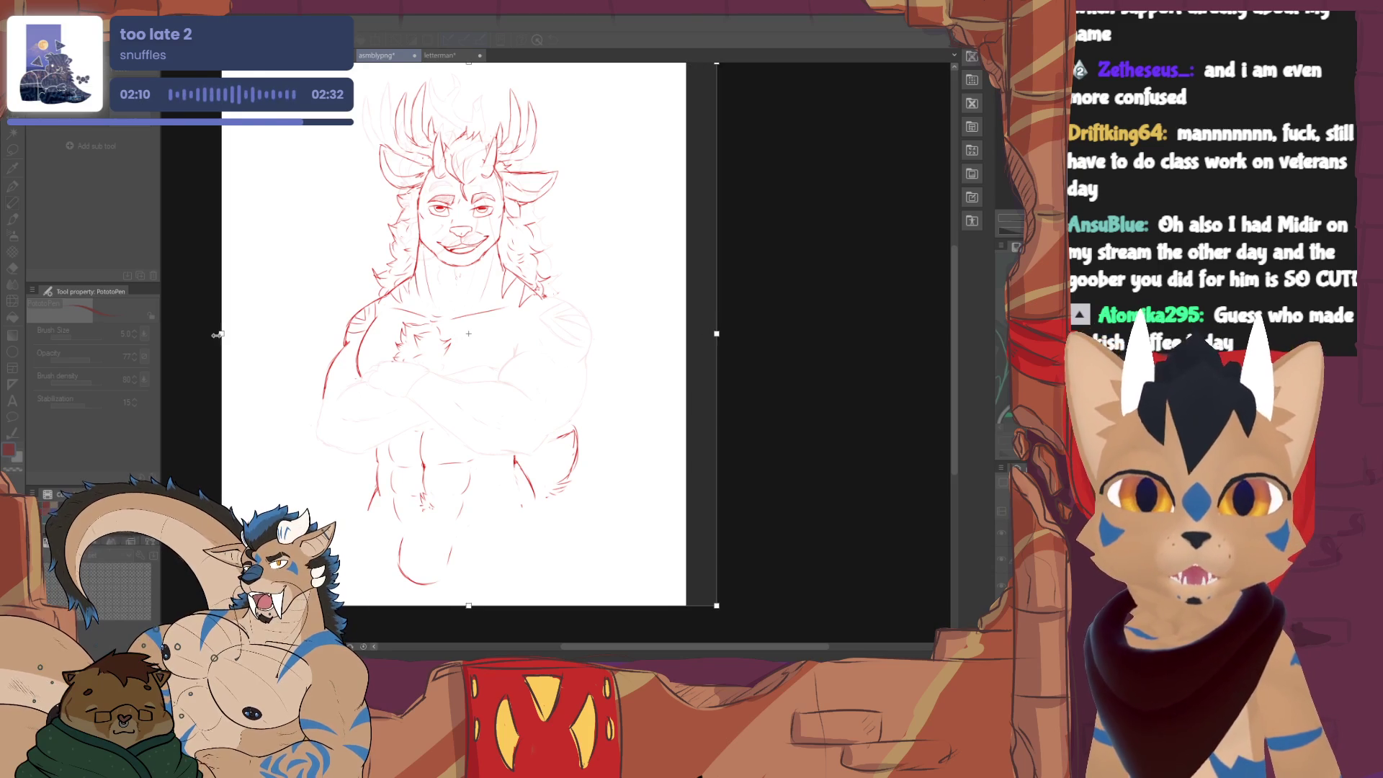
drag(222, 333, 192, 332)
drag(717, 331, 725, 331)
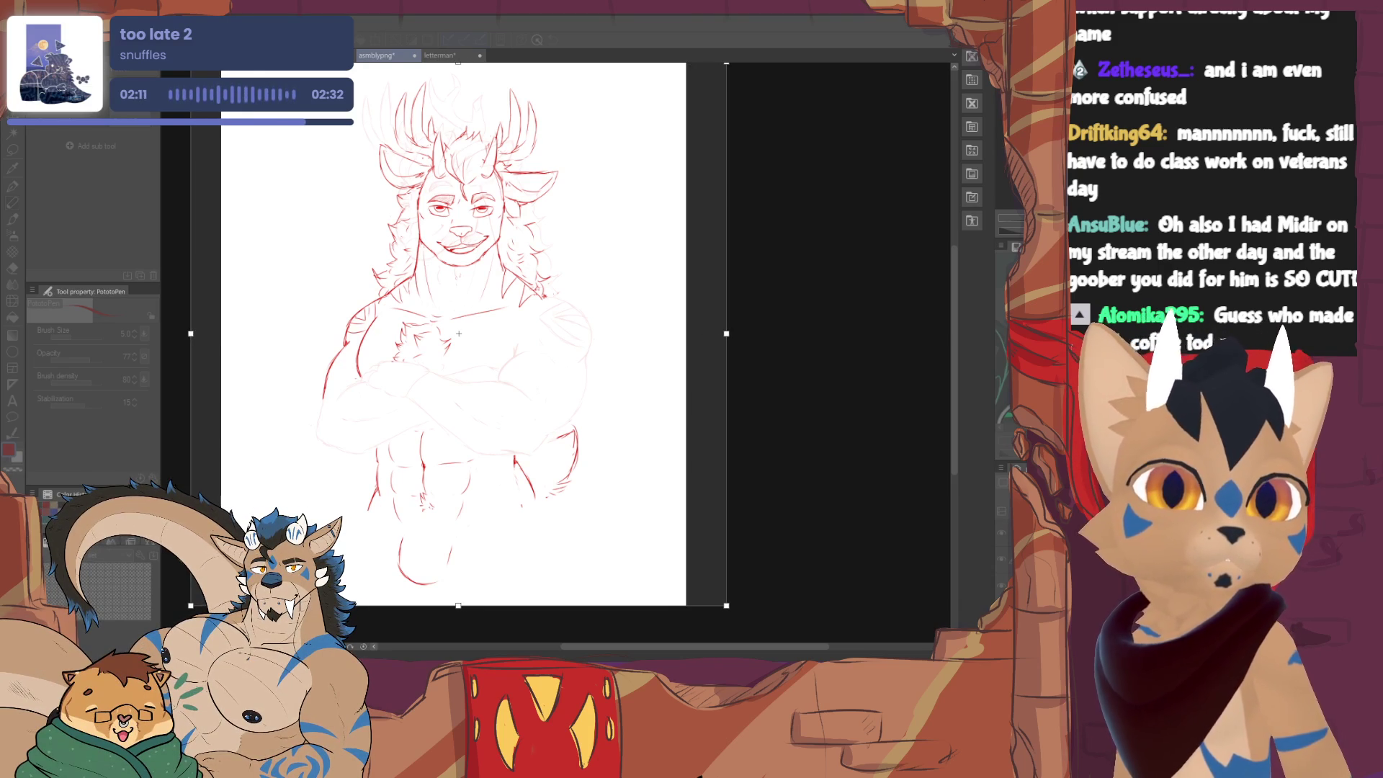
key(Return)
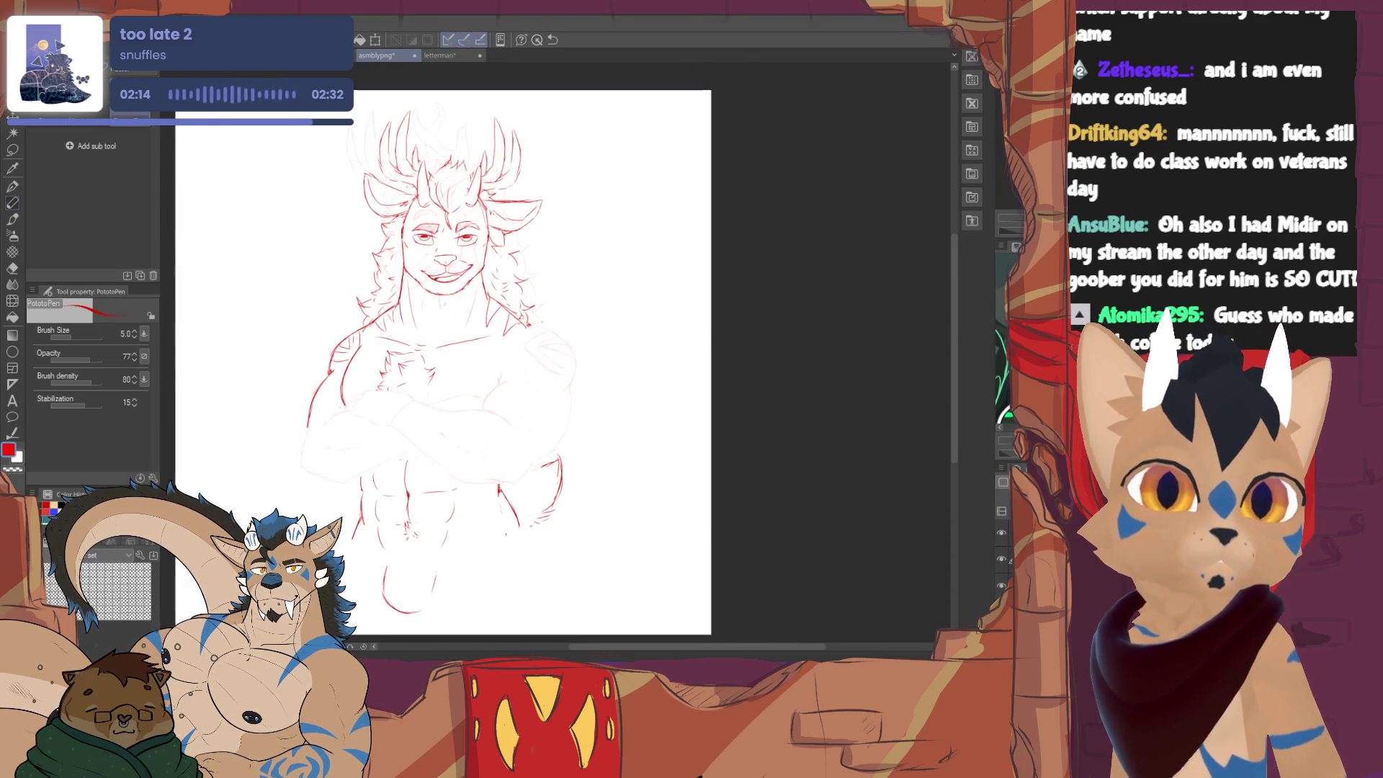
scroll(554, 363, up, 1)
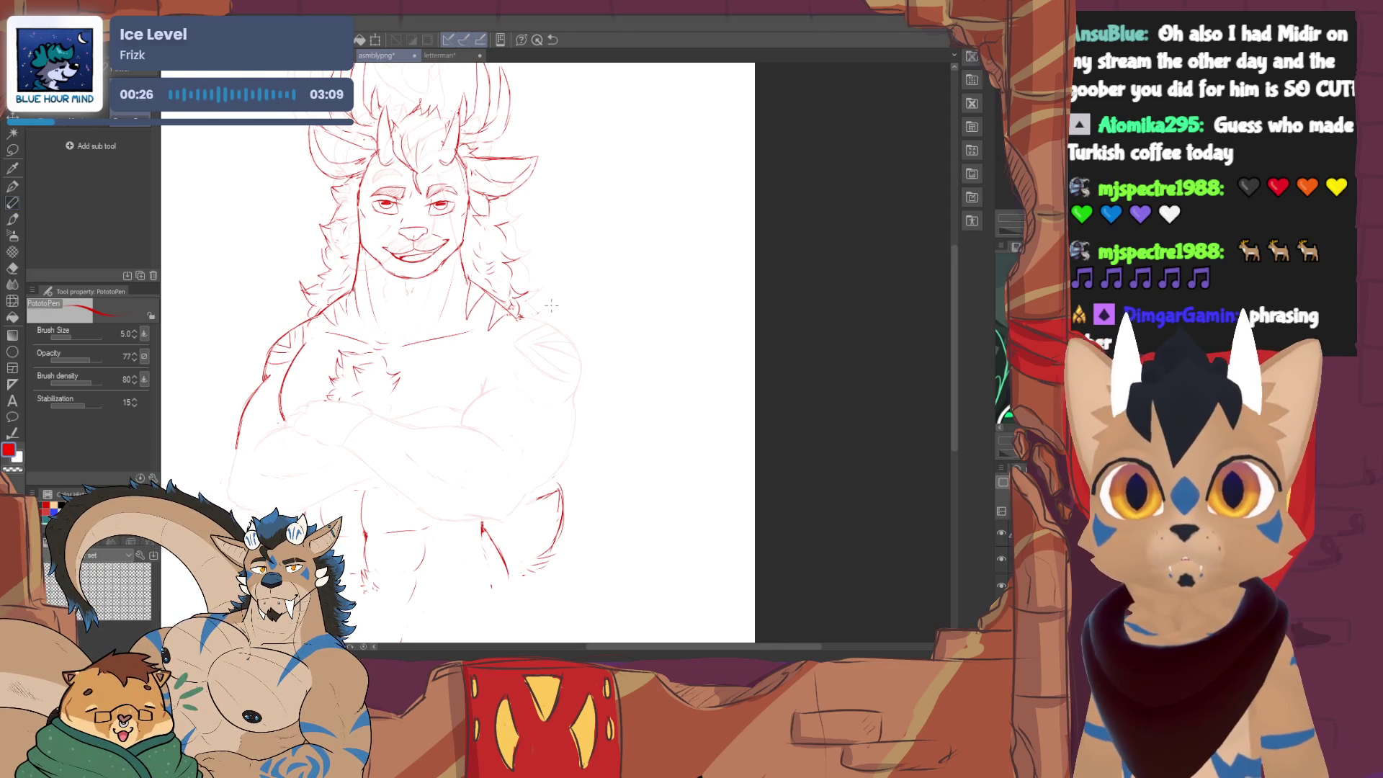
- Try redrawing the right shoulder outline, undo the stray strokes and reposition the view
mouse_move(554, 323)
mouse_down()
mouse_move(579, 351)
mouse_move(520, 323)
mouse_up()
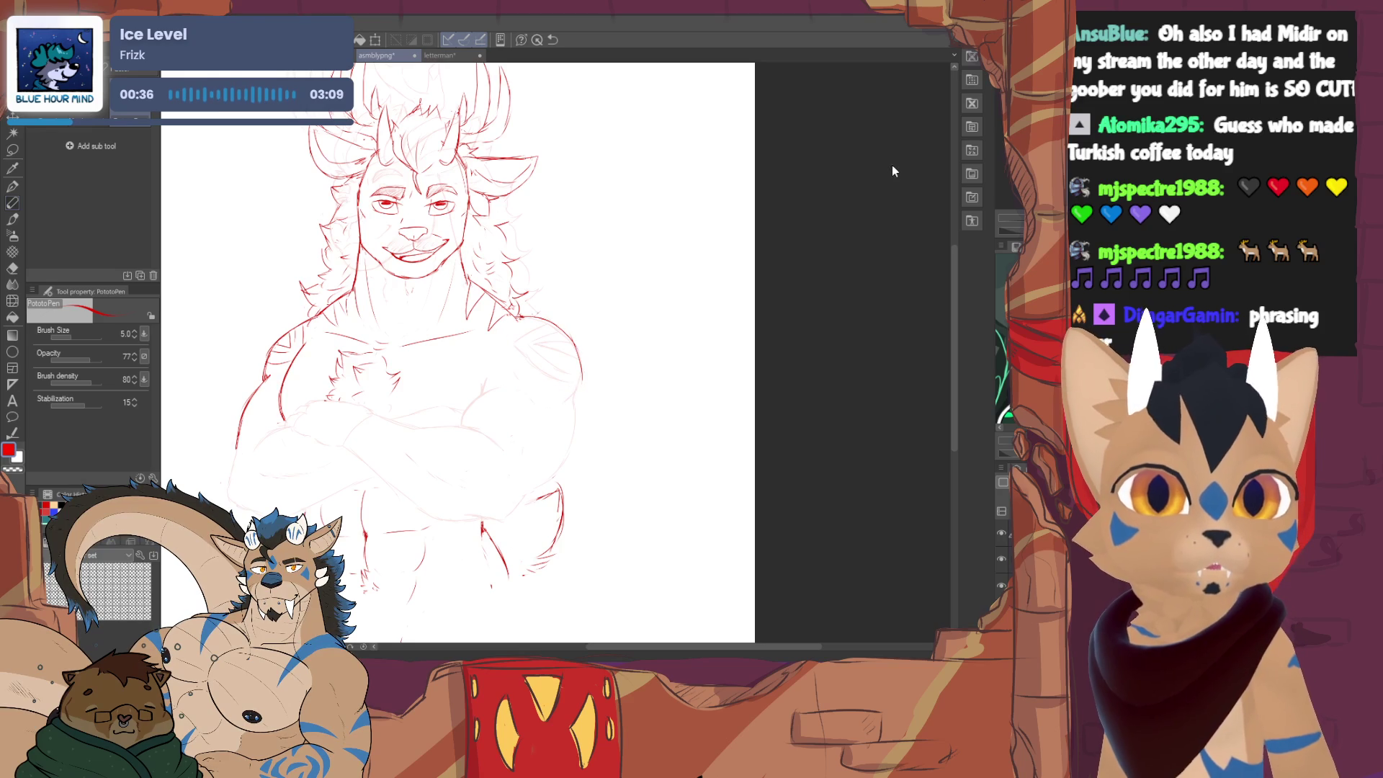
key(ctrl+z)
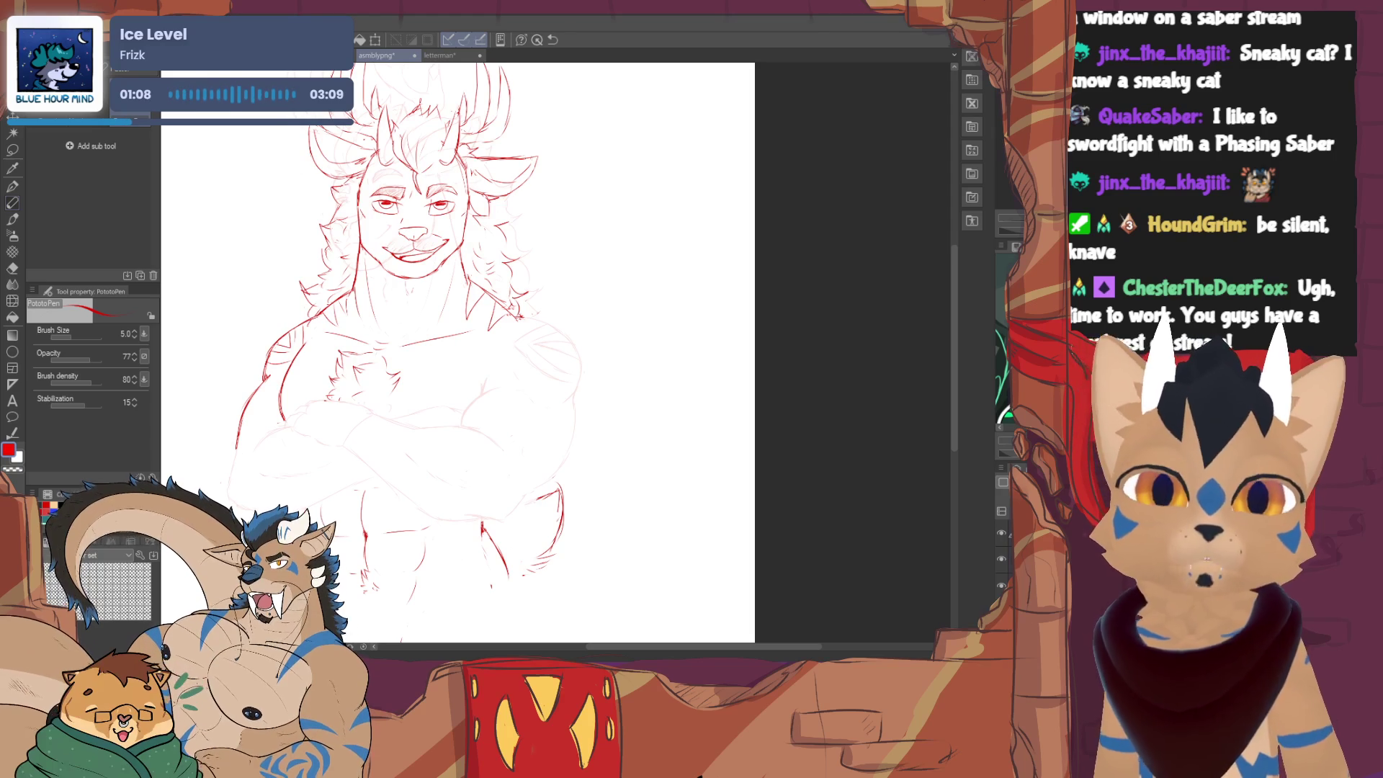
drag(454, 347, 422, 282)
key(ctrl+z)
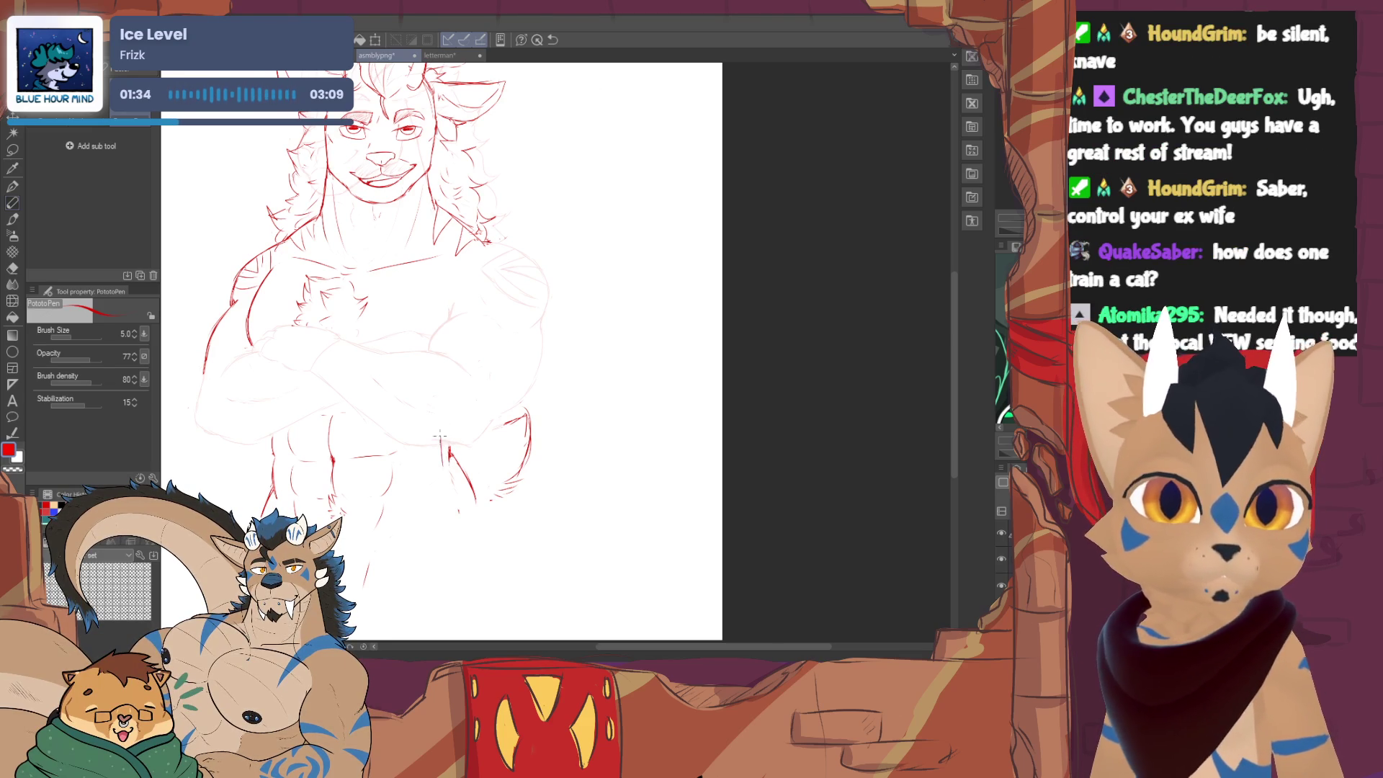
key(e)
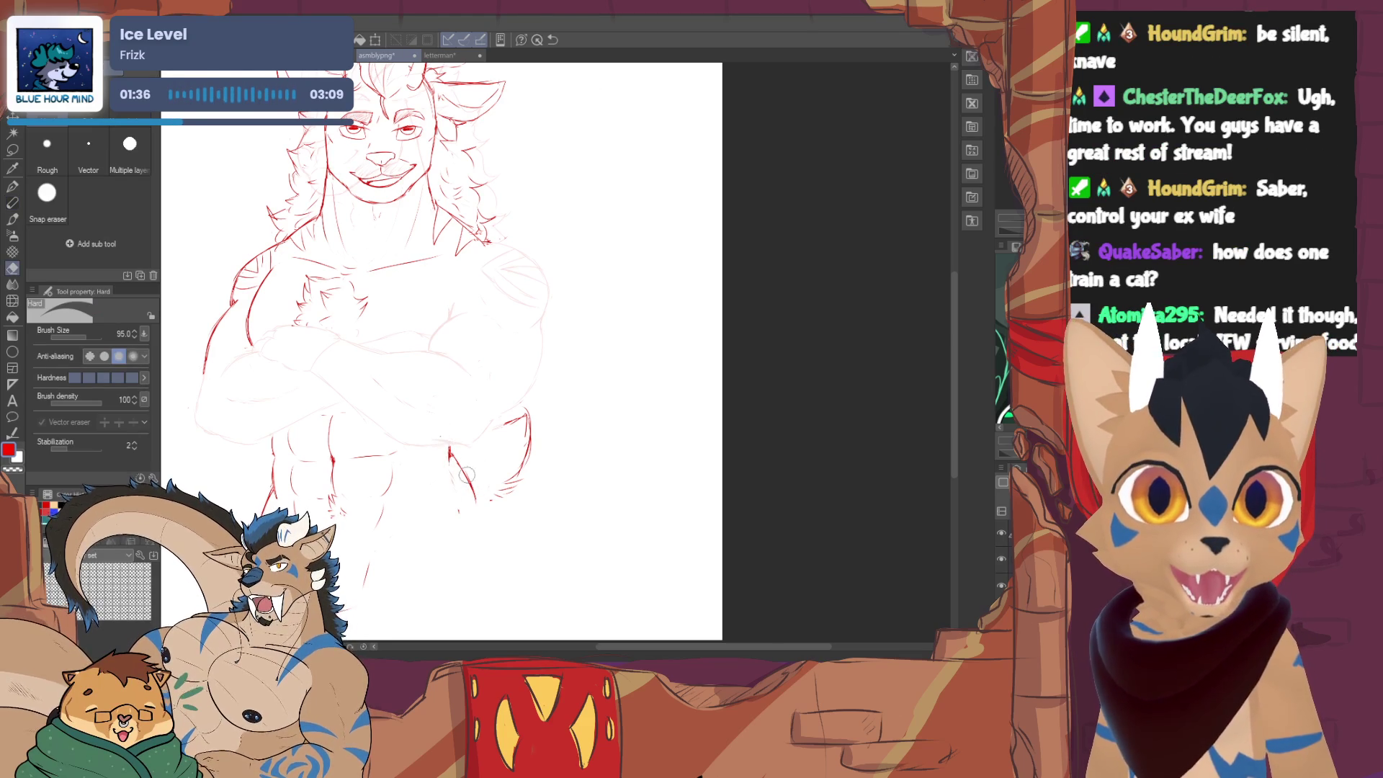
key(p)
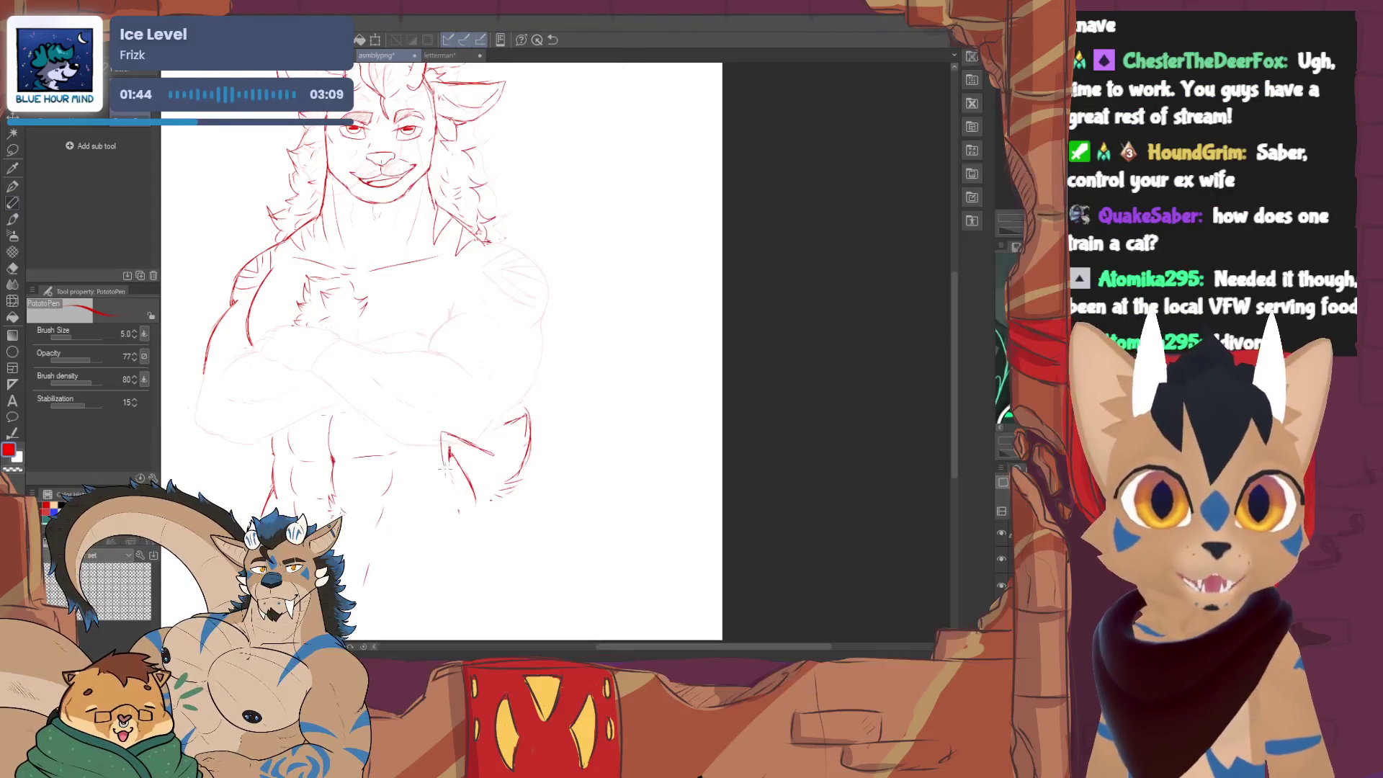
- Rough in the hand by the hip, erasing part of it and redrawing its top edge
drag(438, 459, 457, 495)
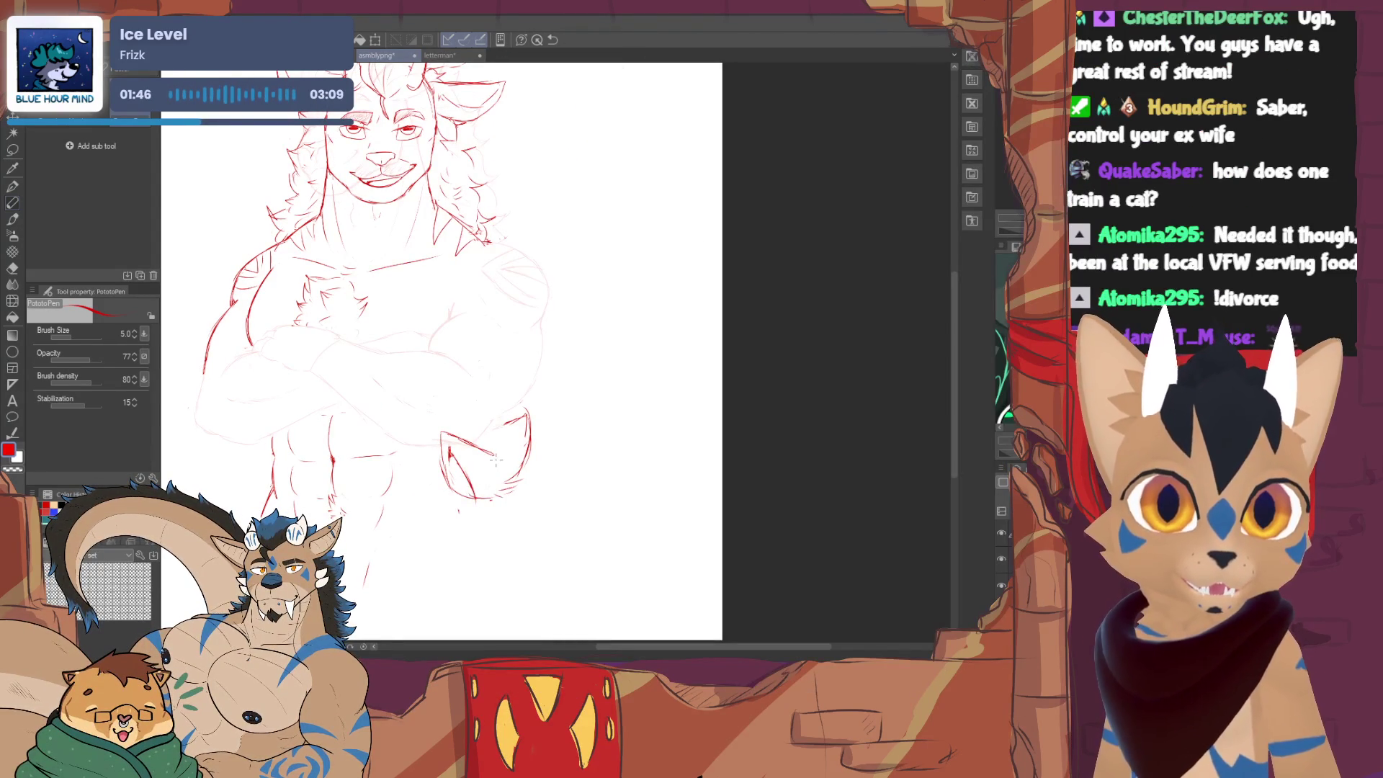
drag(468, 429, 490, 453)
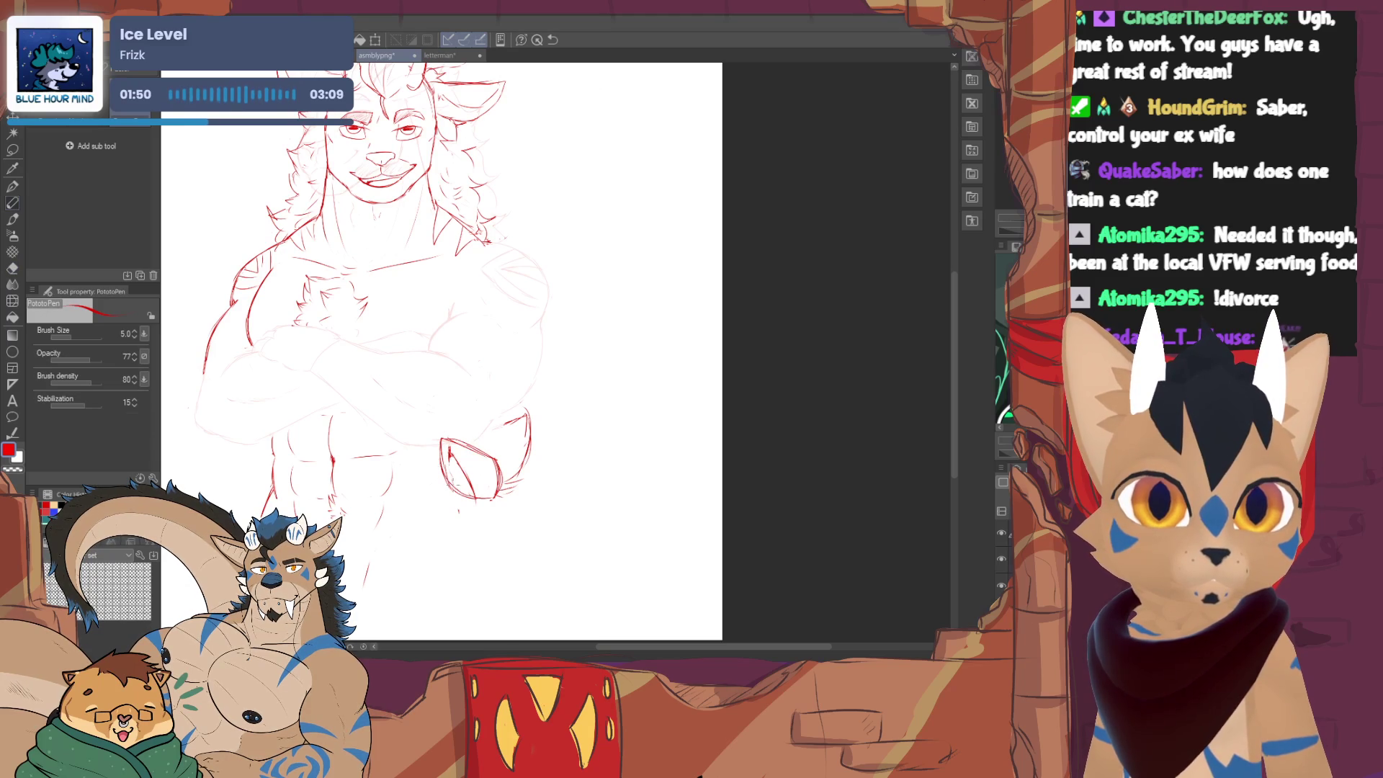
key(e)
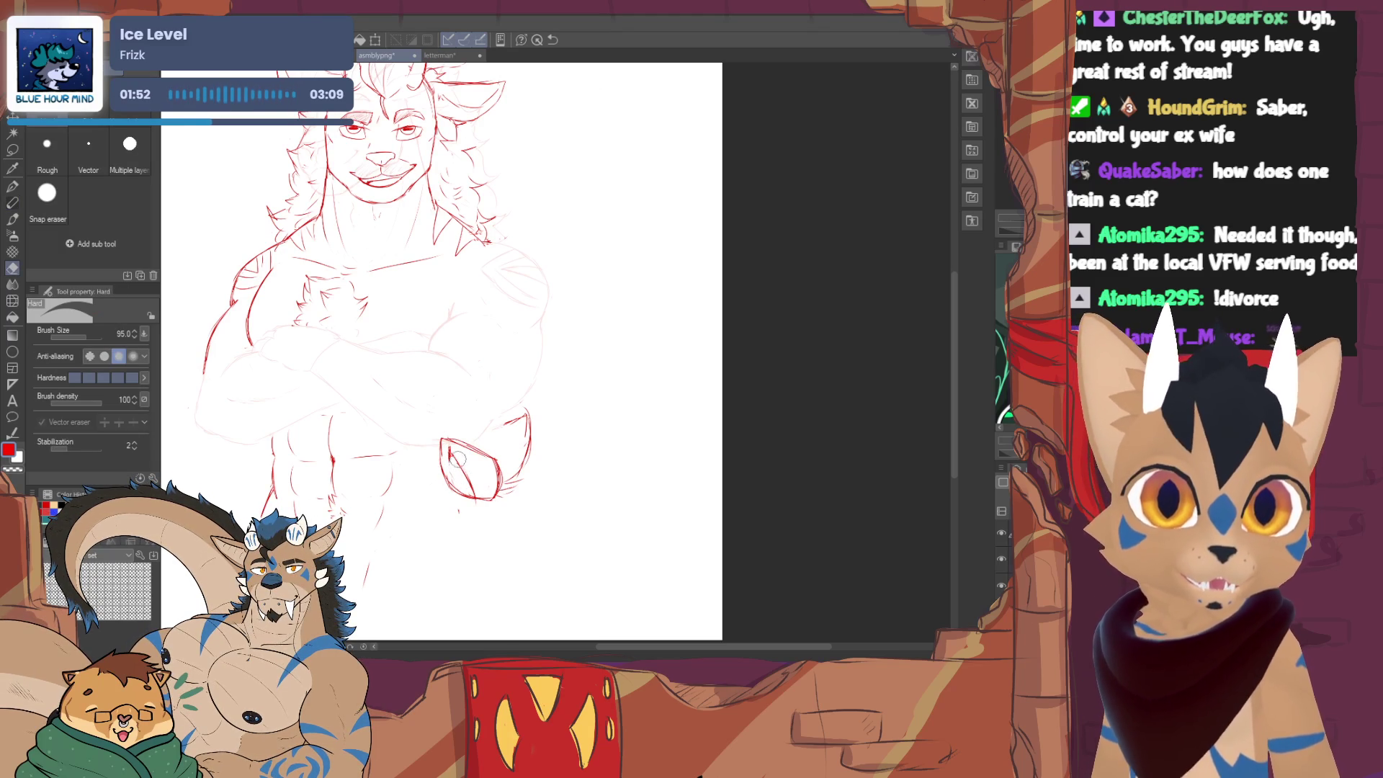
key(p)
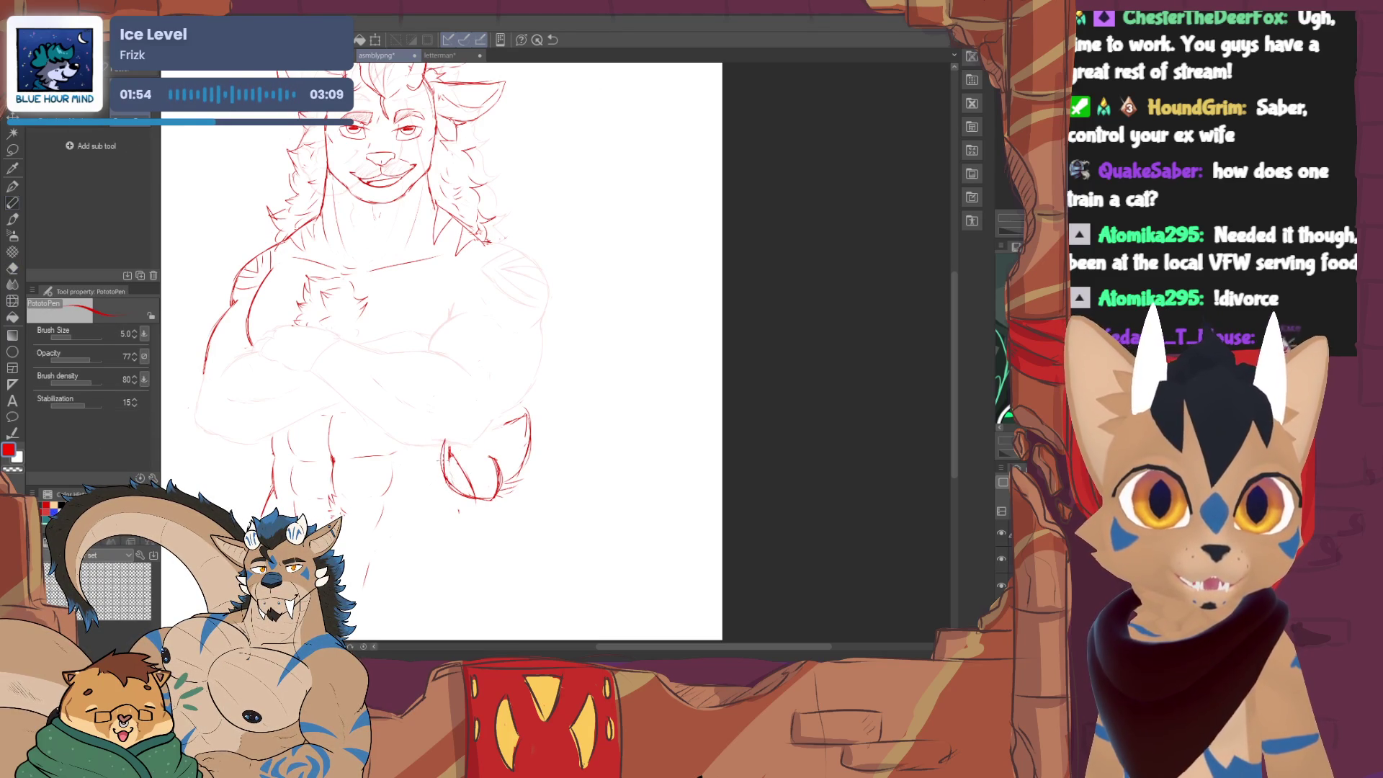
drag(456, 443, 493, 459)
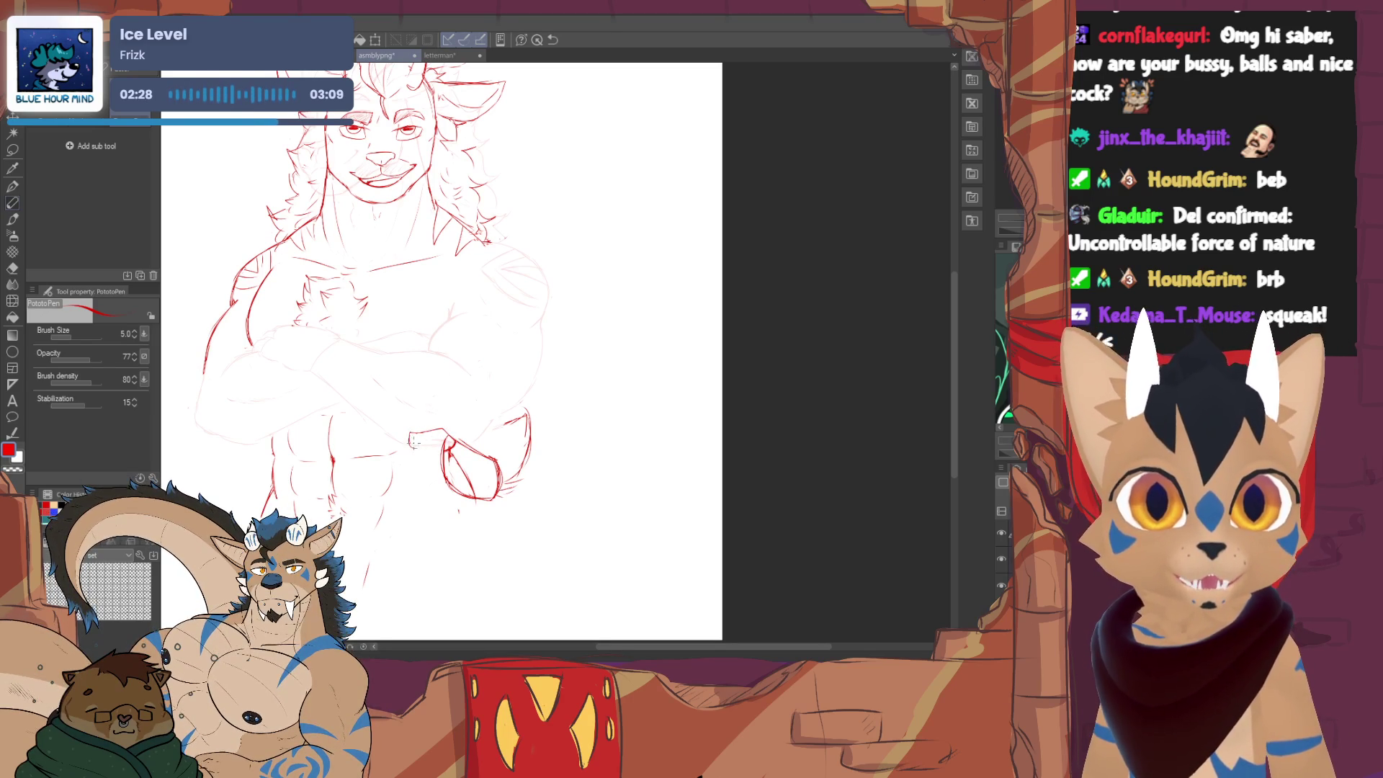
- Connect the forearm to the hand outline and define the finger lines, toggling pen and eraser
drag(443, 435, 412, 437)
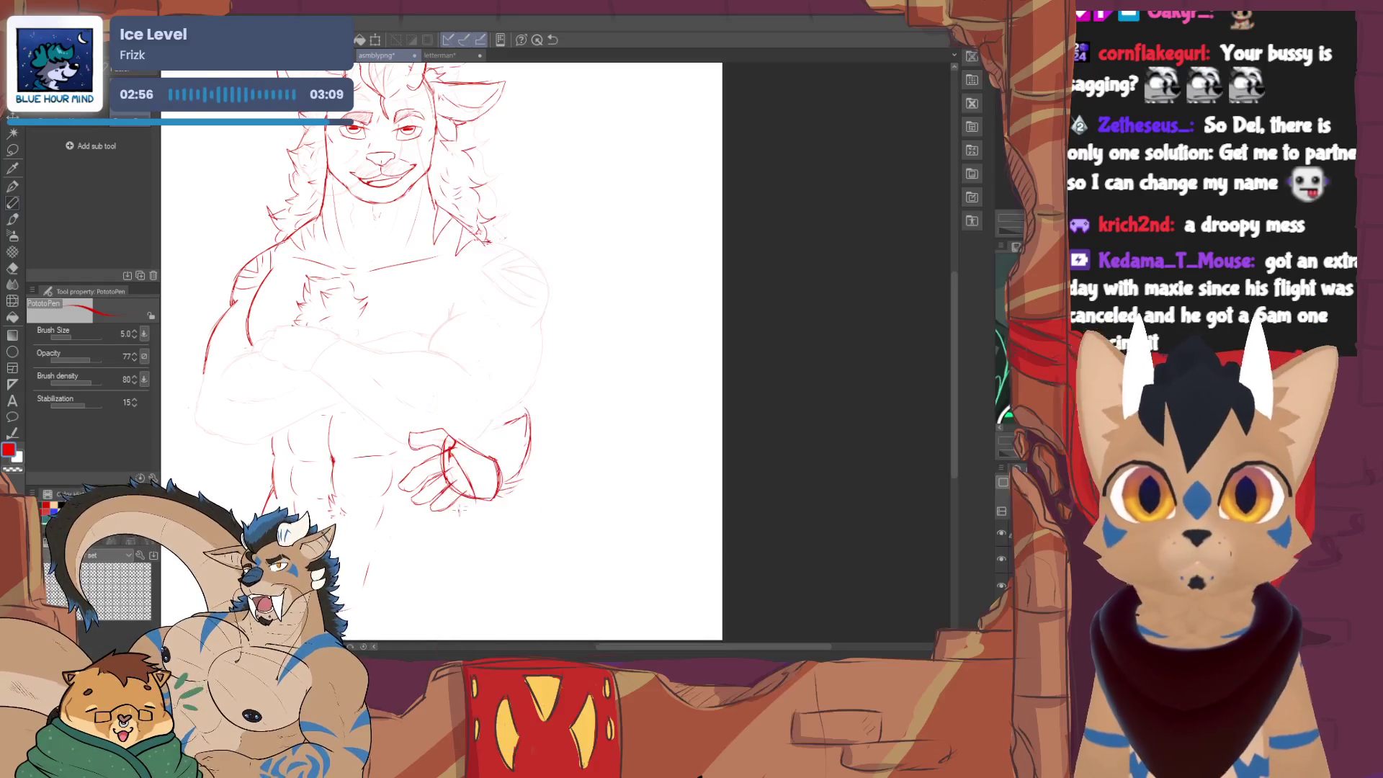
key(e)
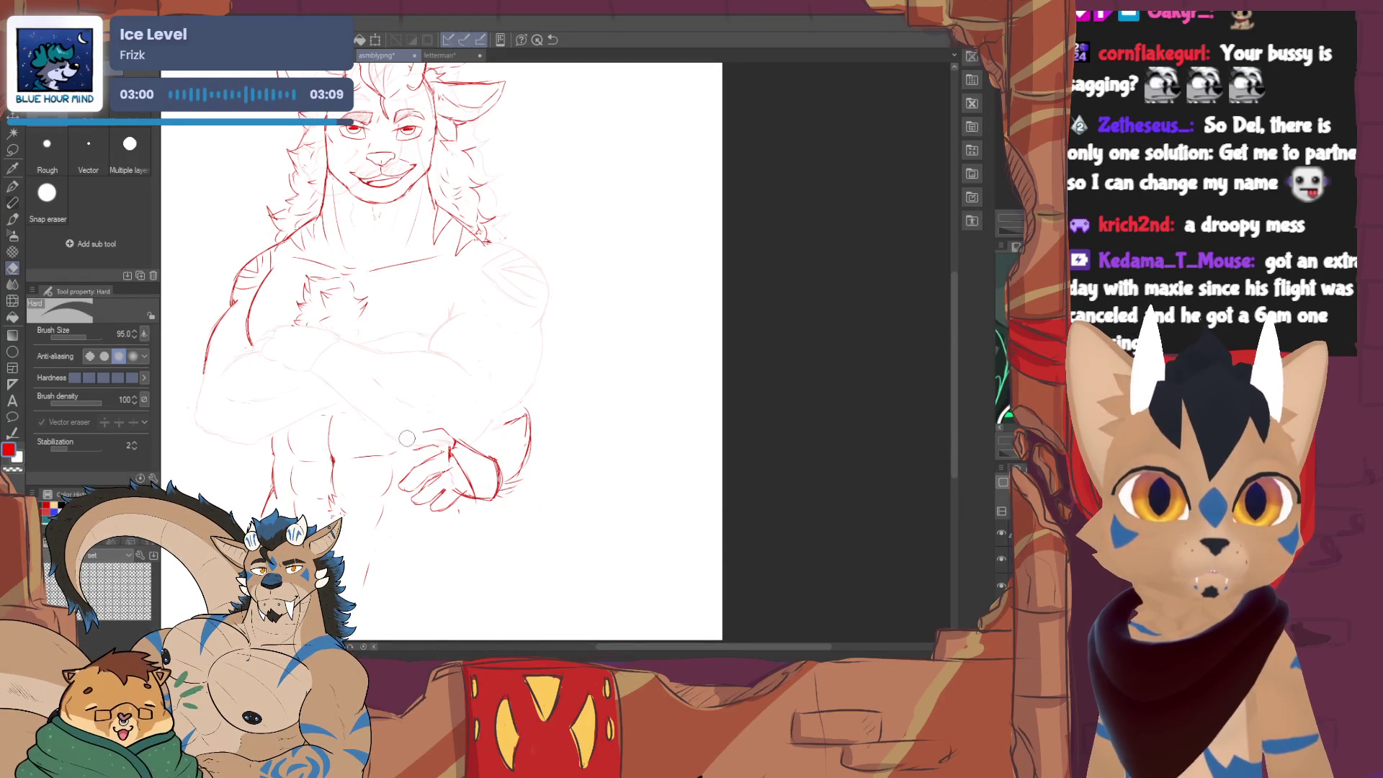
key(p)
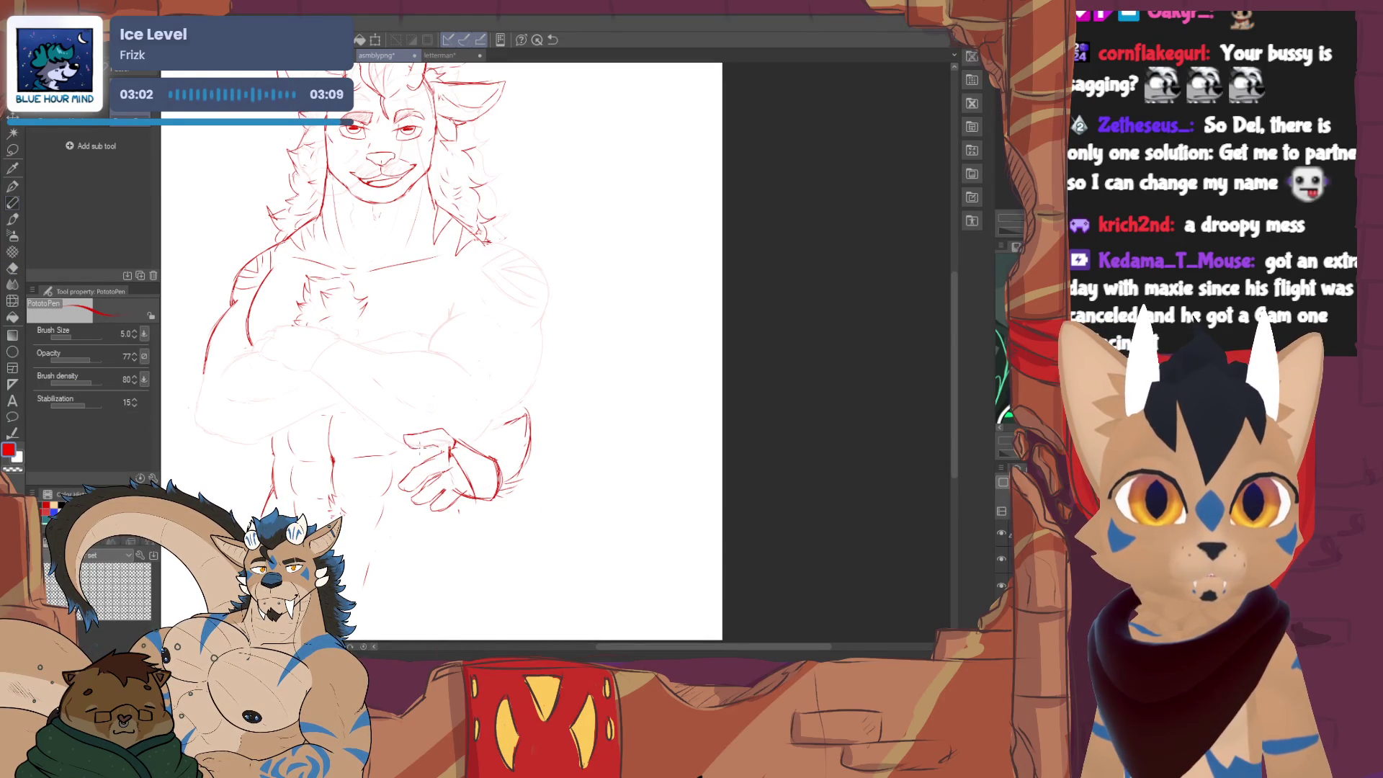
key(e)
key(p)
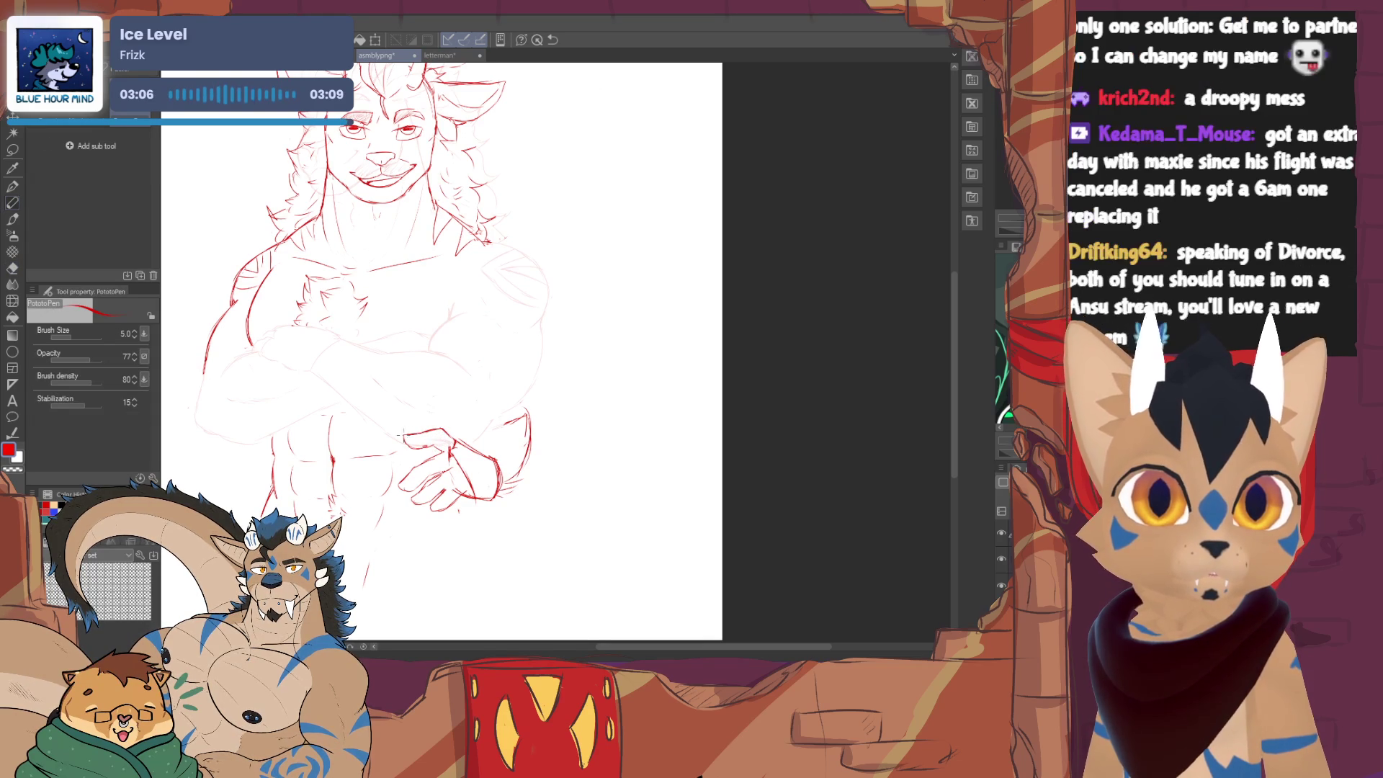
key(e)
key(p)
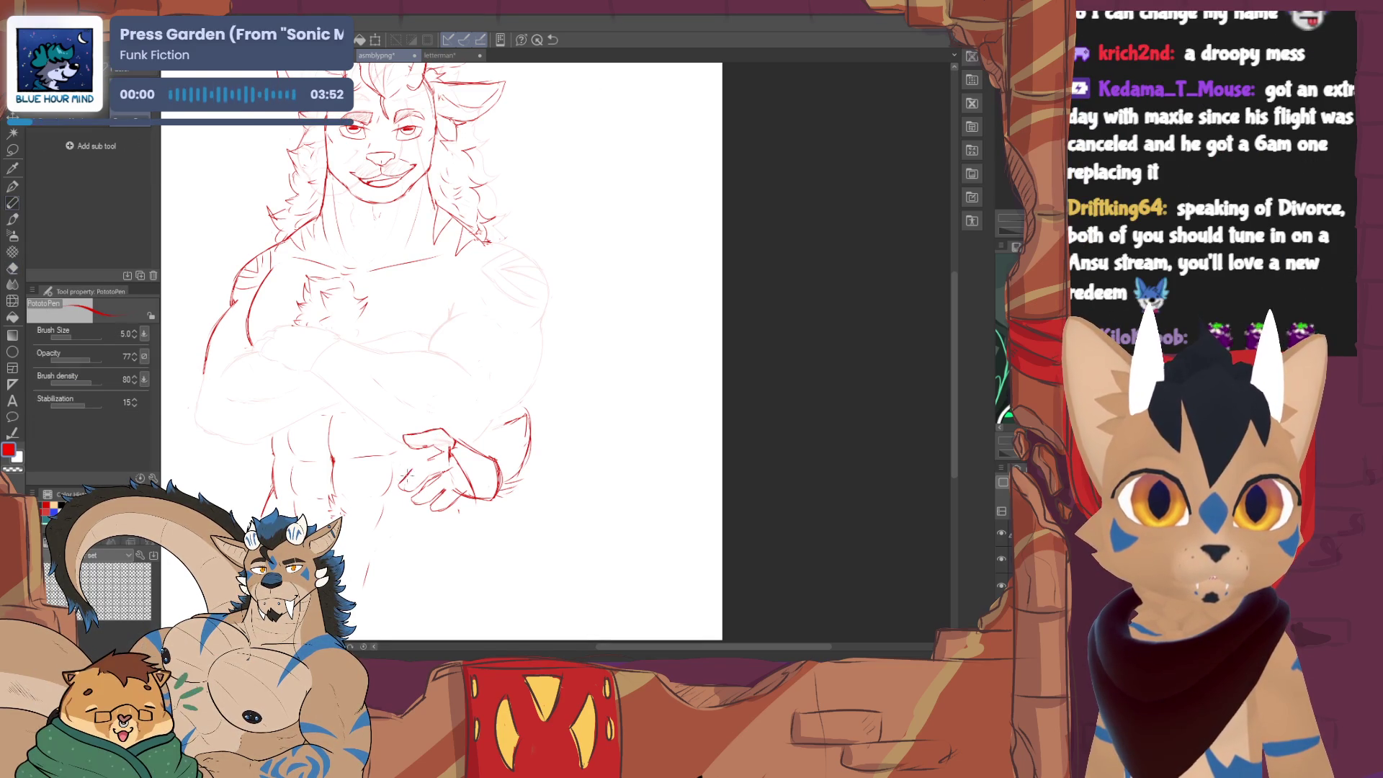
key(e)
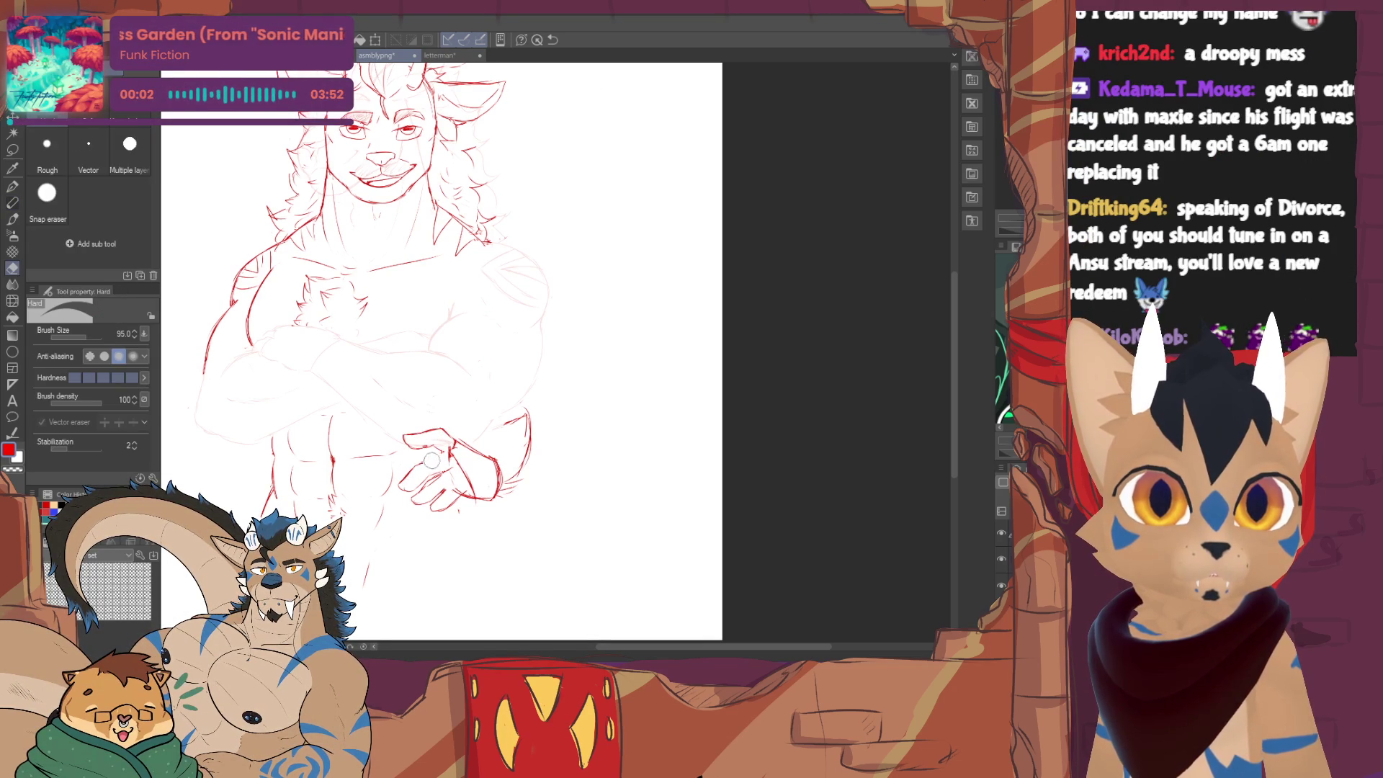
key(p)
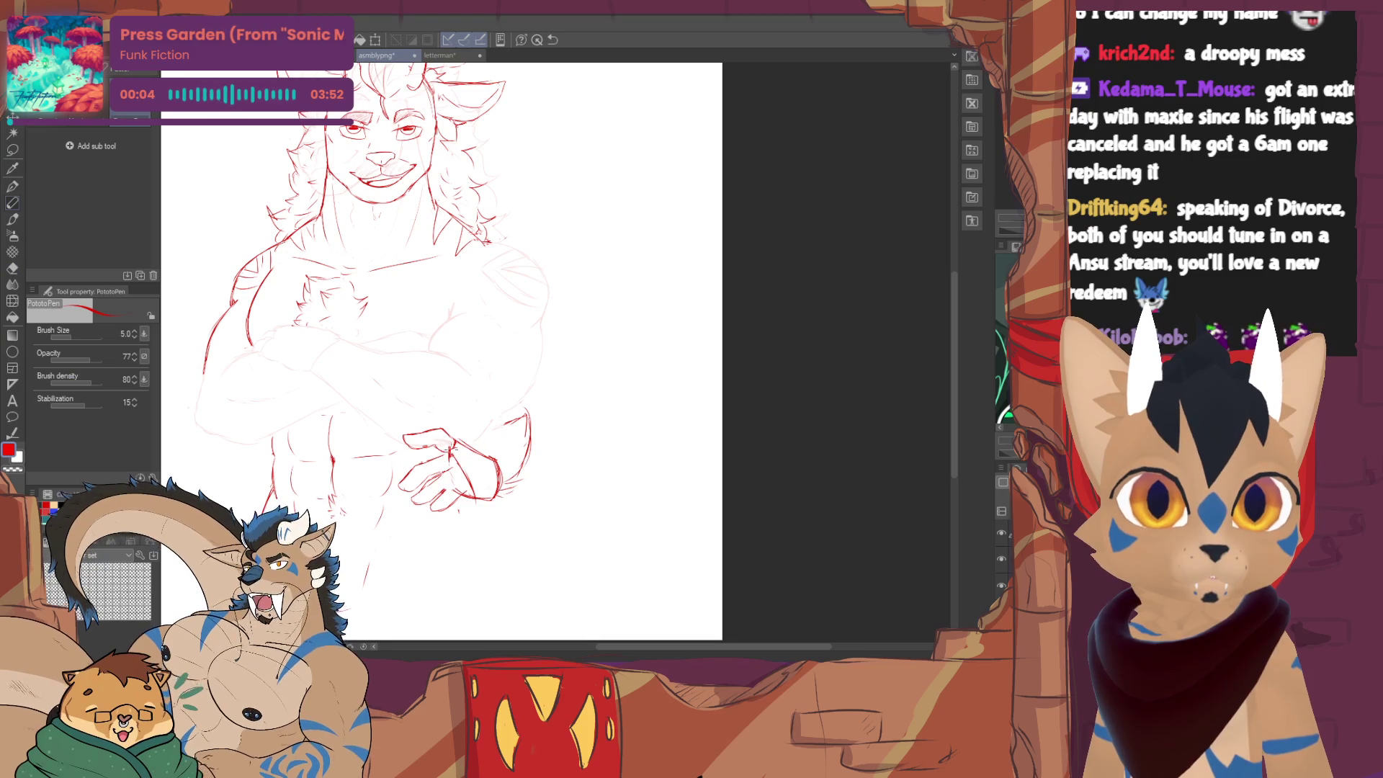
key(e)
key(p)
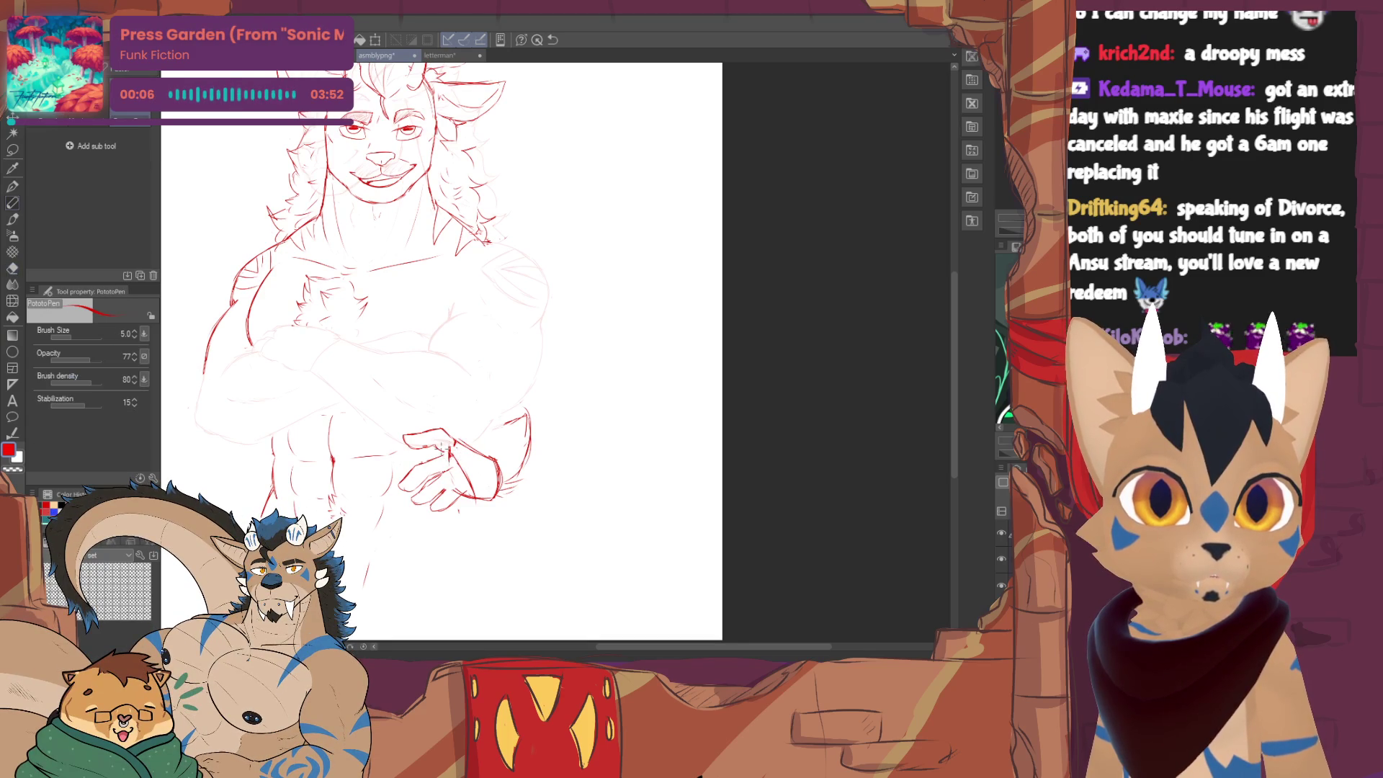
key(e)
key(p)
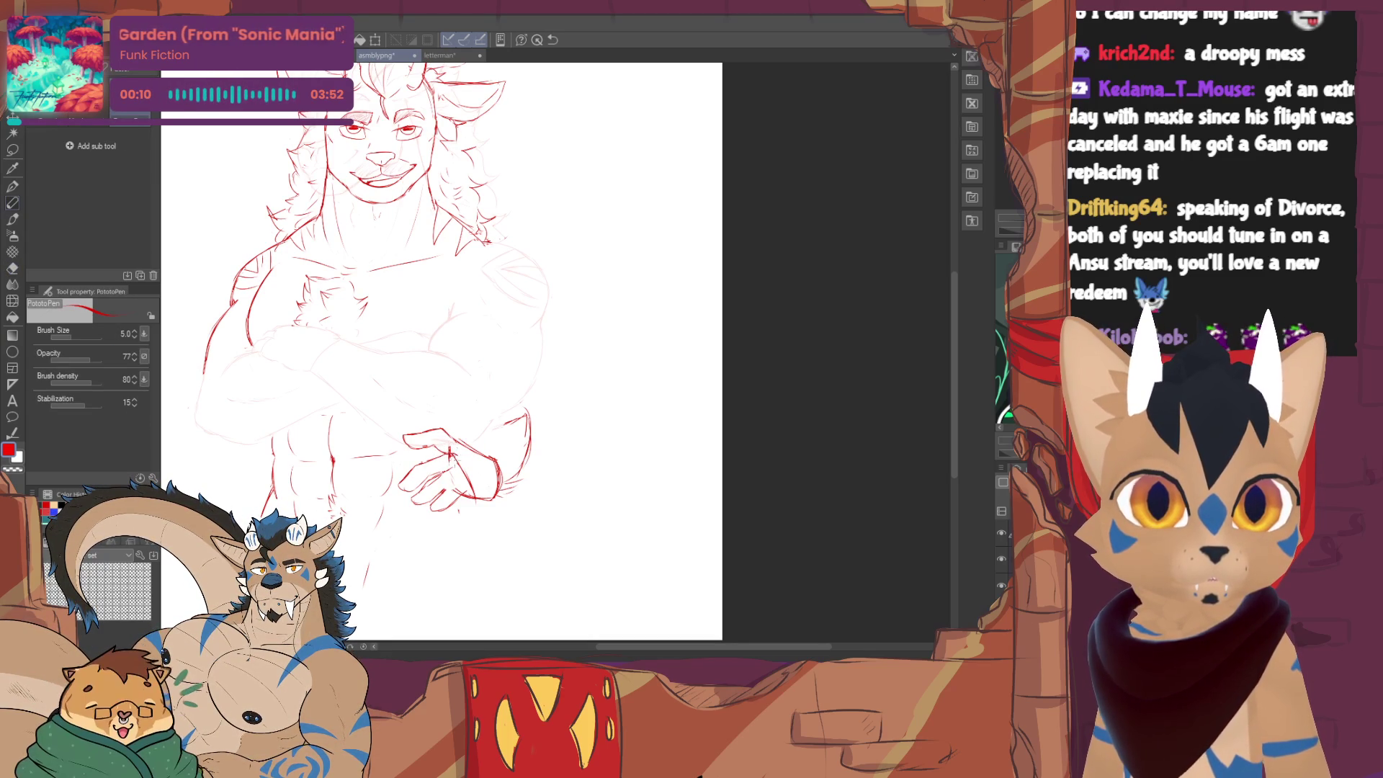
key(e)
key(p)
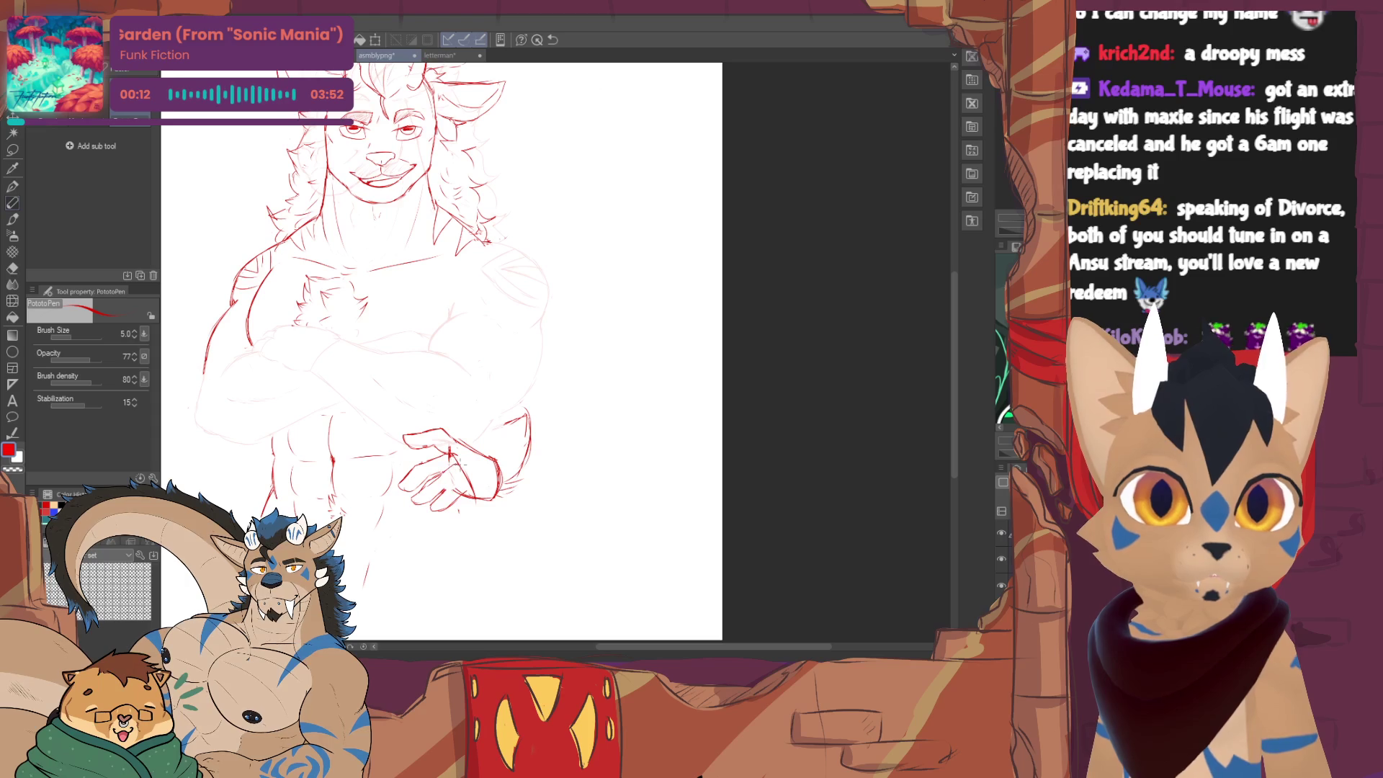
key(e)
key(p)
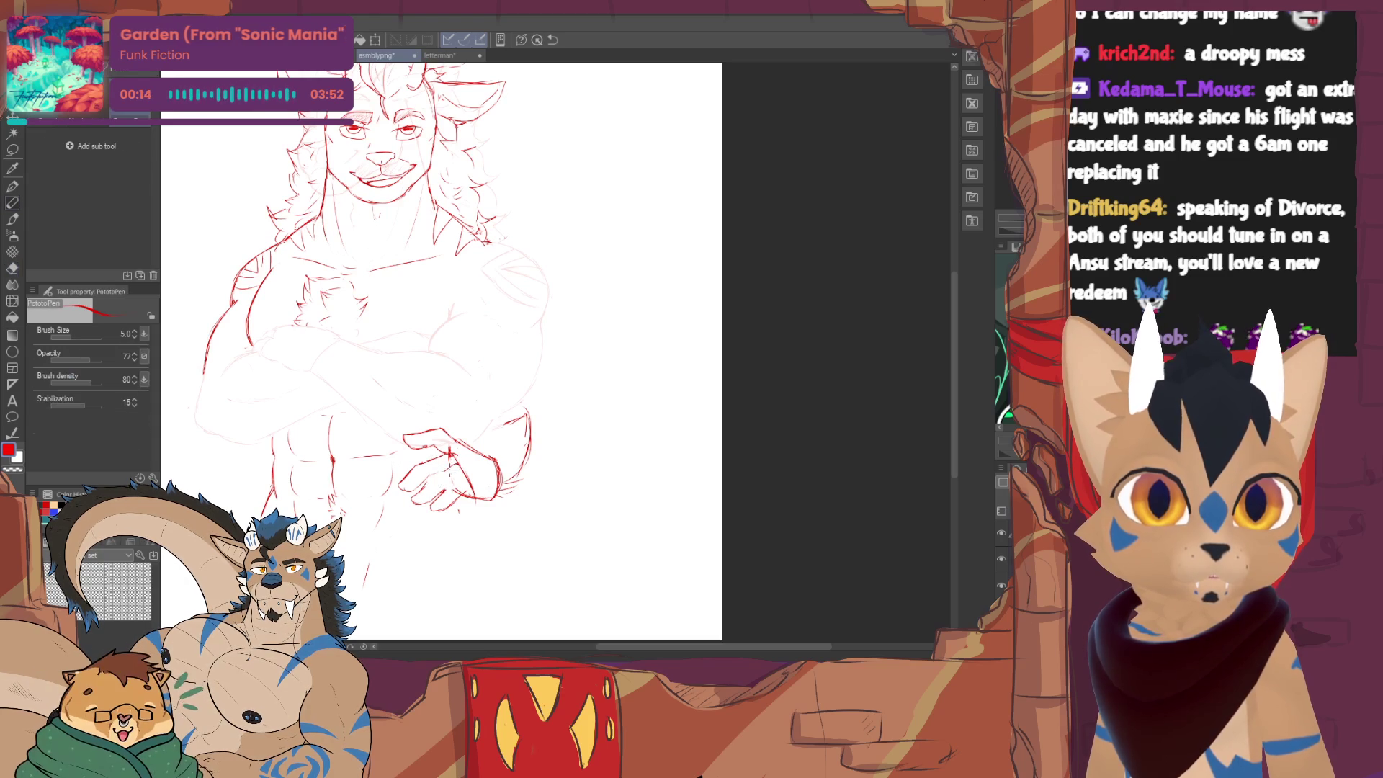
- Touch up the bottom of the hip hand, draw the forearm's outer edge and erase stray lines right of the hand
drag(406, 497, 429, 506)
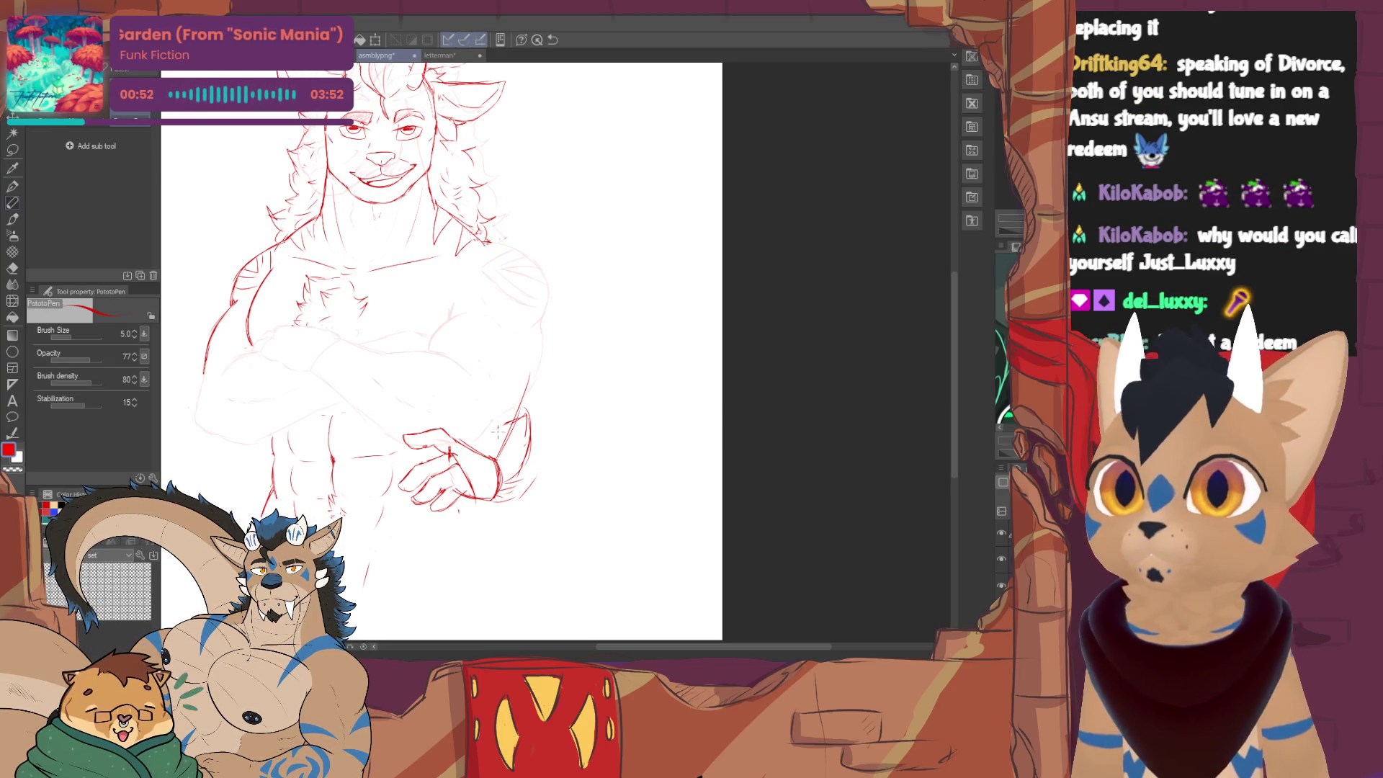
key(e)
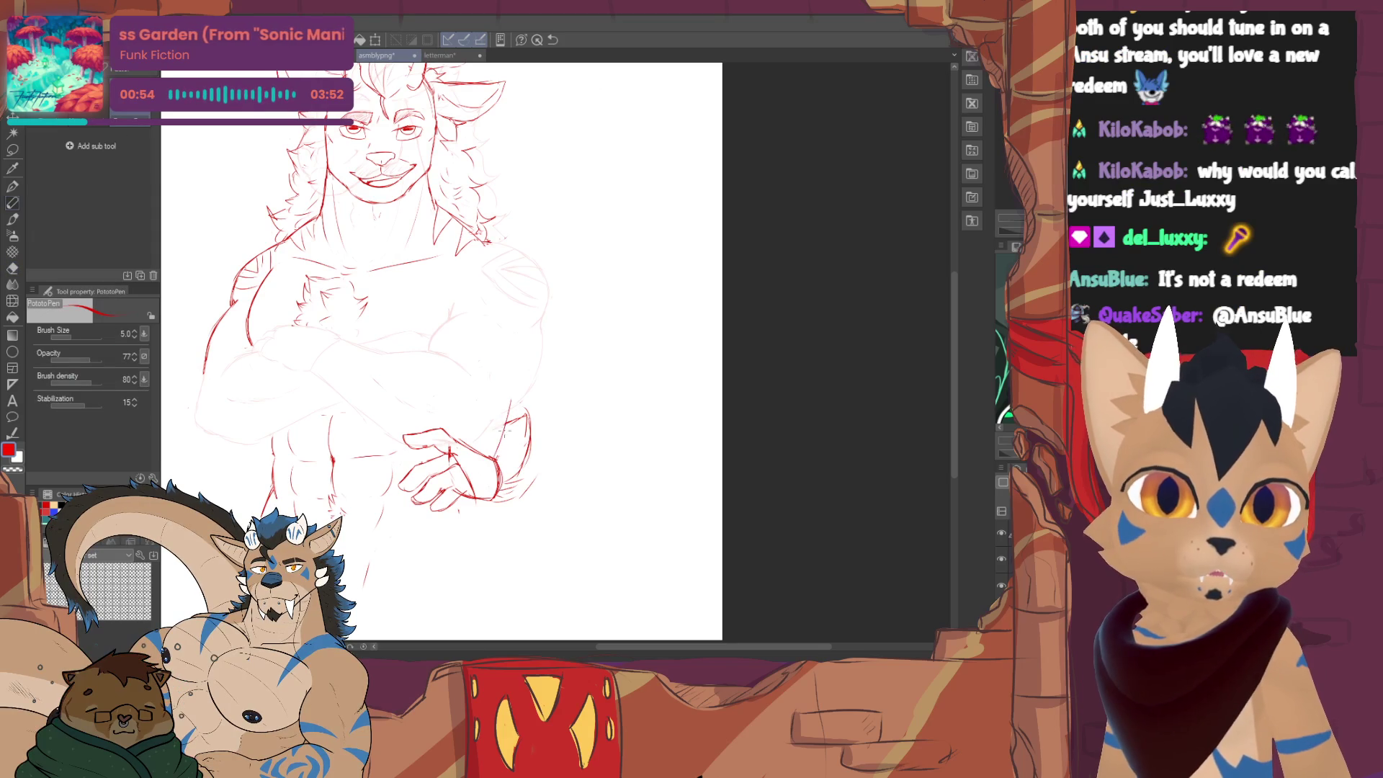
drag(538, 412, 550, 465)
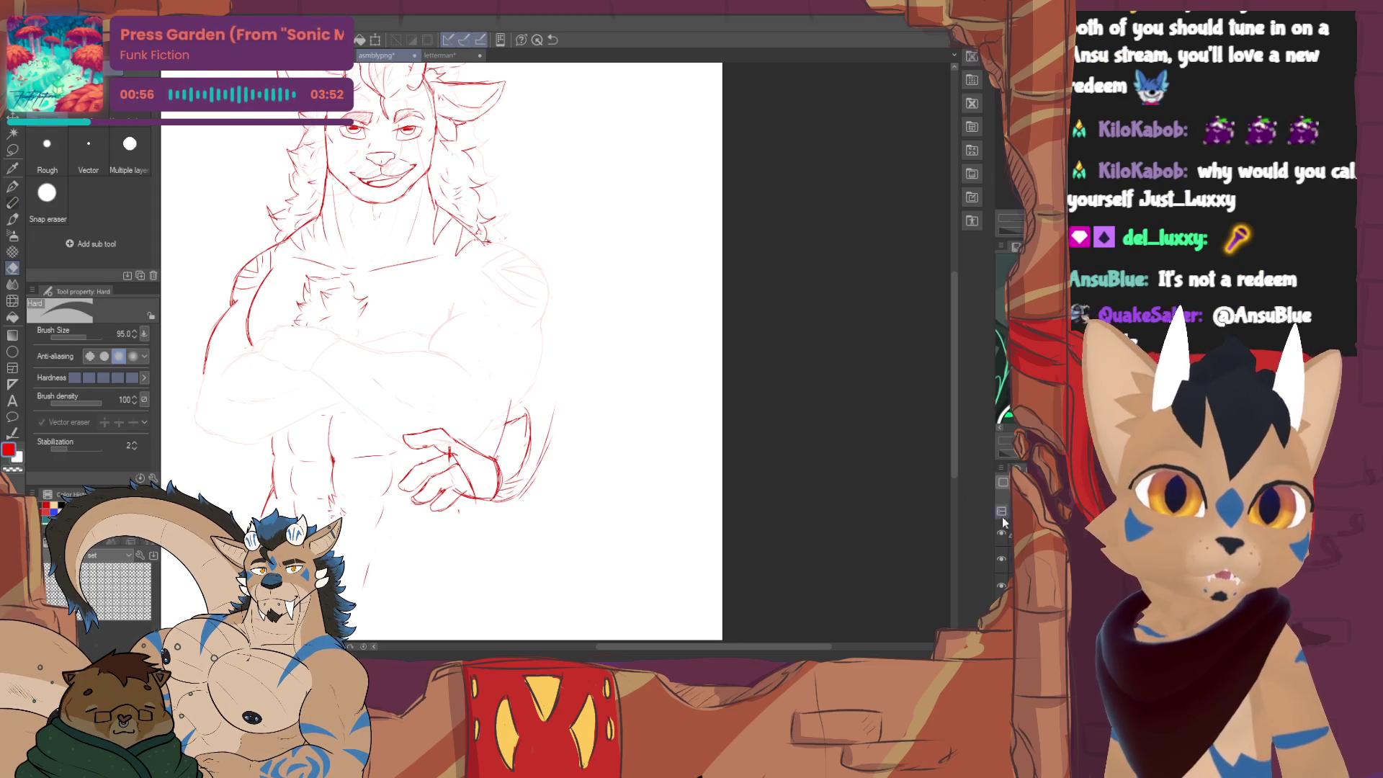
drag(503, 468, 515, 489)
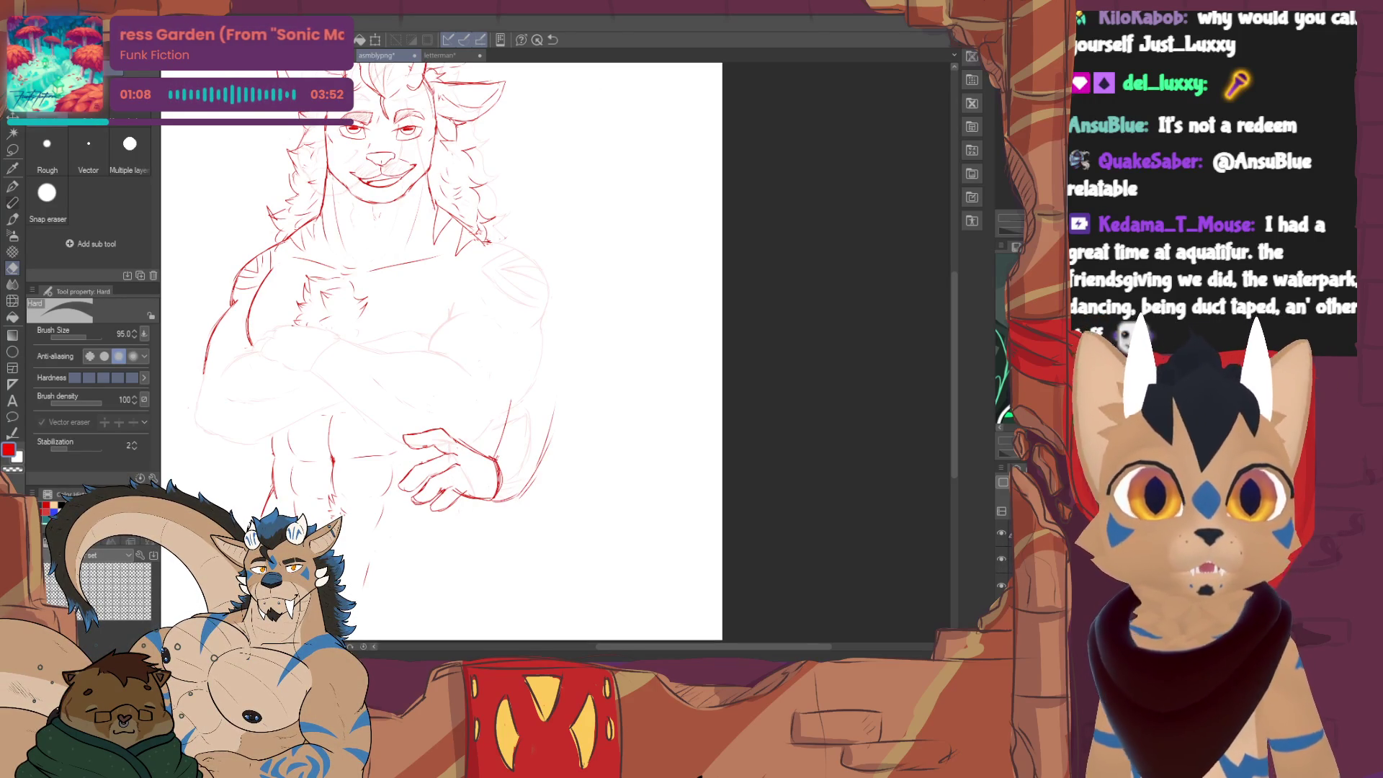
drag(508, 403, 537, 459)
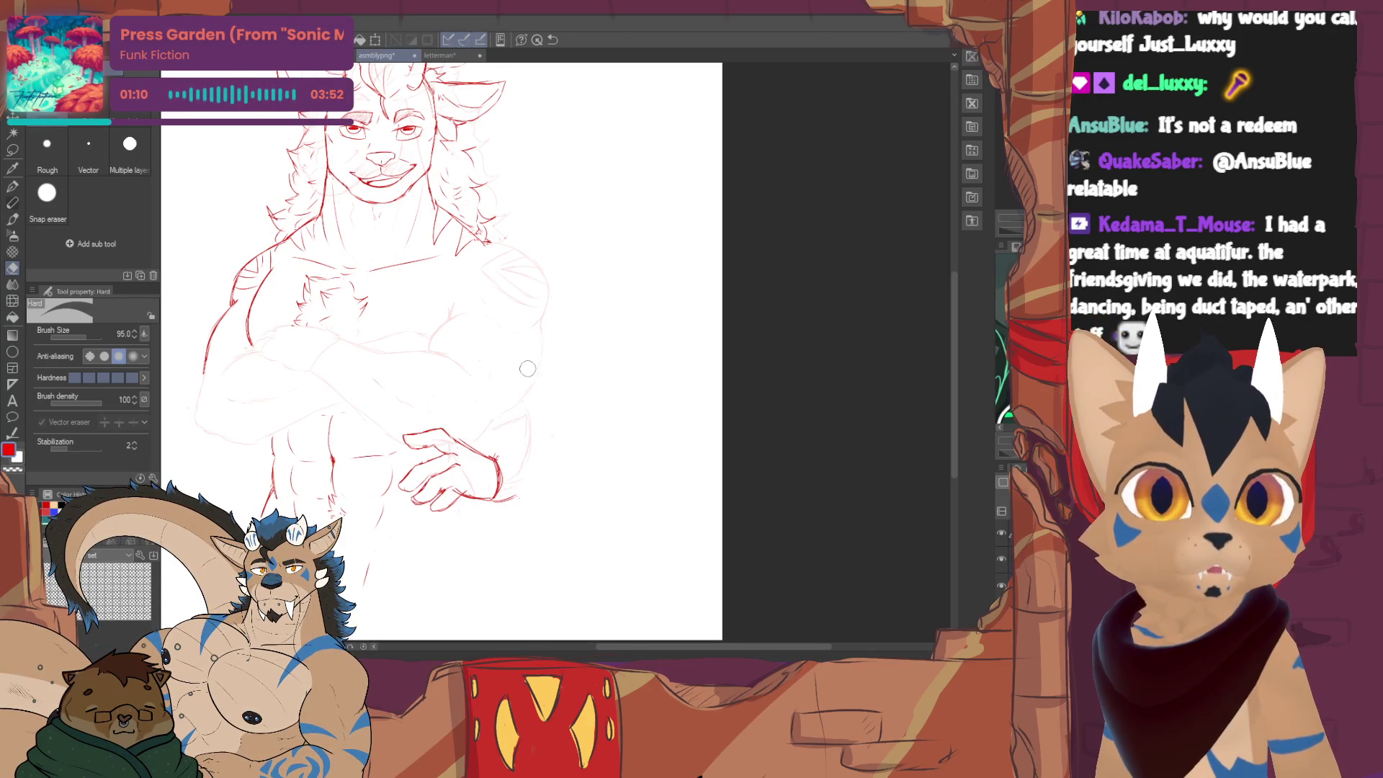
- Draw the right edge of the bent arm and trim the lower end of the forearm stroke
key(p)
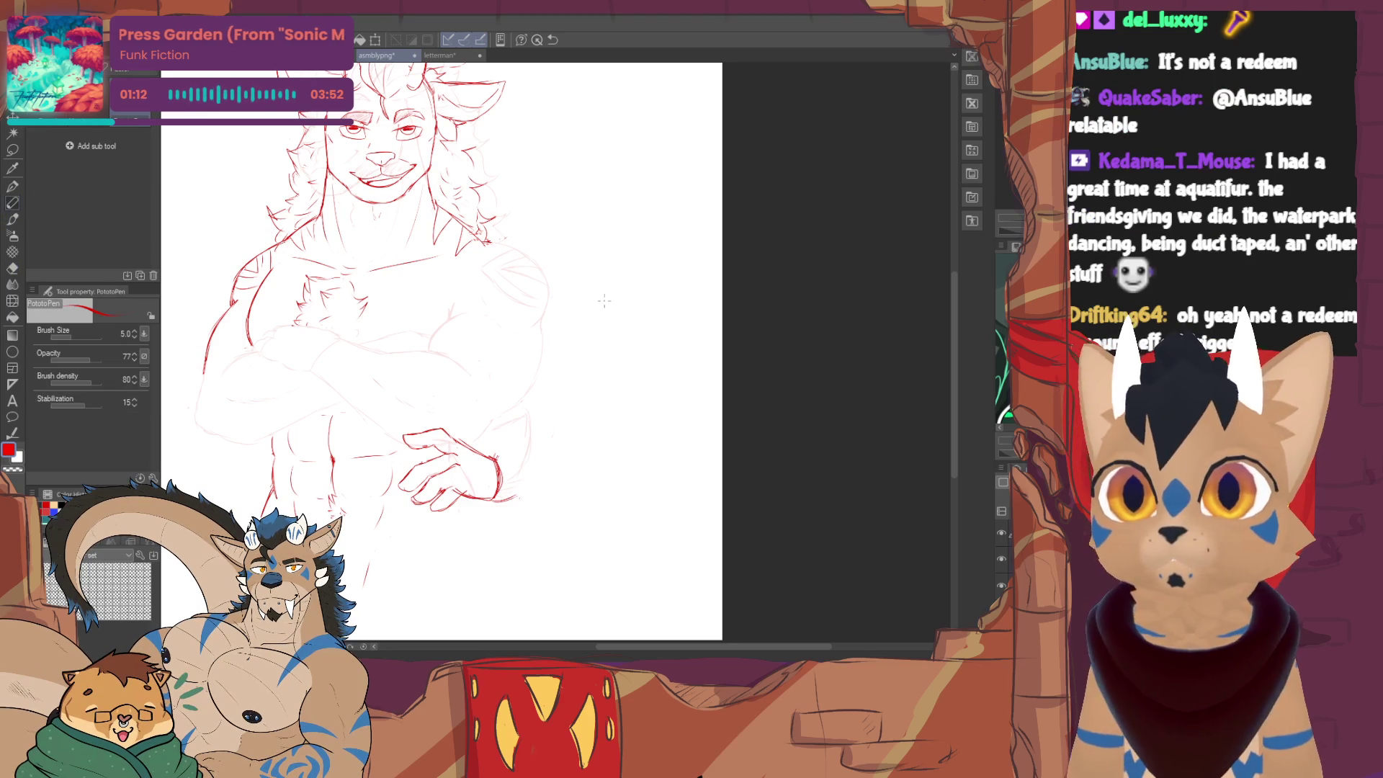
drag(538, 386, 509, 436)
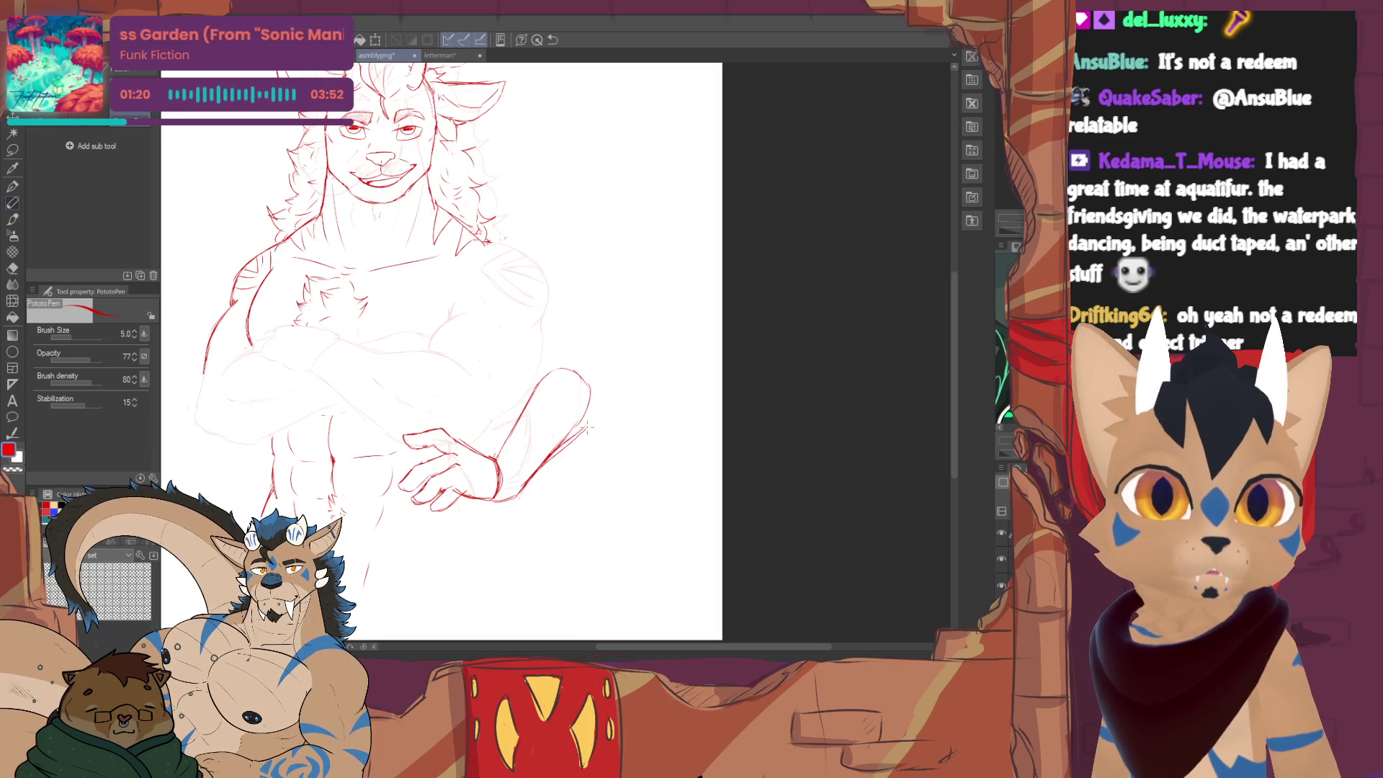
mouse_move(575, 427)
mouse_down()
mouse_move(530, 477)
mouse_move(557, 454)
mouse_up()
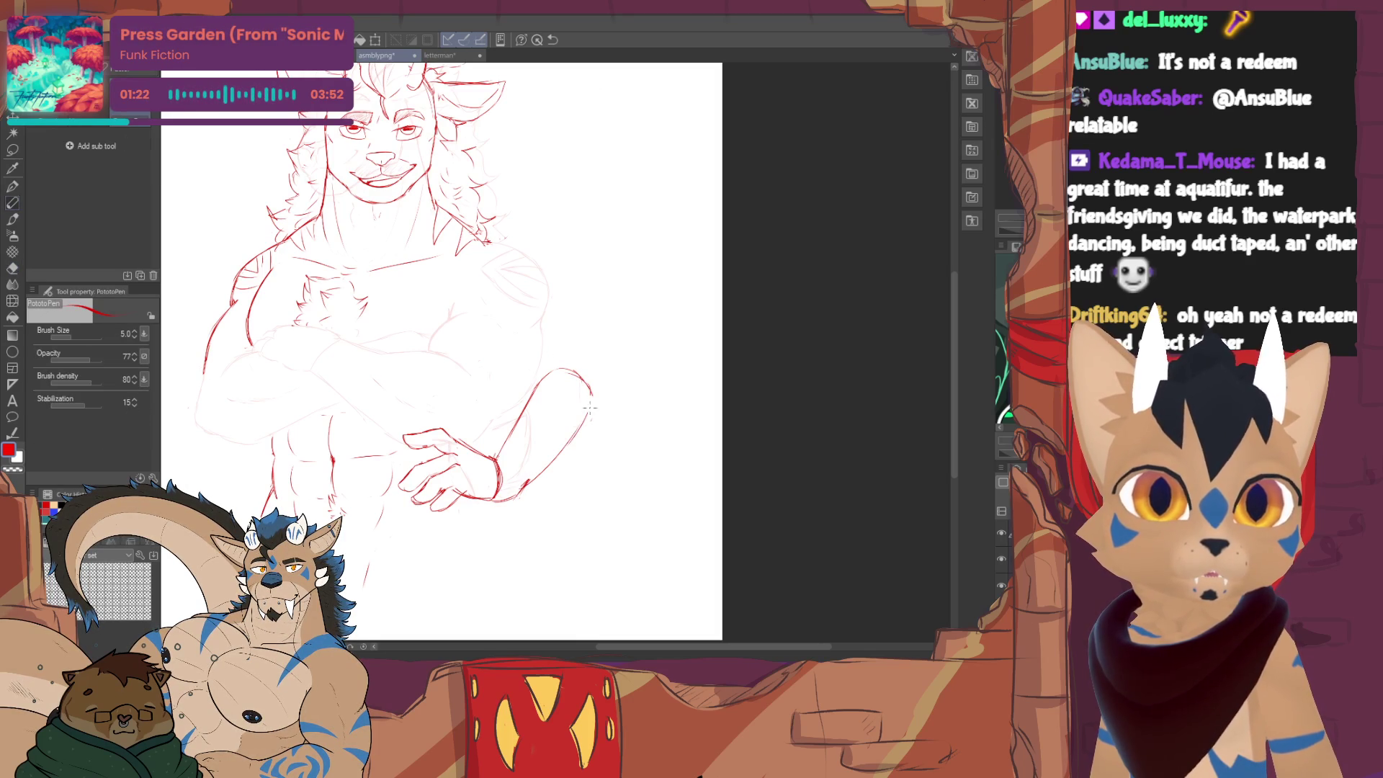
scroll(433, 325, up, 2)
scroll(454, 346, up, 2)
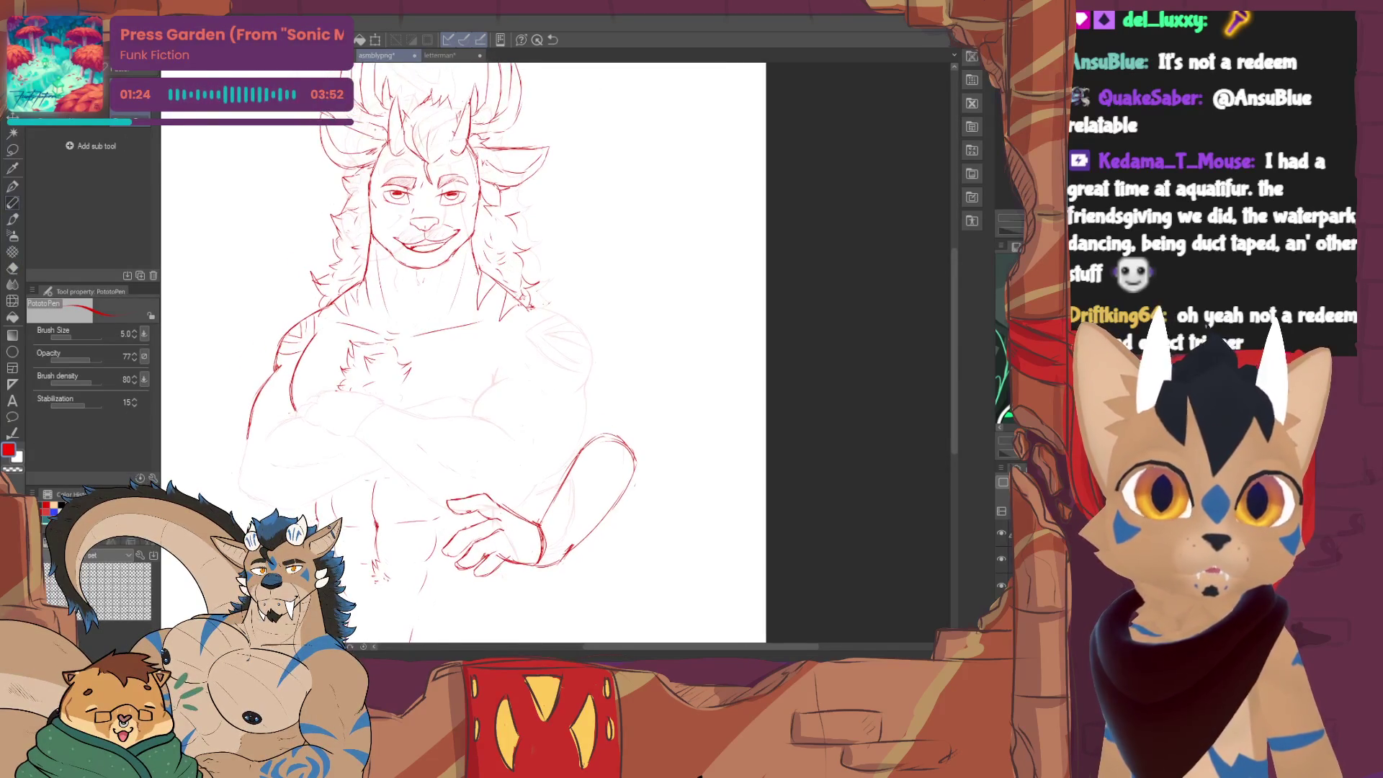
scroll(465, 345, up, 1)
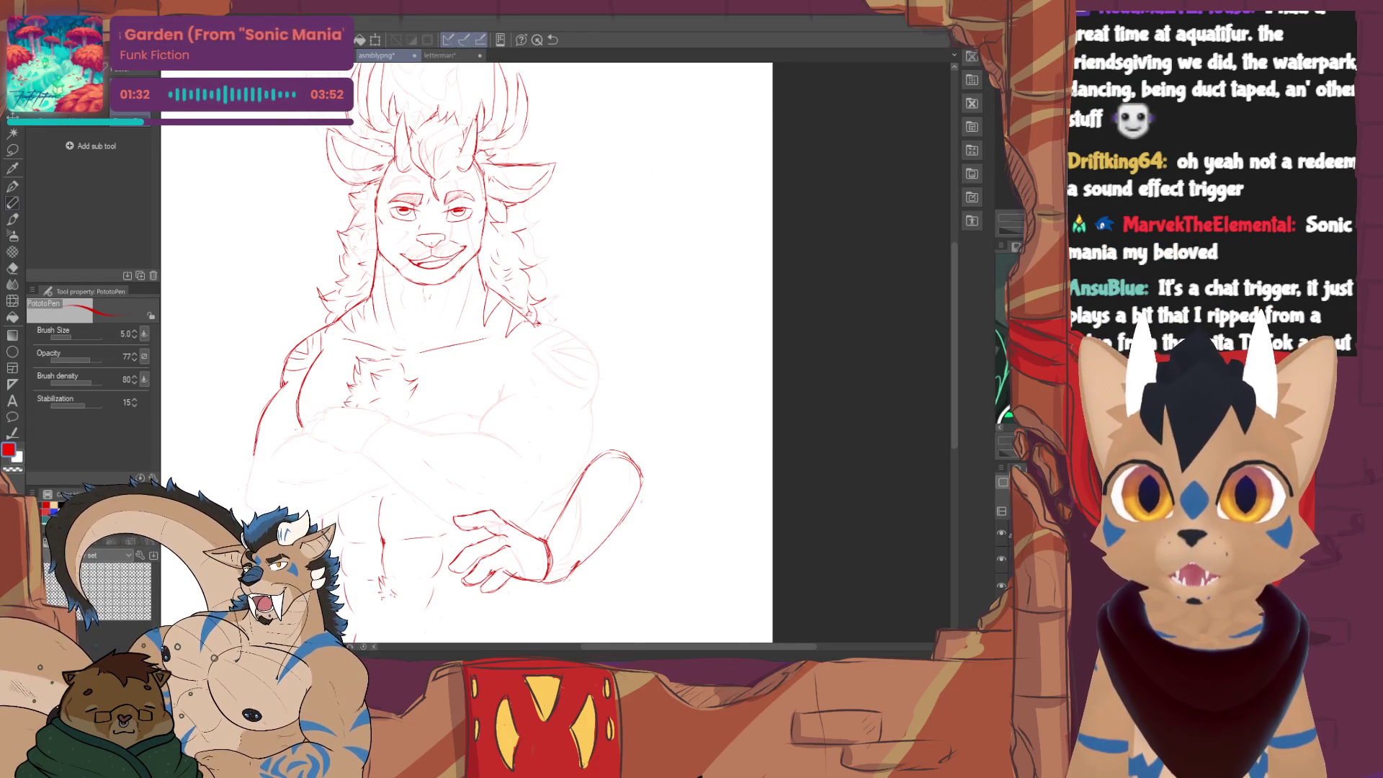
scroll(465, 357, up, 3)
scroll(465, 358, down, 3)
scroll(465, 356, down, 2)
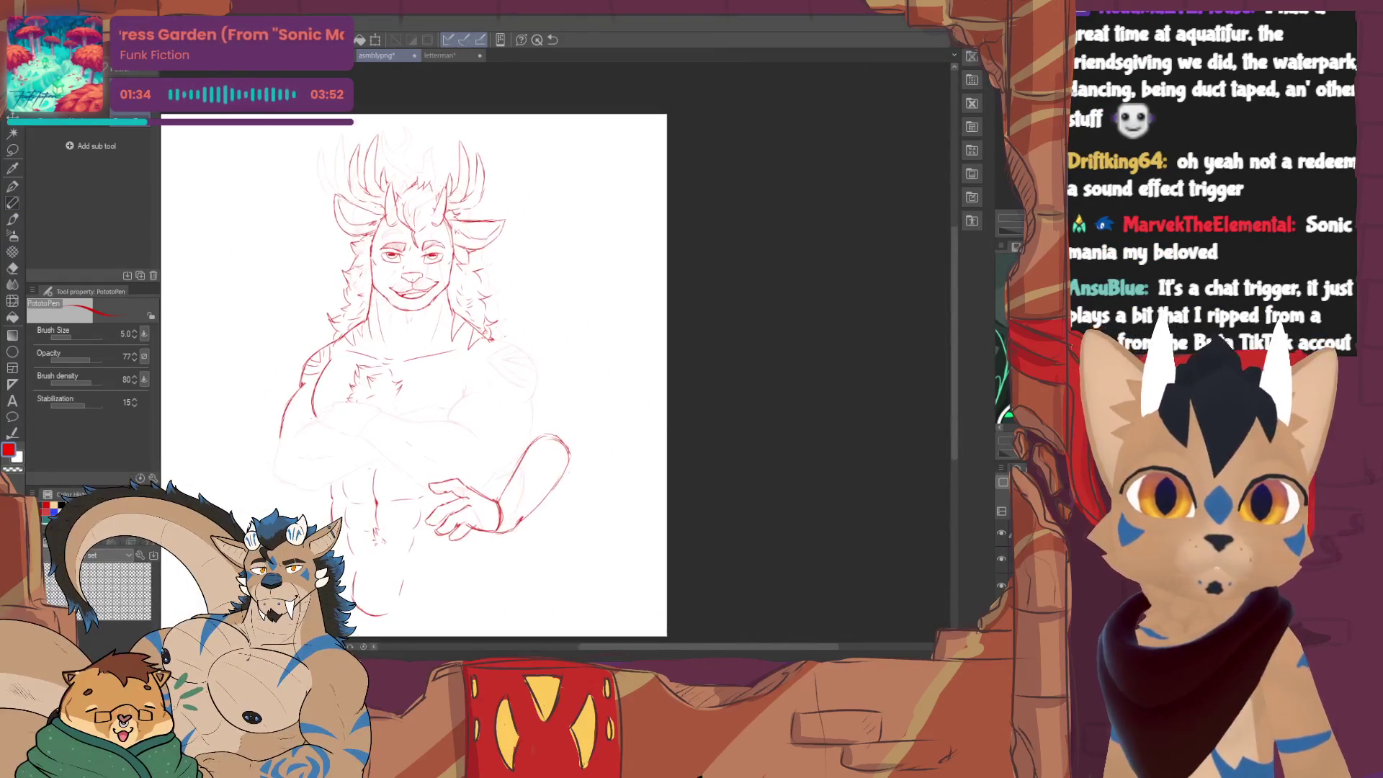
scroll(512, 317, up, 2)
scroll(512, 318, up, 1)
scroll(513, 318, up, 1)
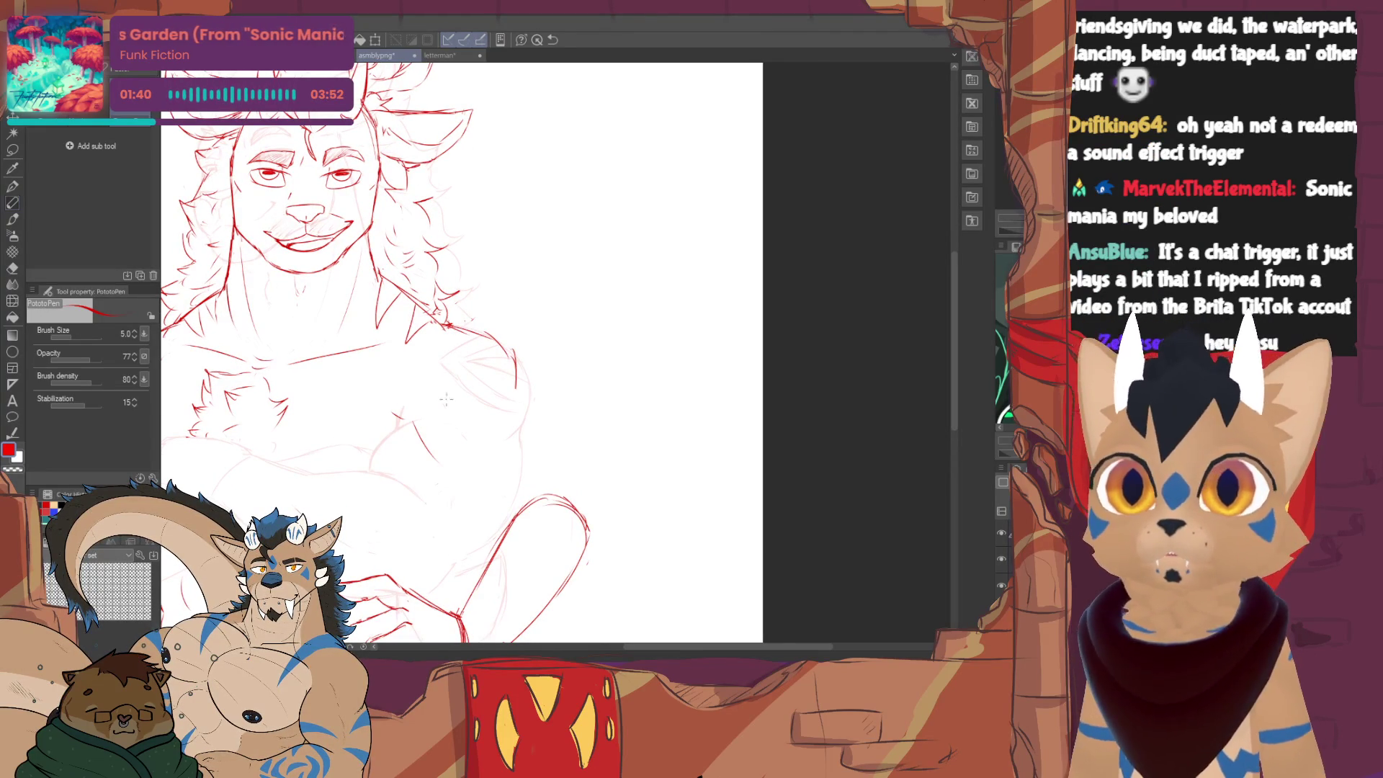
- Draw the outer upper-arm line from the shoulder down to the elbow
drag(398, 414, 492, 510)
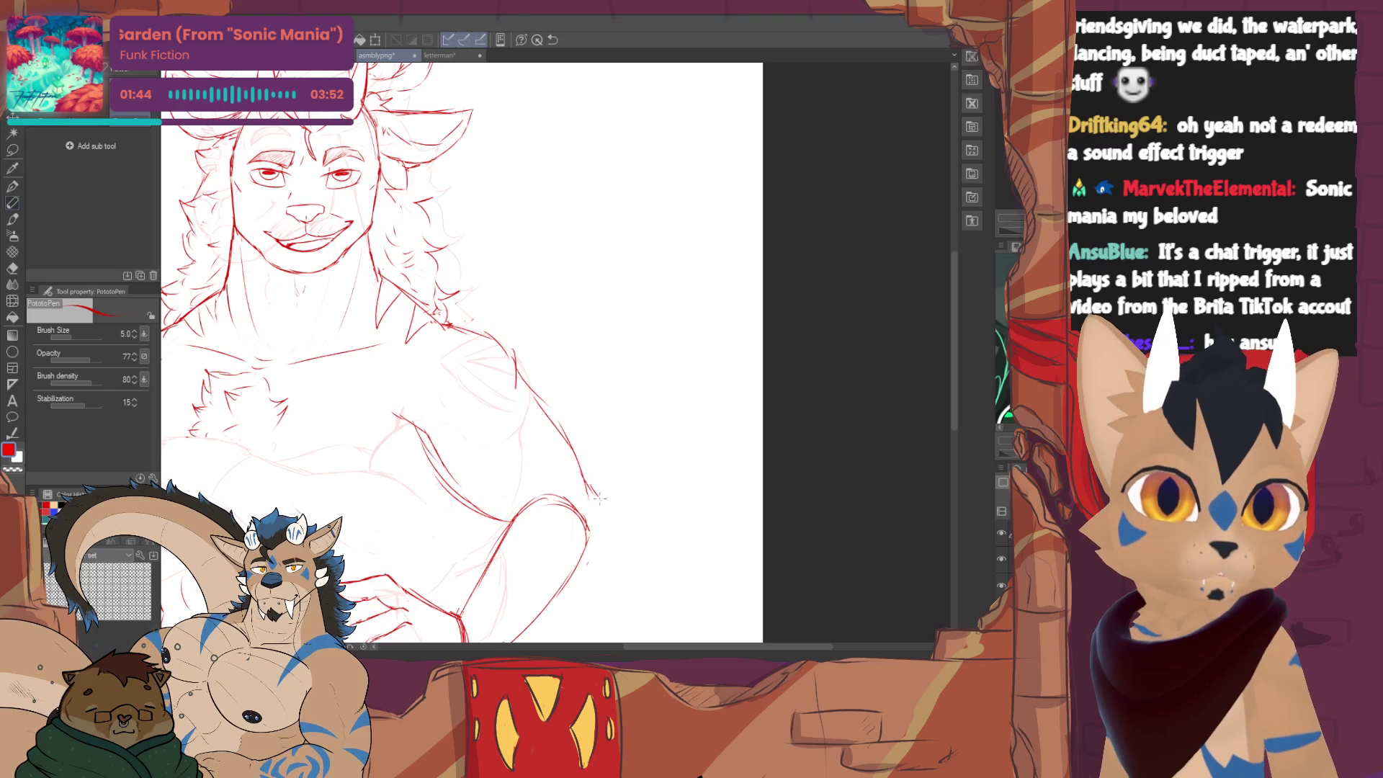
scroll(489, 433, down, 5)
- Erase a stray part of the arm line and redraw the arm's outer contour with short red strokes
key(e)
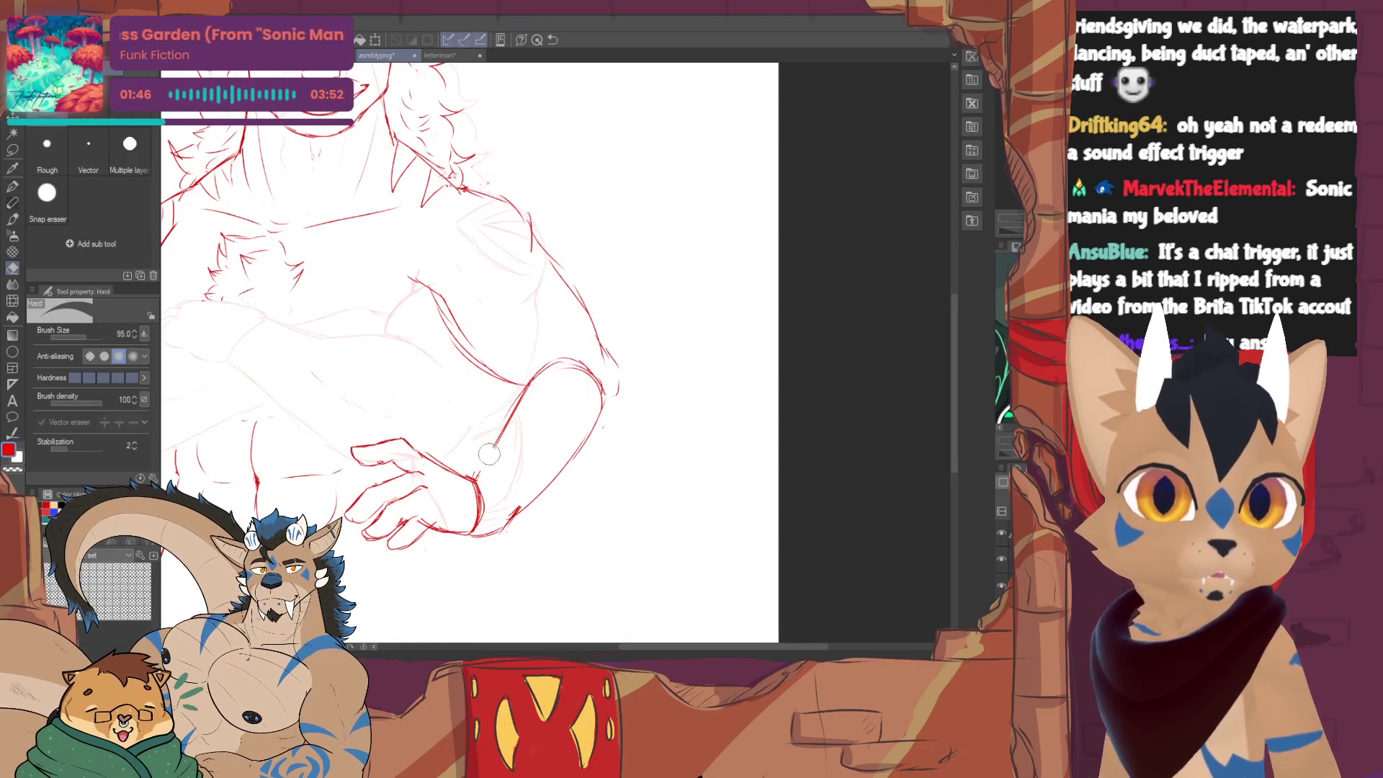
key(p)
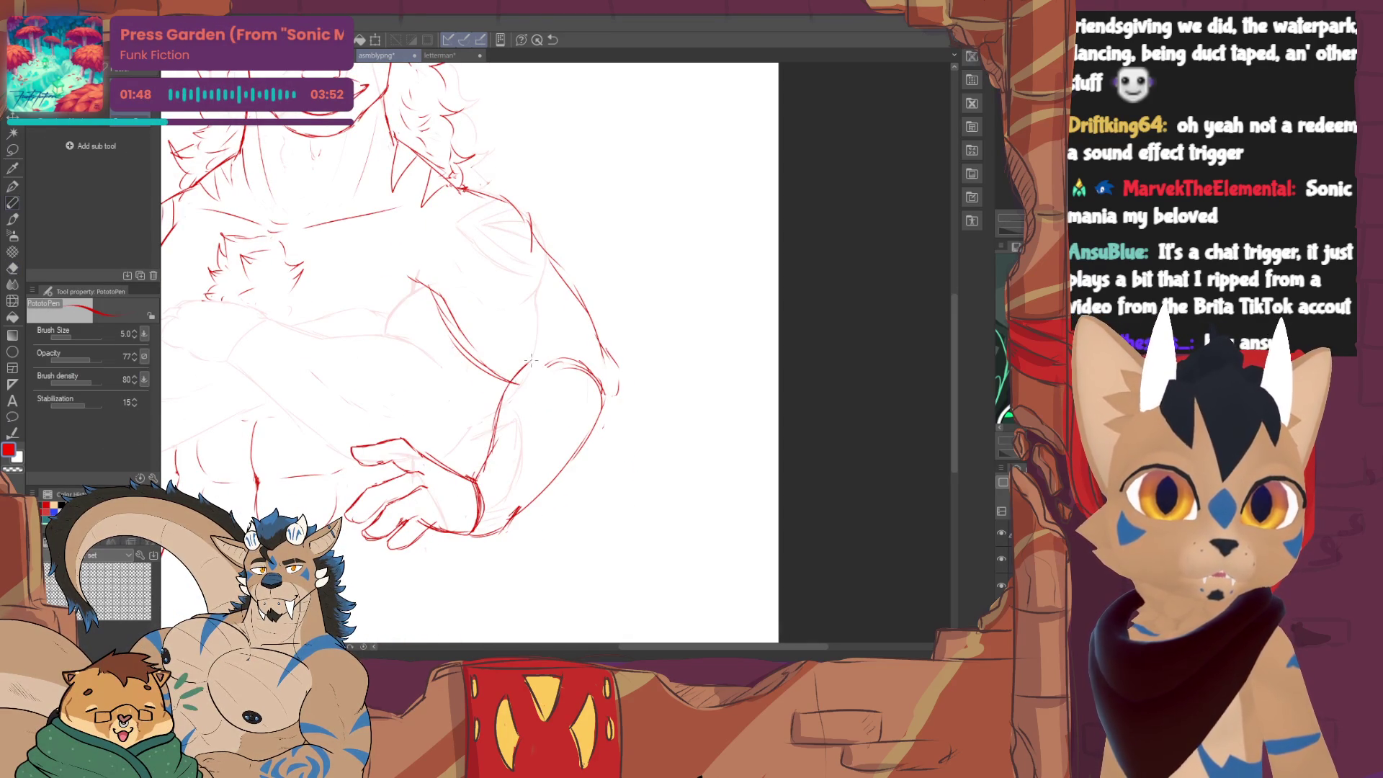
key(e)
drag(578, 413, 602, 392)
key(p)
drag(517, 520, 578, 453)
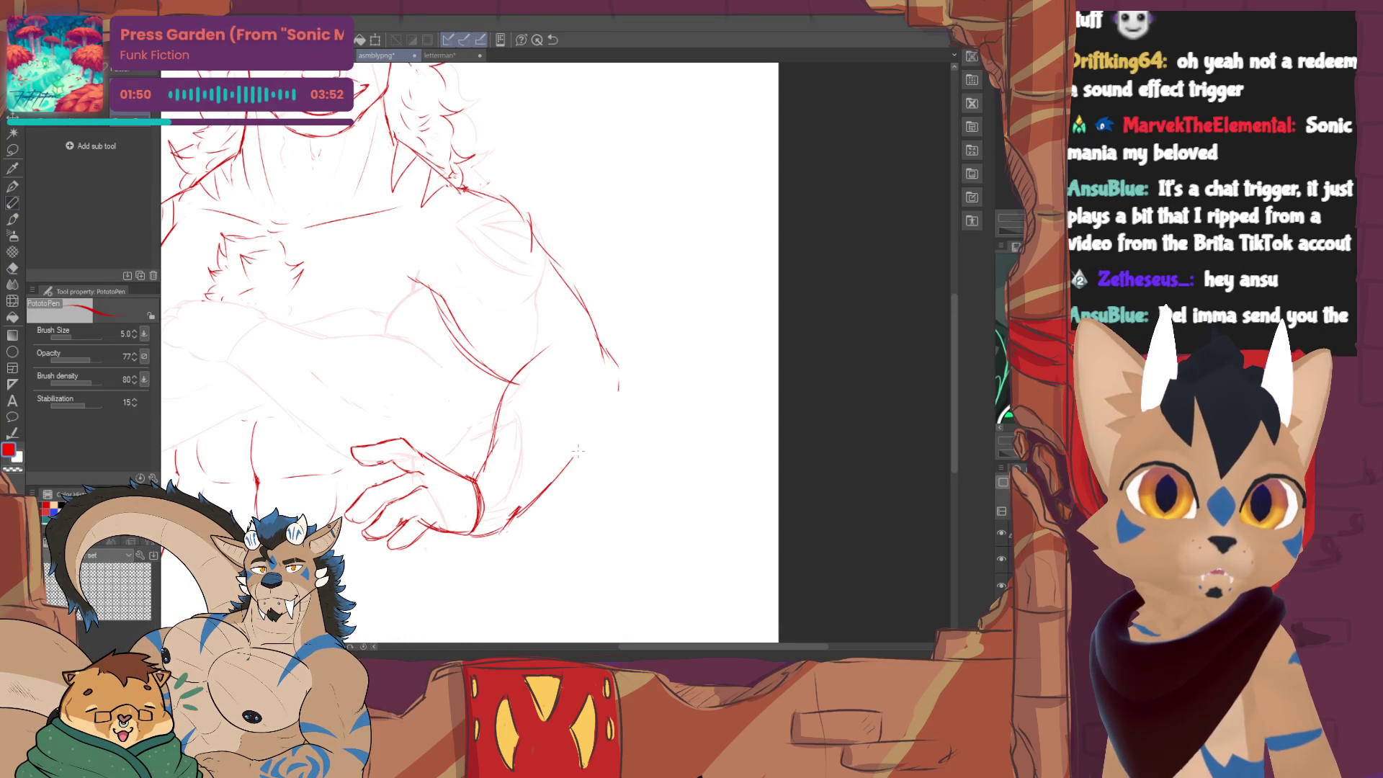
key(e)
key(p)
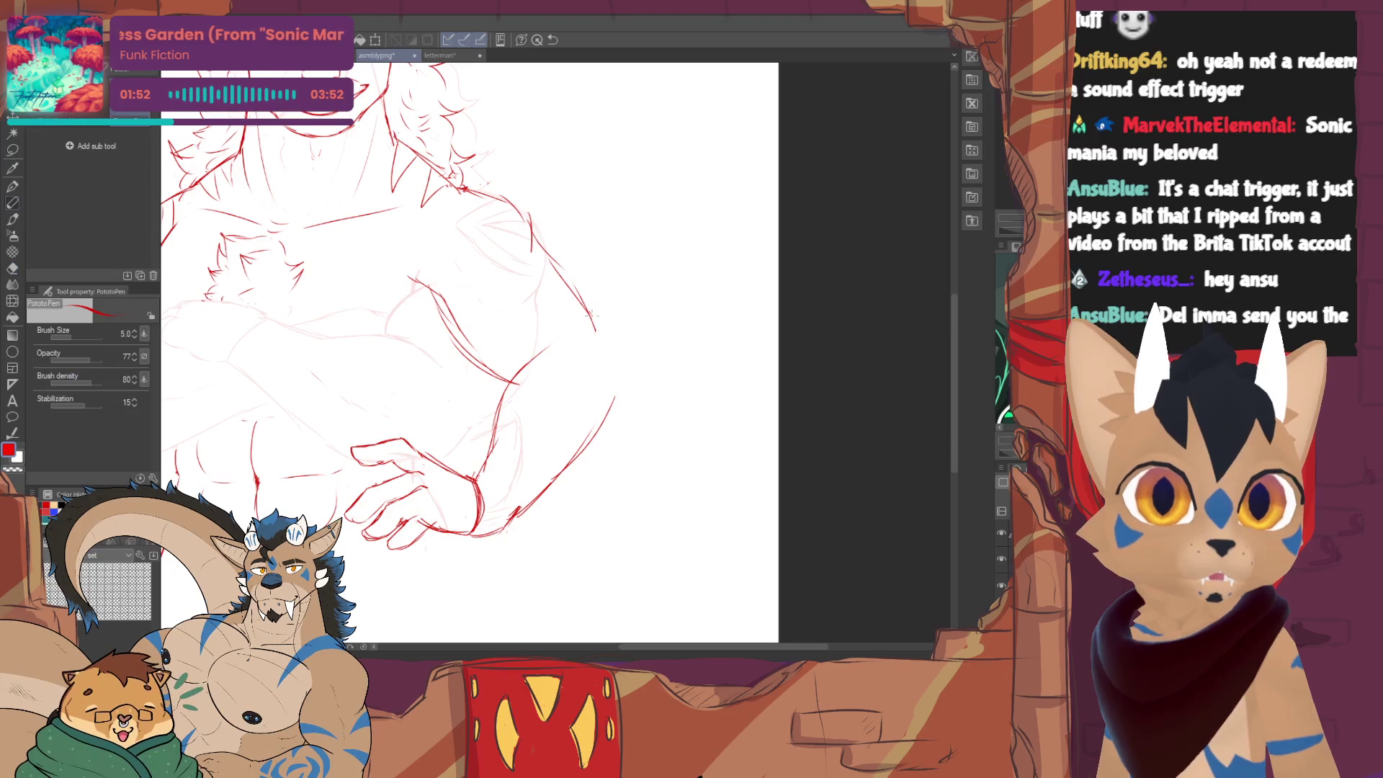
drag(620, 372, 605, 433)
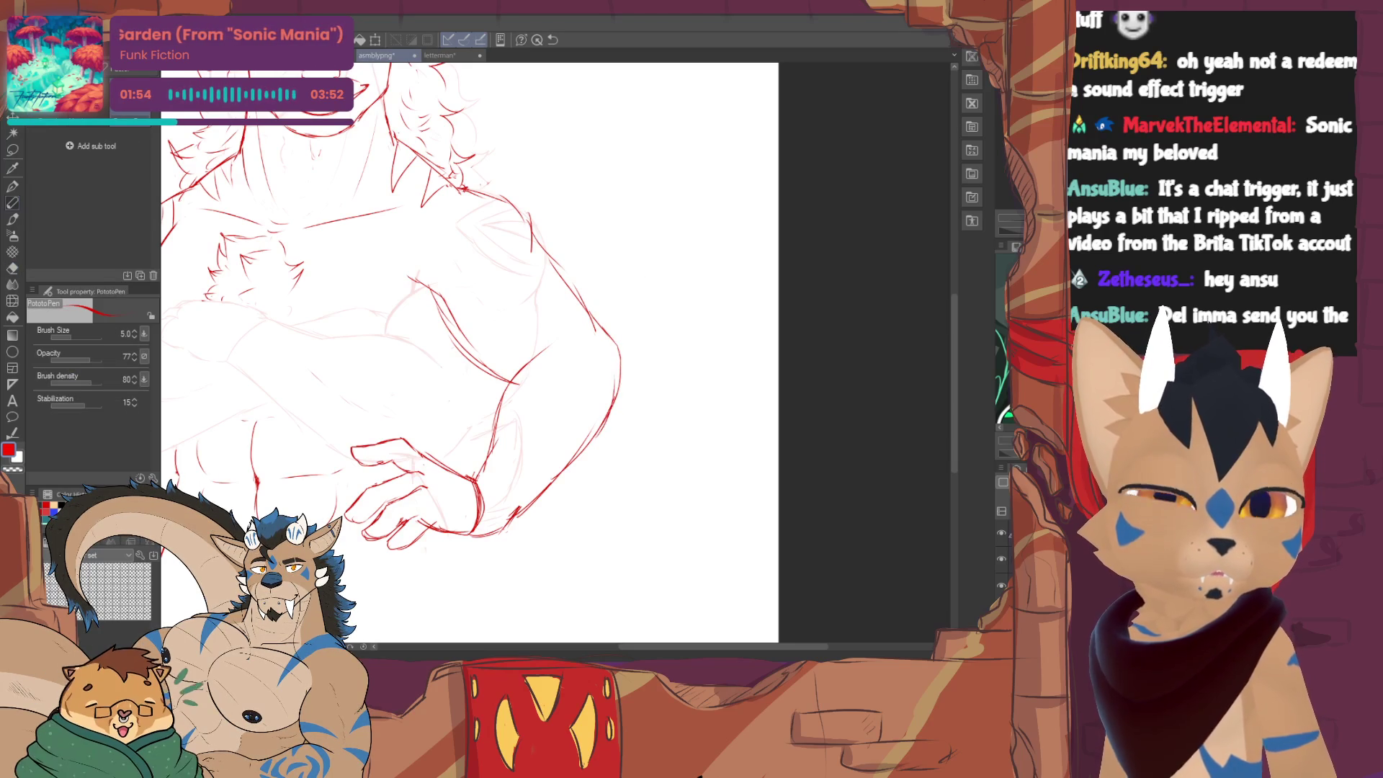
scroll(605, 390, down, 3)
scroll(606, 389, down, 2)
scroll(522, 456, up, 3)
scroll(523, 455, up, 2)
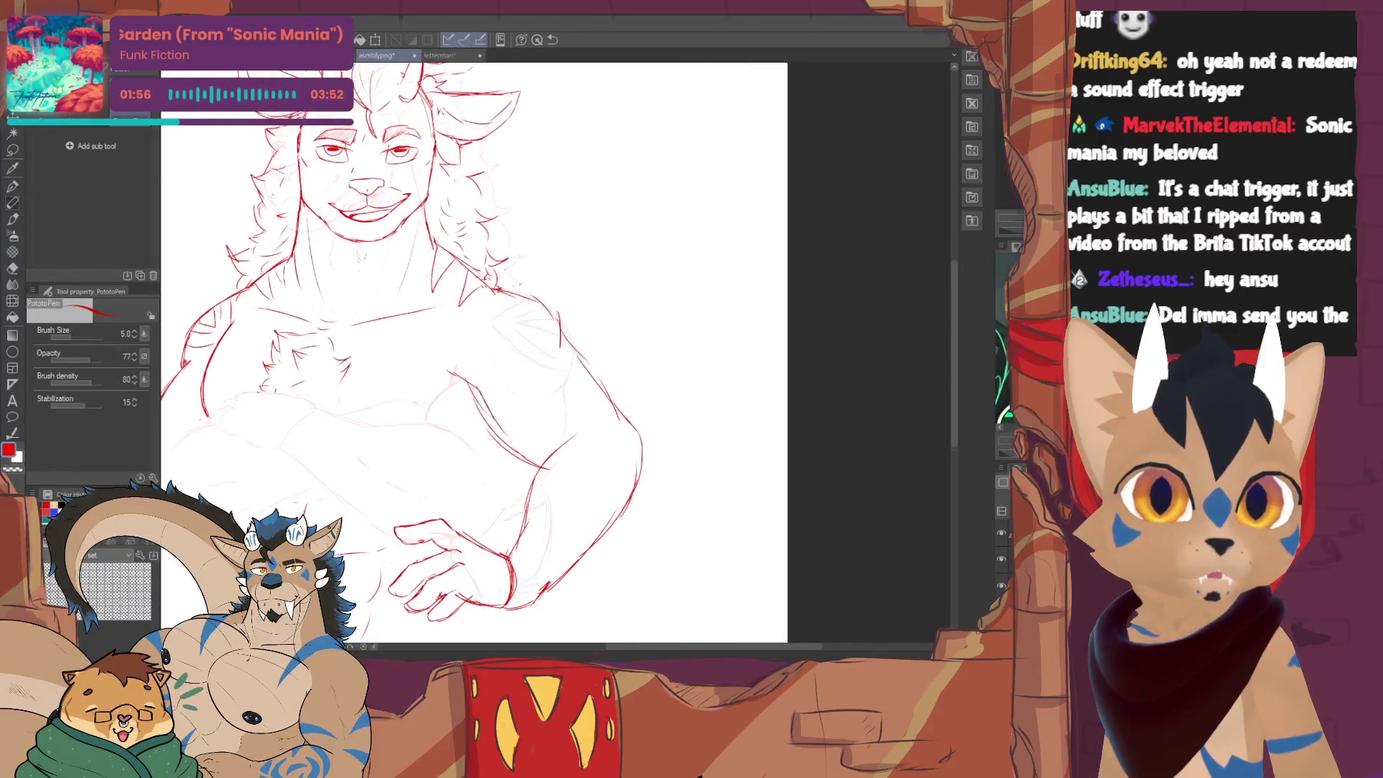
- Redraw the bent arm's contour in red and erase a short stray red line beside it
key(e)
key(p)
mouse_move(473, 389)
mouse_down()
mouse_move(482, 416)
mouse_move(516, 435)
mouse_up()
scroll(487, 384, up, 1)
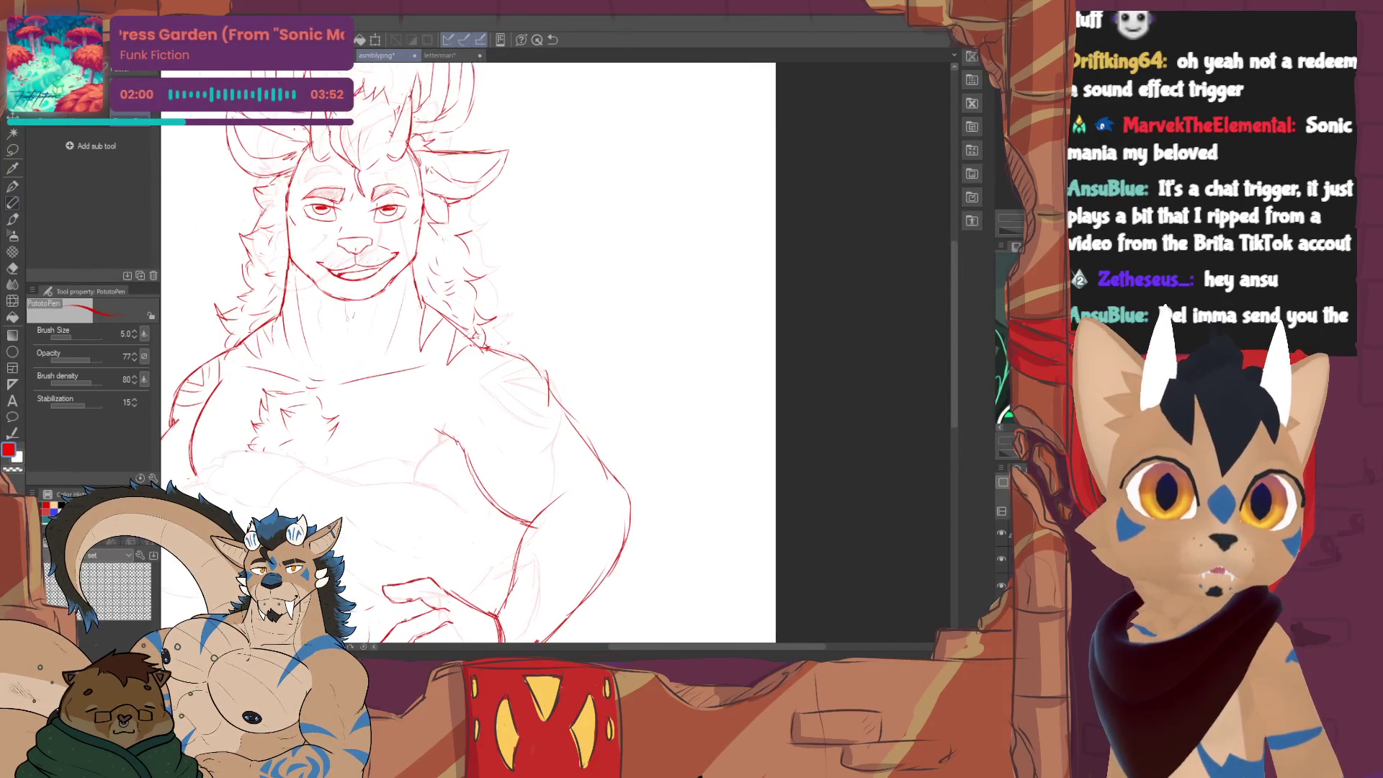
key(e)
drag(543, 381, 547, 407)
key(p)
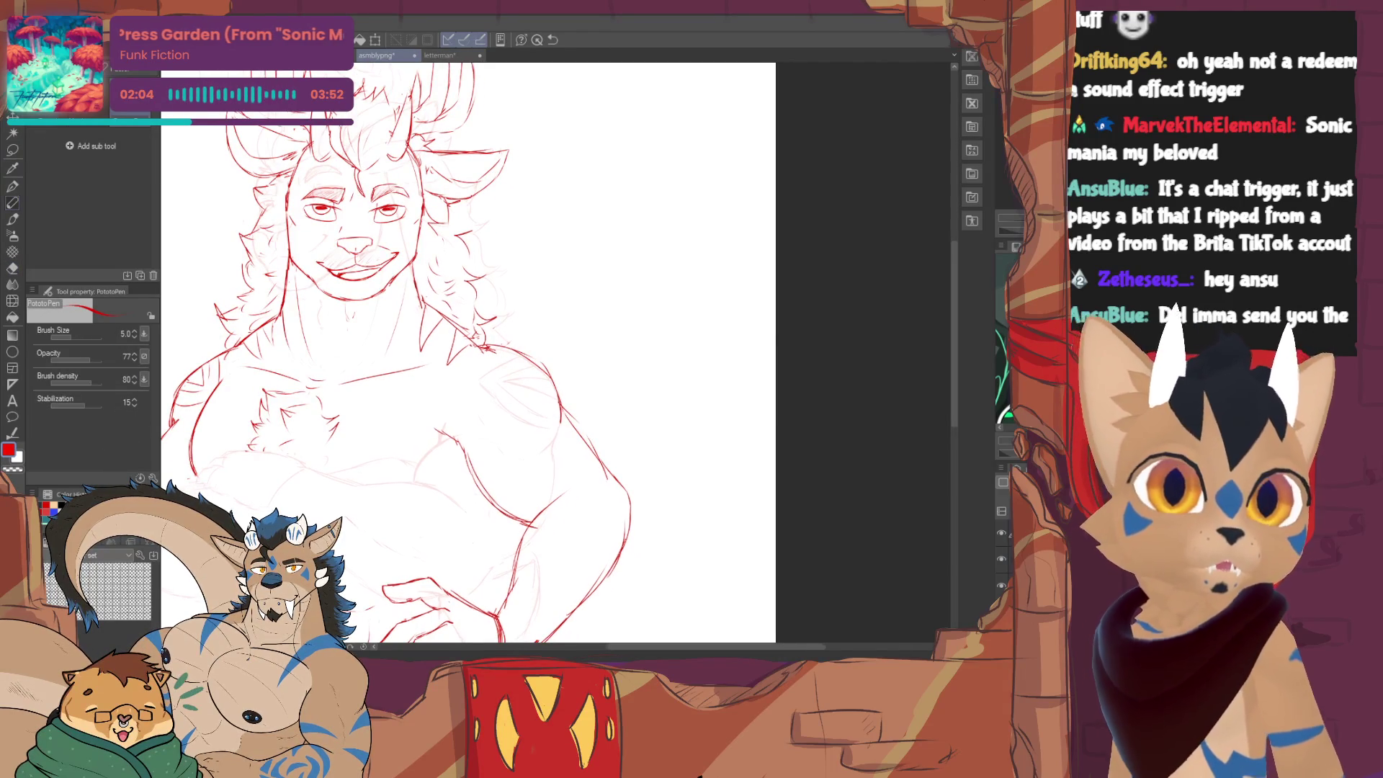
- Add red knuckle lines to the hand resting on the hip
drag(557, 417, 640, 293)
drag(519, 378, 502, 351)
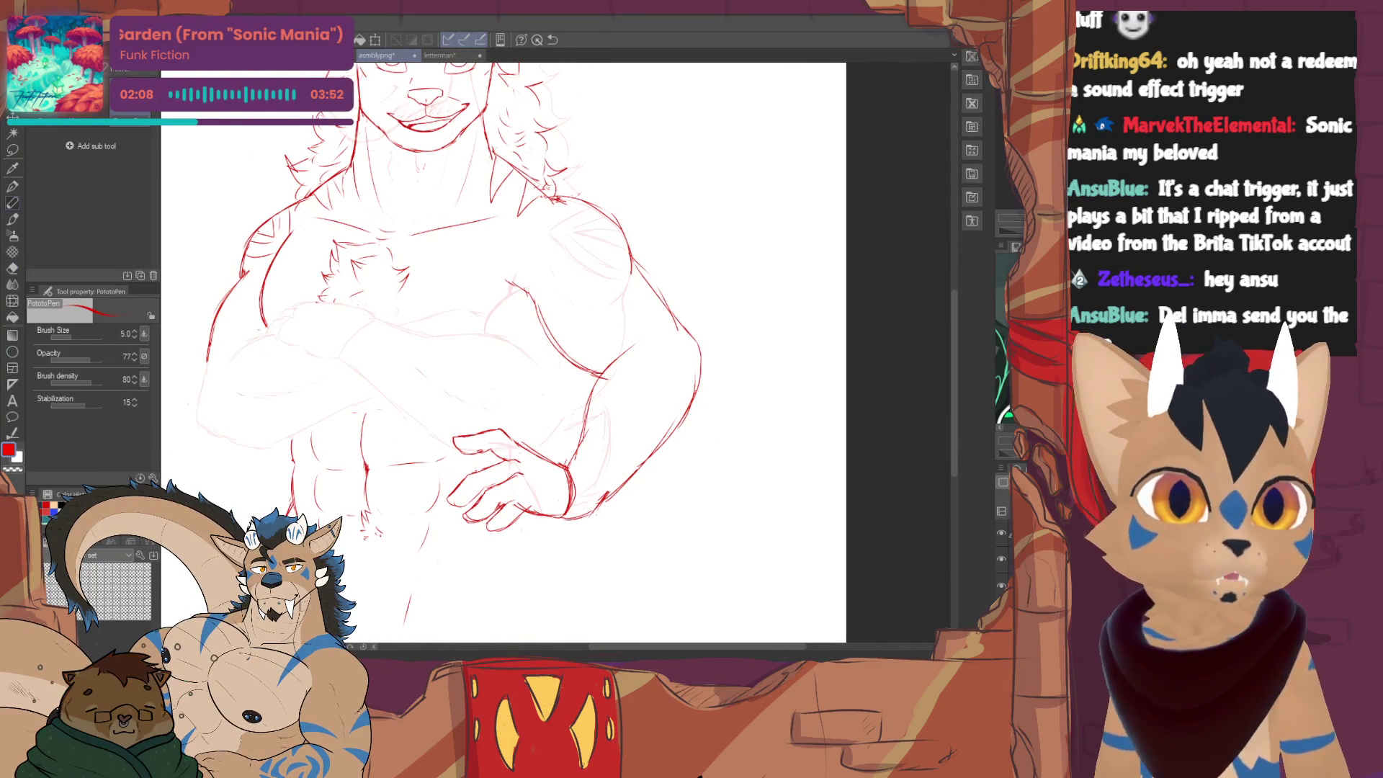
mouse_move(534, 439)
mouse_down()
mouse_move(519, 429)
mouse_move(512, 443)
mouse_up()
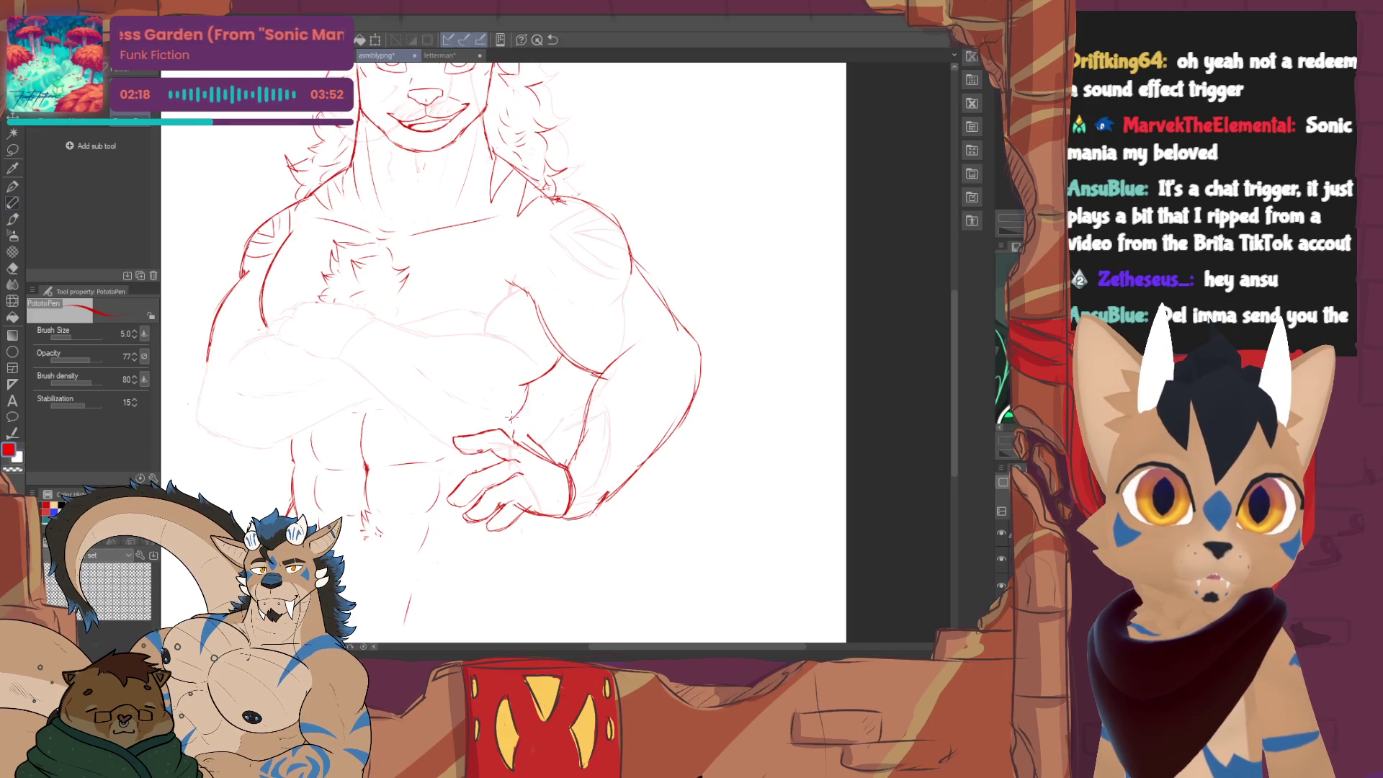
key(e)
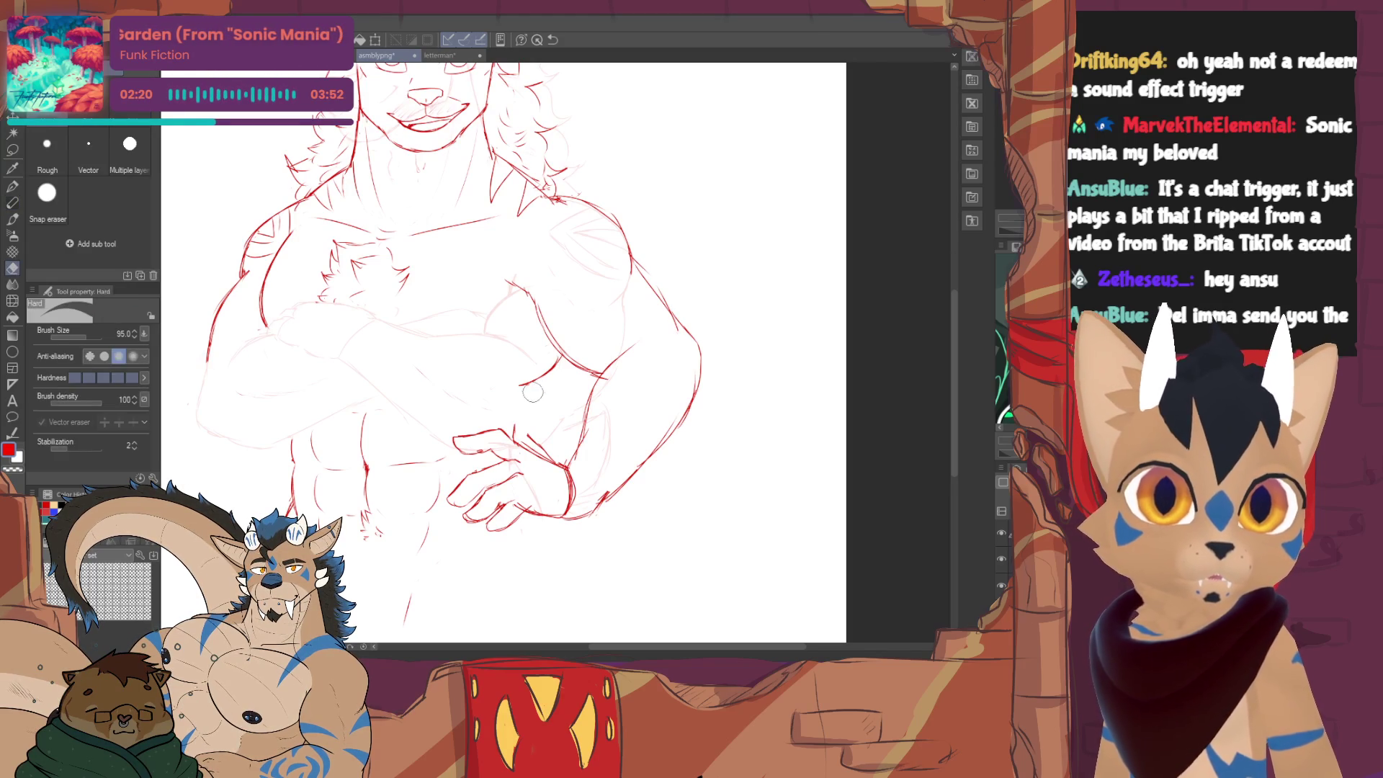
- Draw red lines across the crossed arms and fur tufts on the chest with PotatoPen
key(p)
mouse_move(497, 357)
mouse_down()
mouse_move(605, 325)
mouse_move(660, 421)
mouse_up()
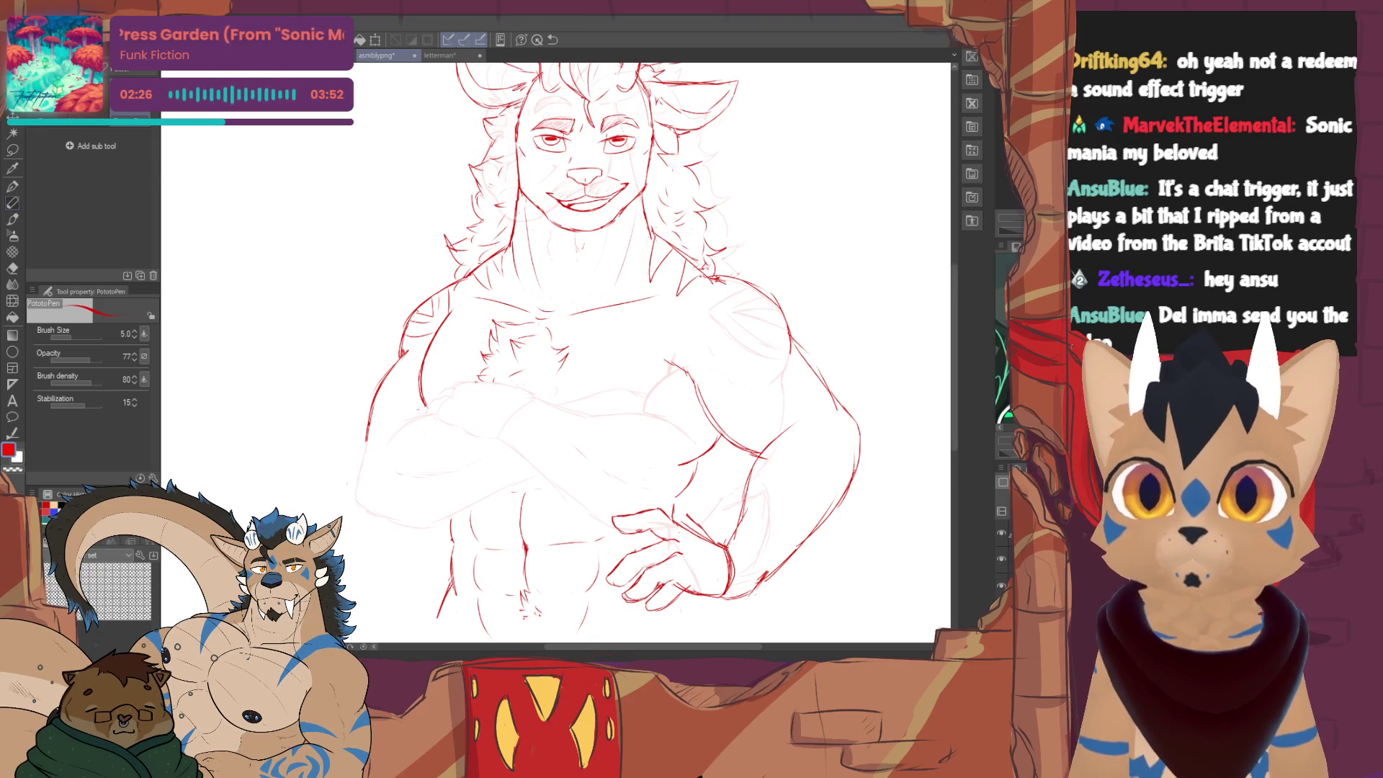
drag(605, 357, 551, 381)
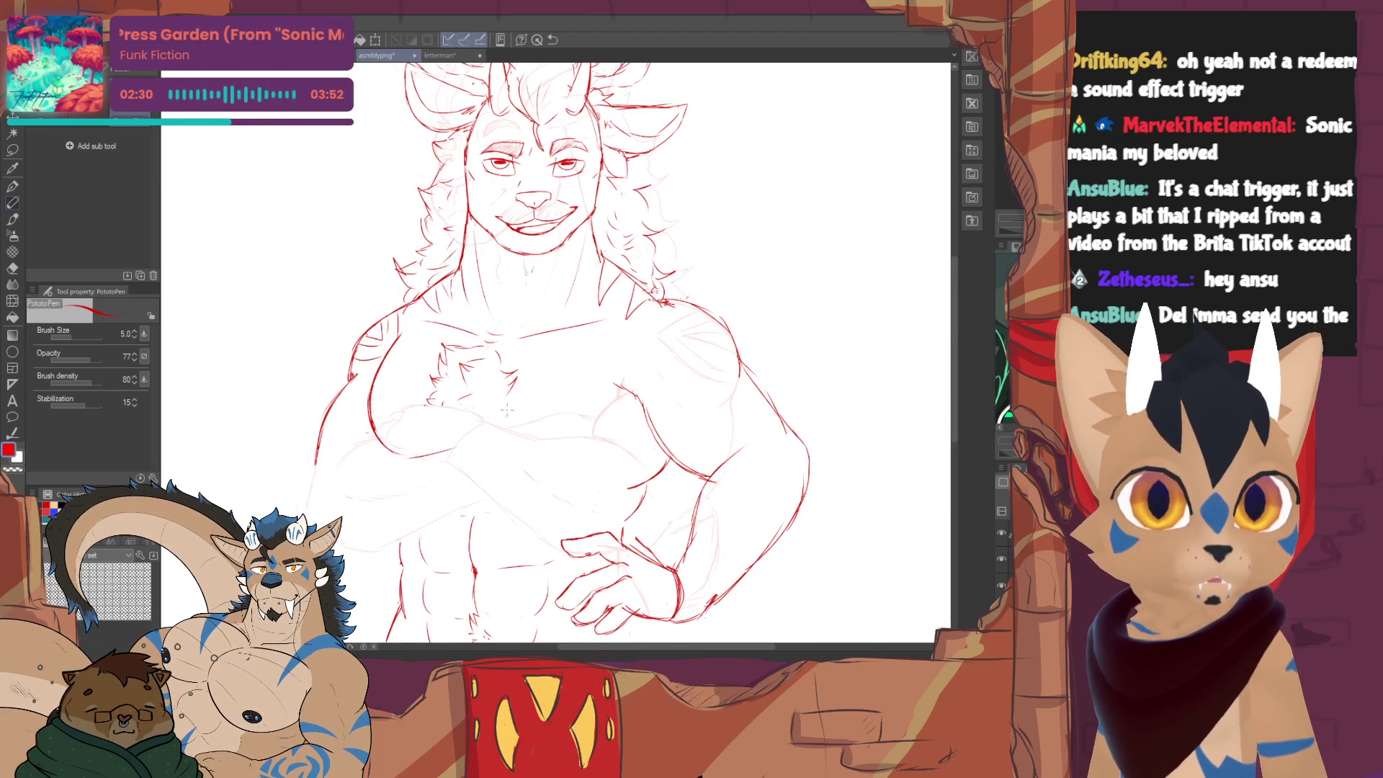
mouse_move(486, 457)
mouse_down()
mouse_move(517, 443)
mouse_move(597, 452)
mouse_up()
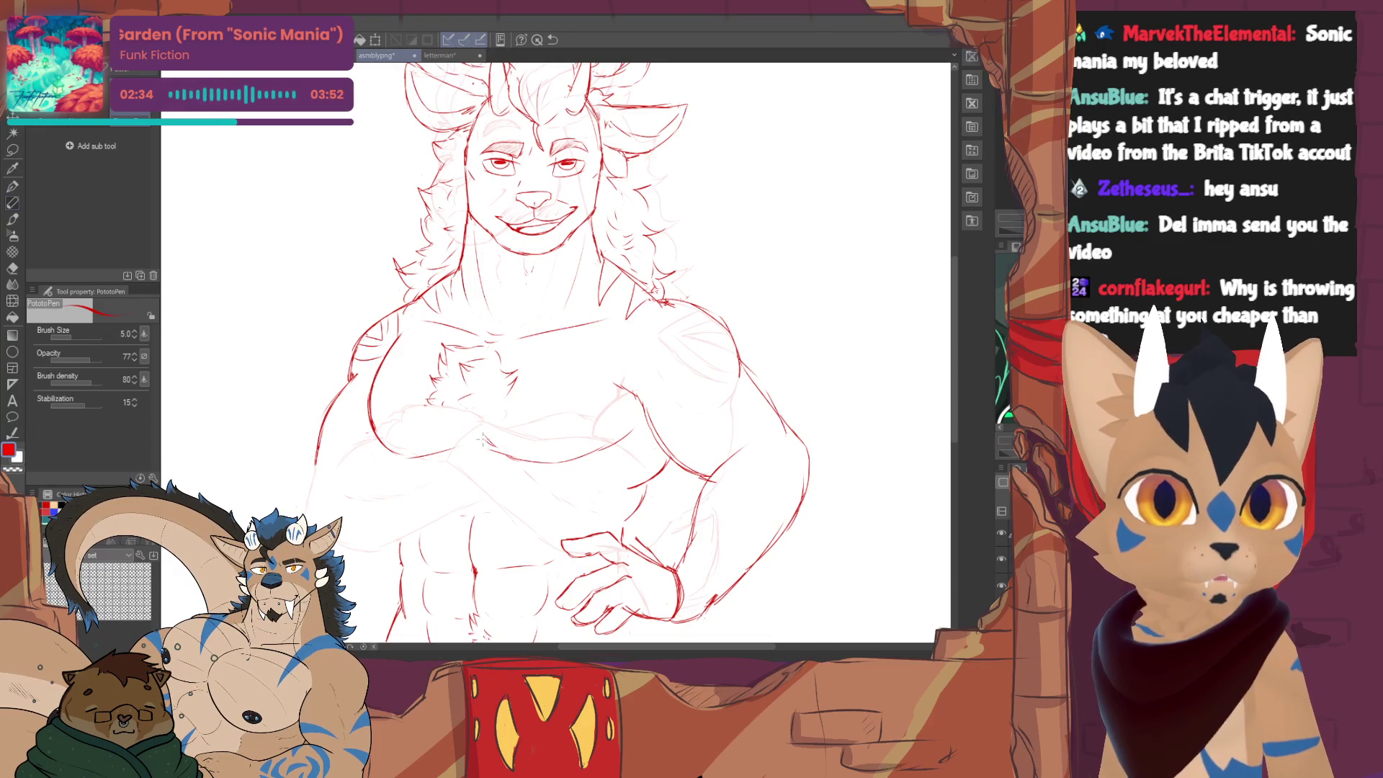
drag(438, 405, 433, 416)
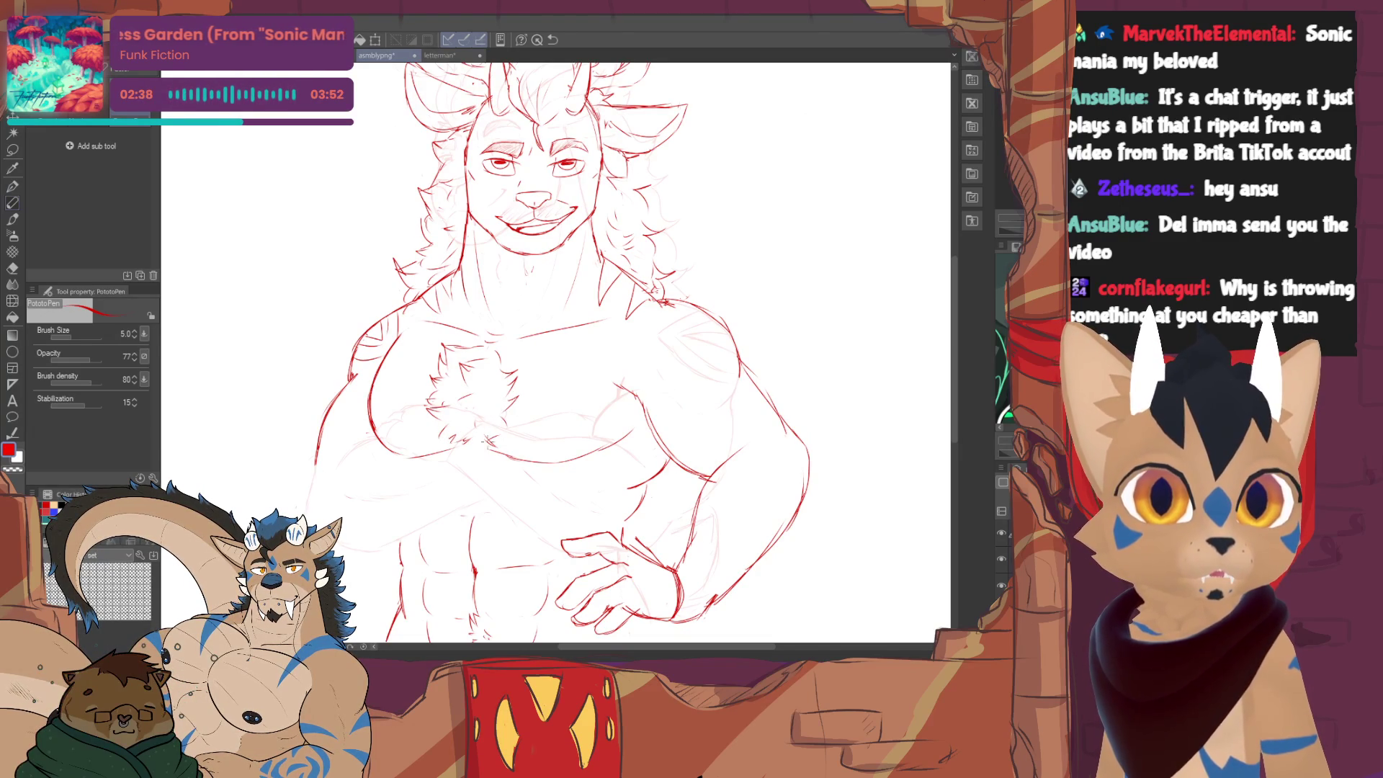
drag(530, 357, 579, 324)
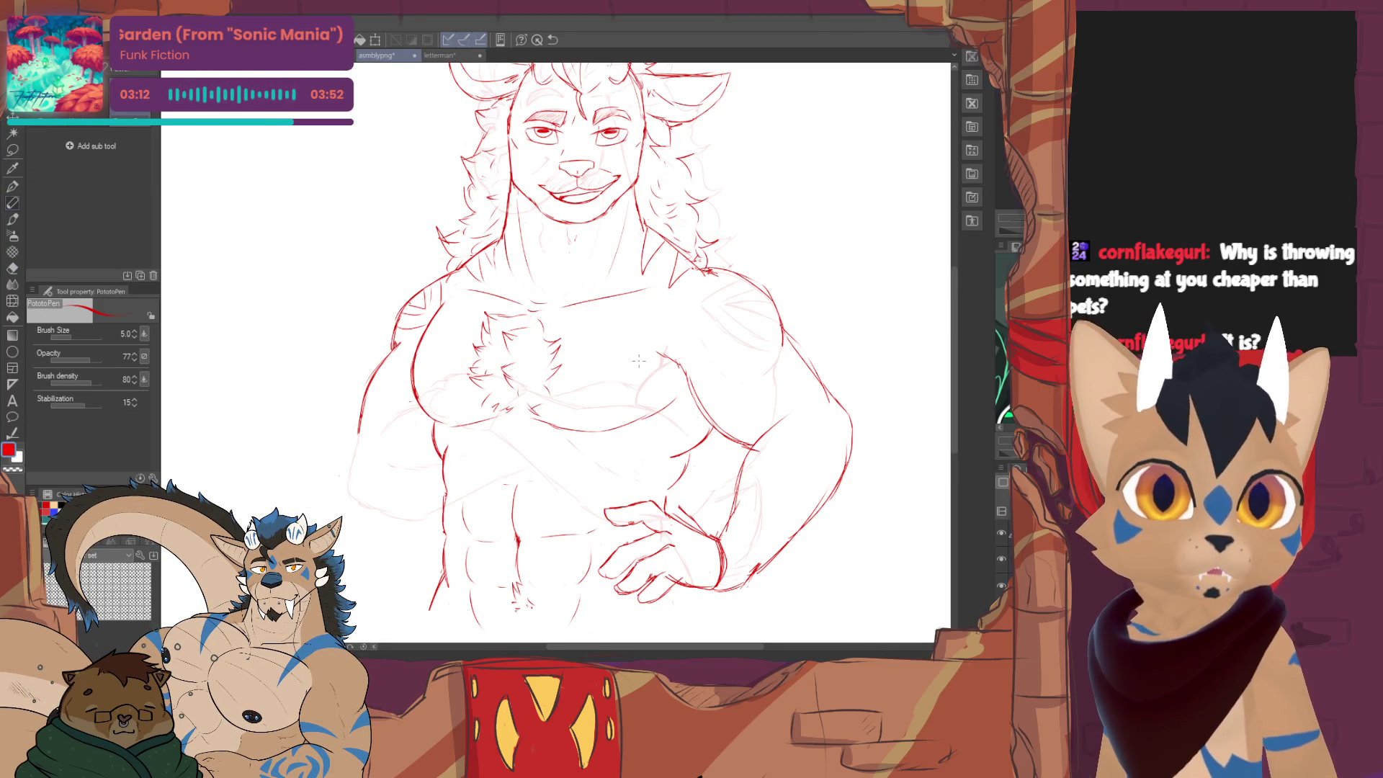
- Zoom out and tilt the canvas to show the whole figure, then pick the Lasso selection tool
drag(638, 360, 576, 312)
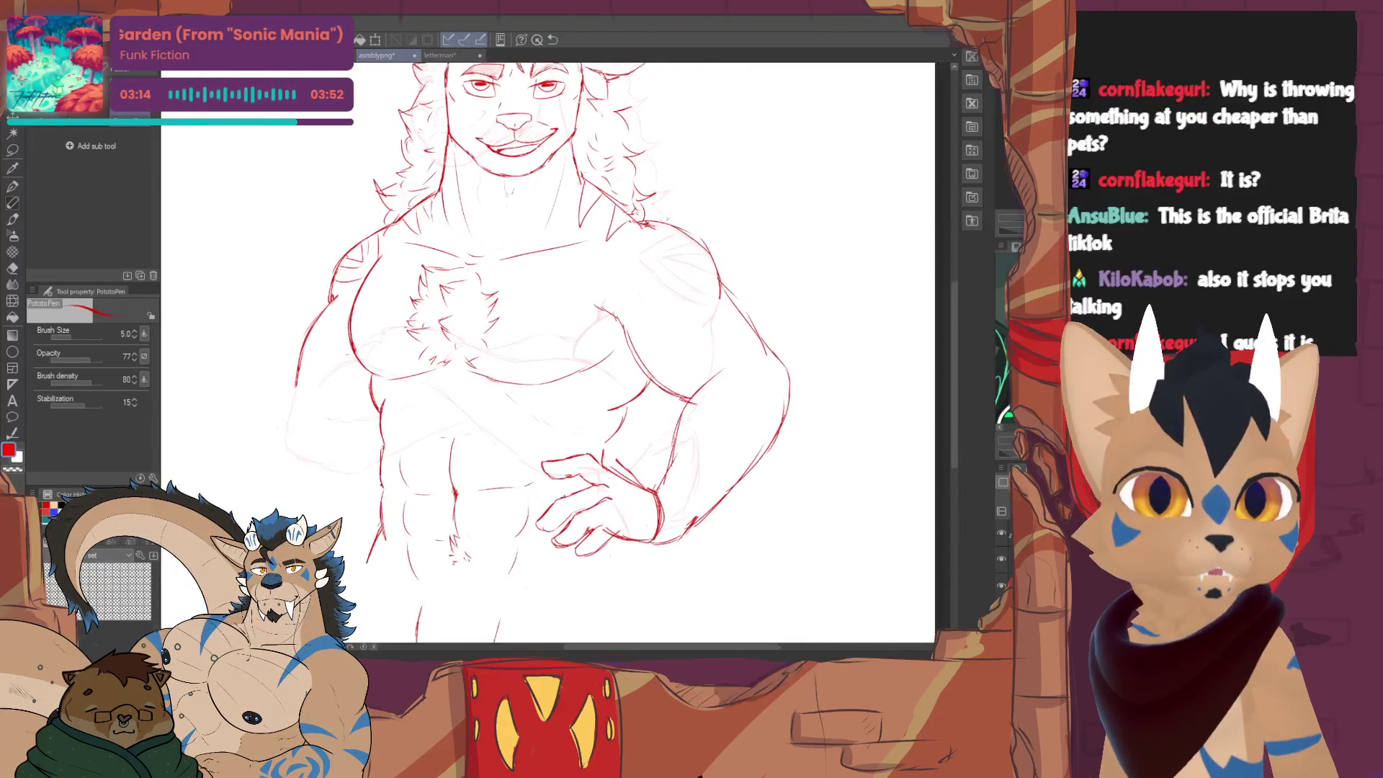
drag(575, 313, 580, 372)
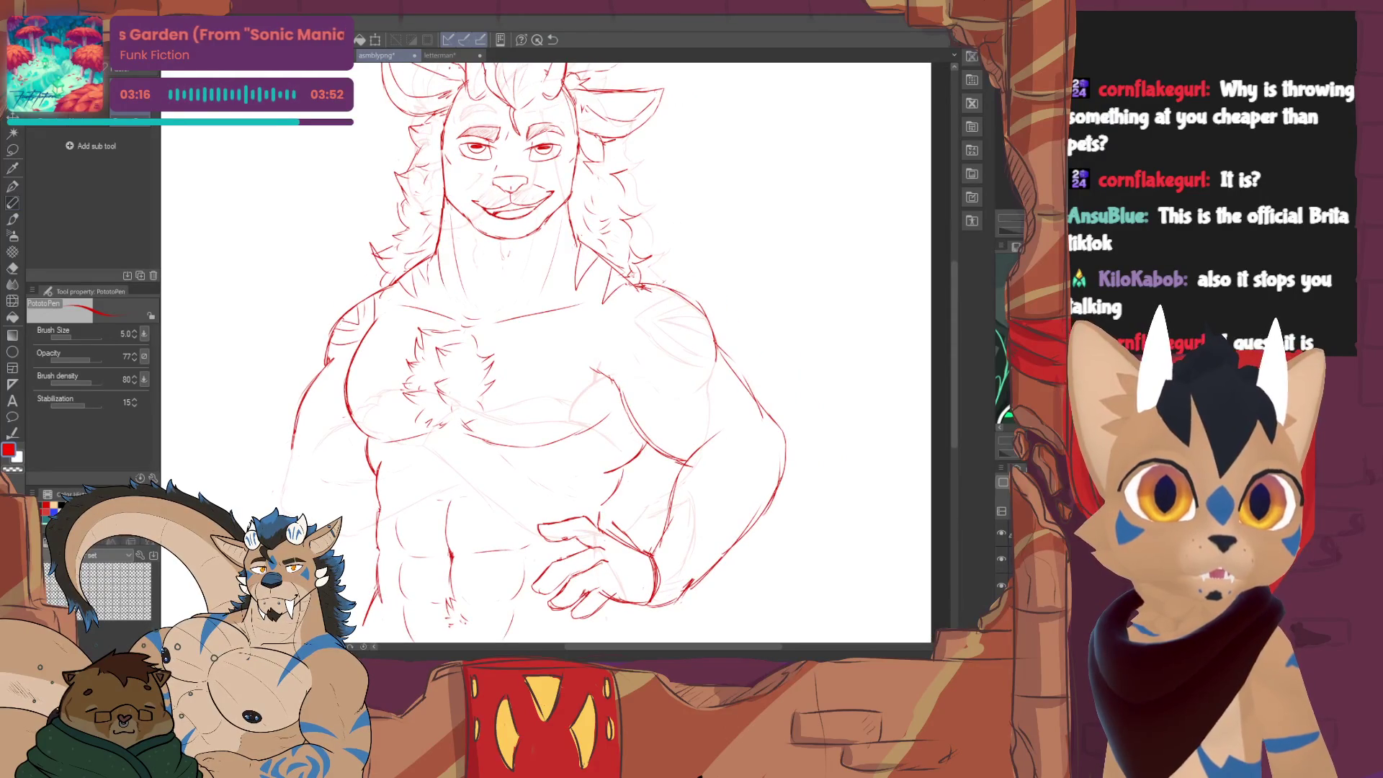
scroll(546, 356, down, 1)
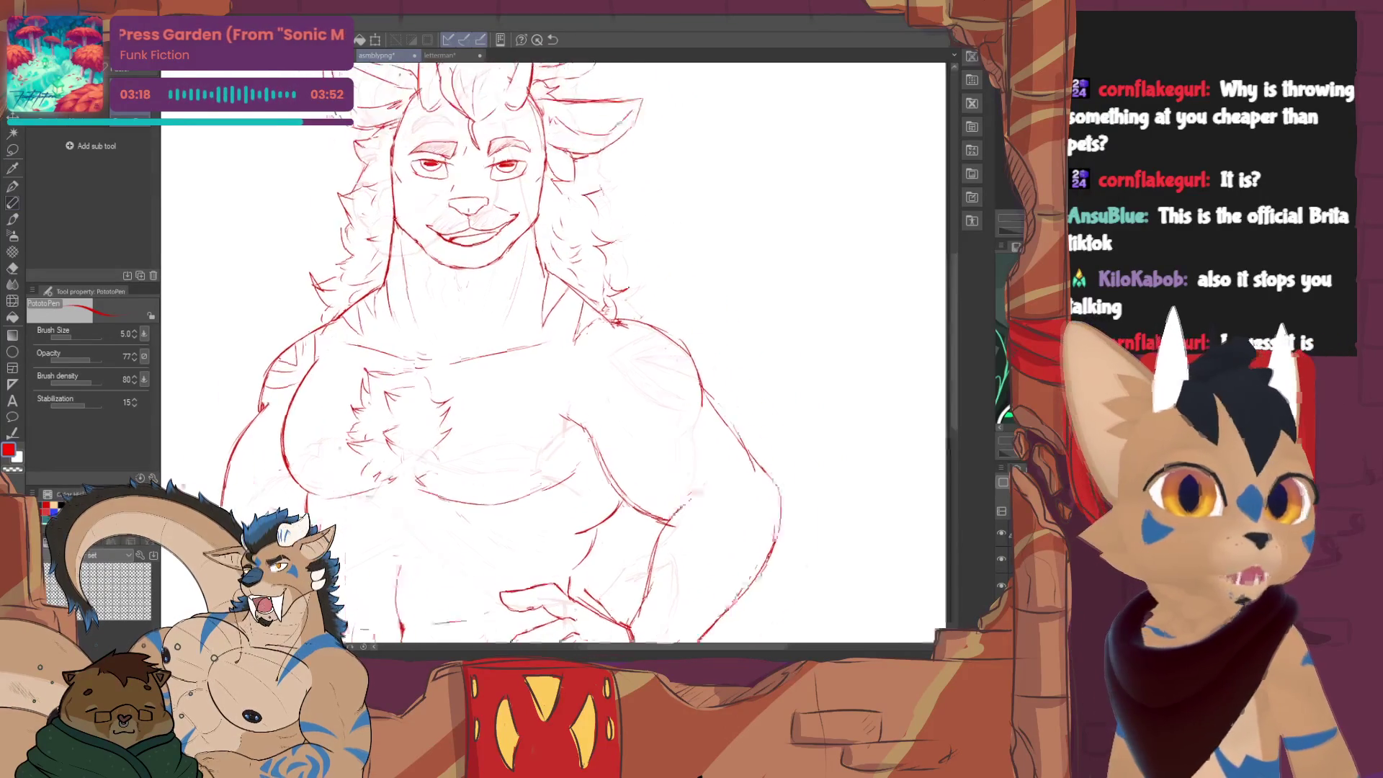
scroll(546, 357, down, 1)
drag(574, 461, 611, 445)
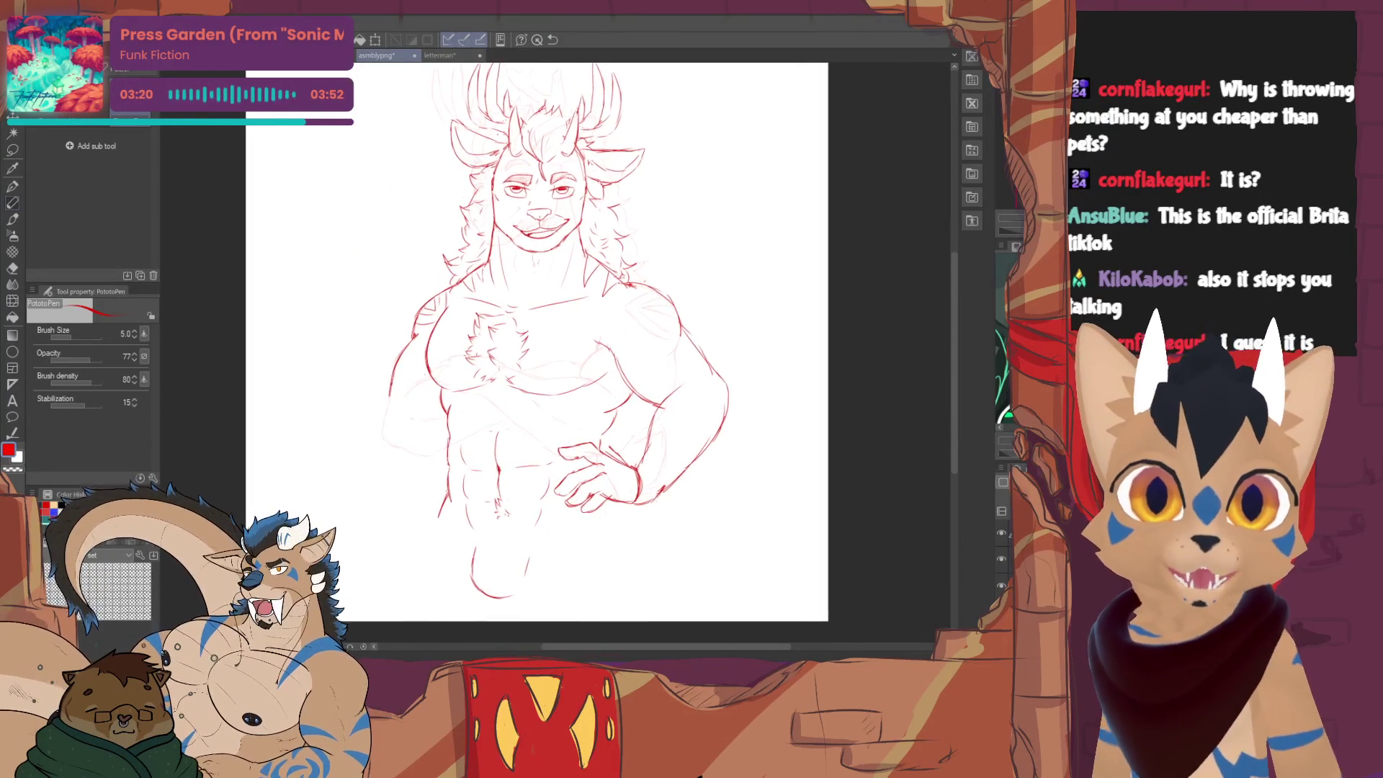
key(e)
key(p)
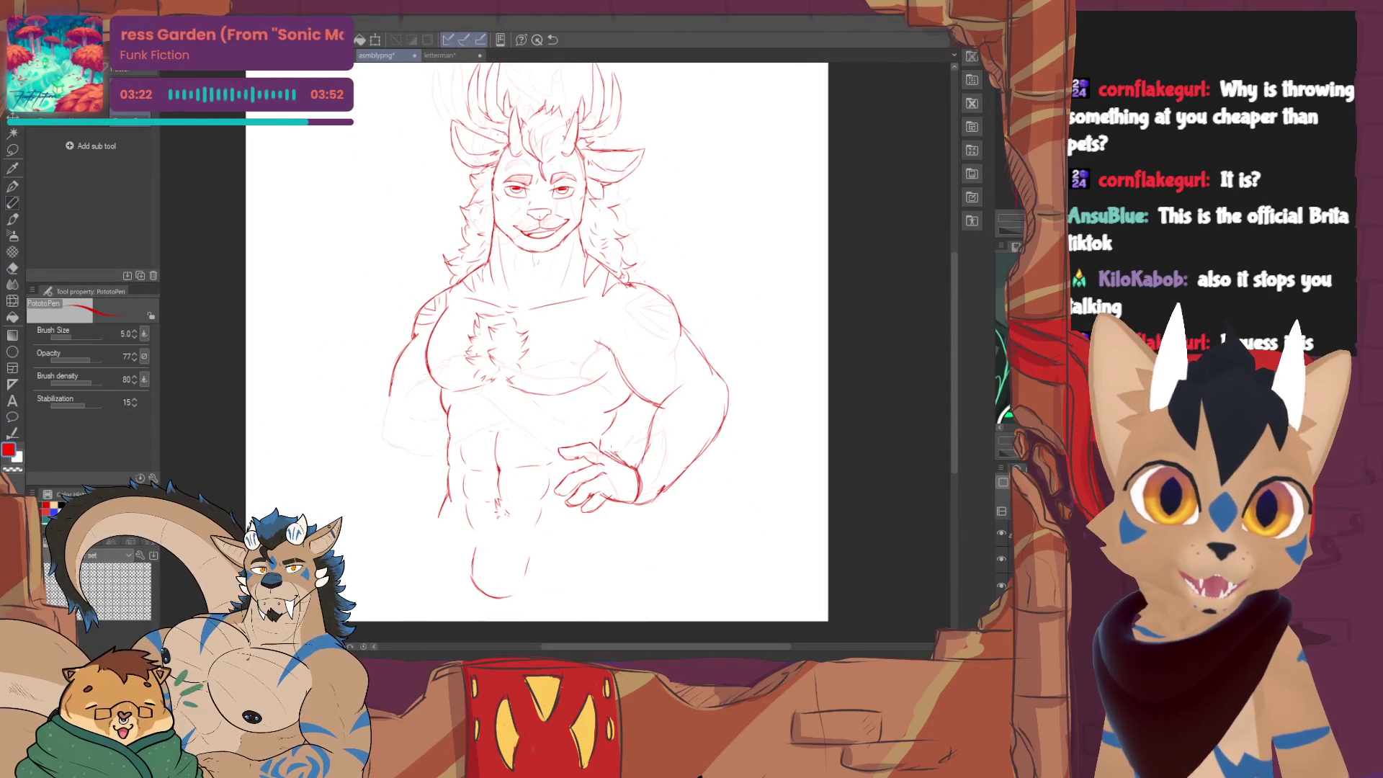
drag(573, 432, 531, 388)
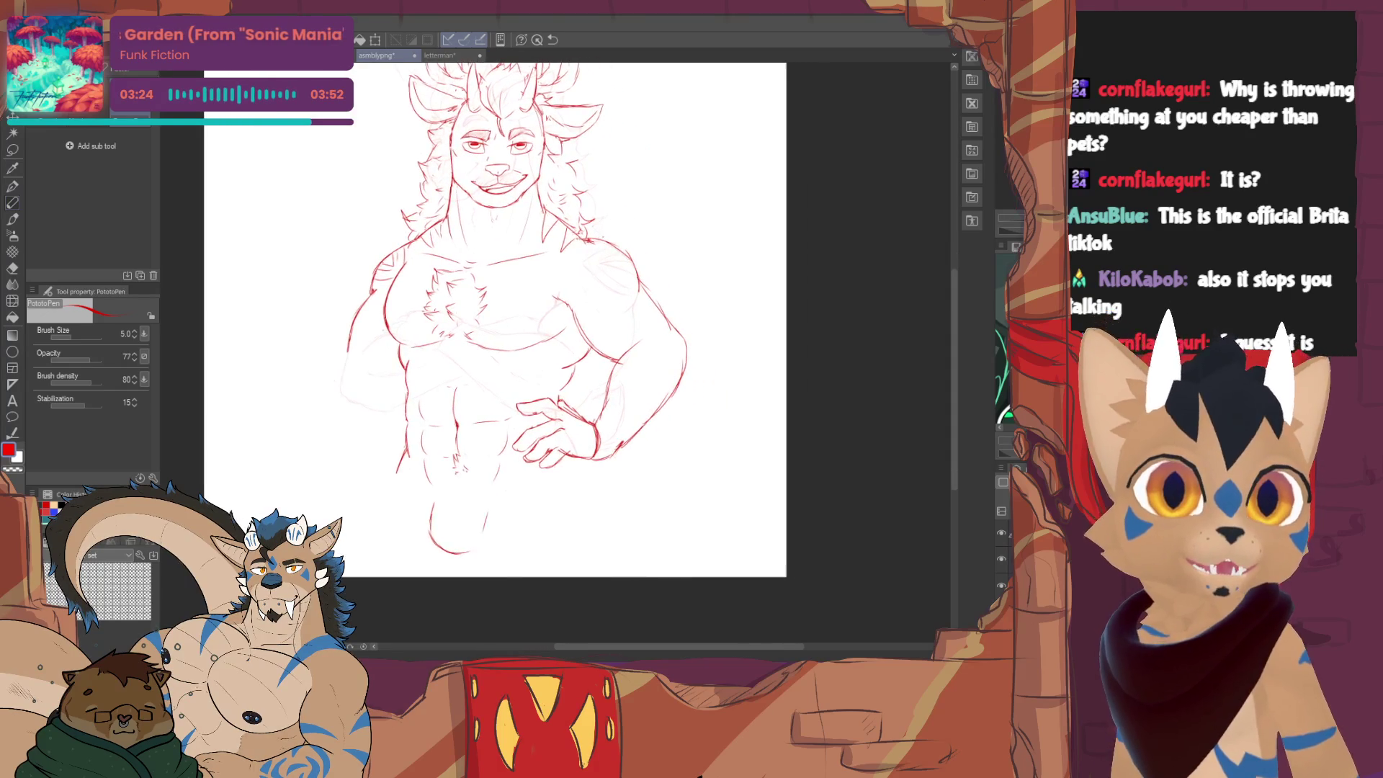
click(16, 151)
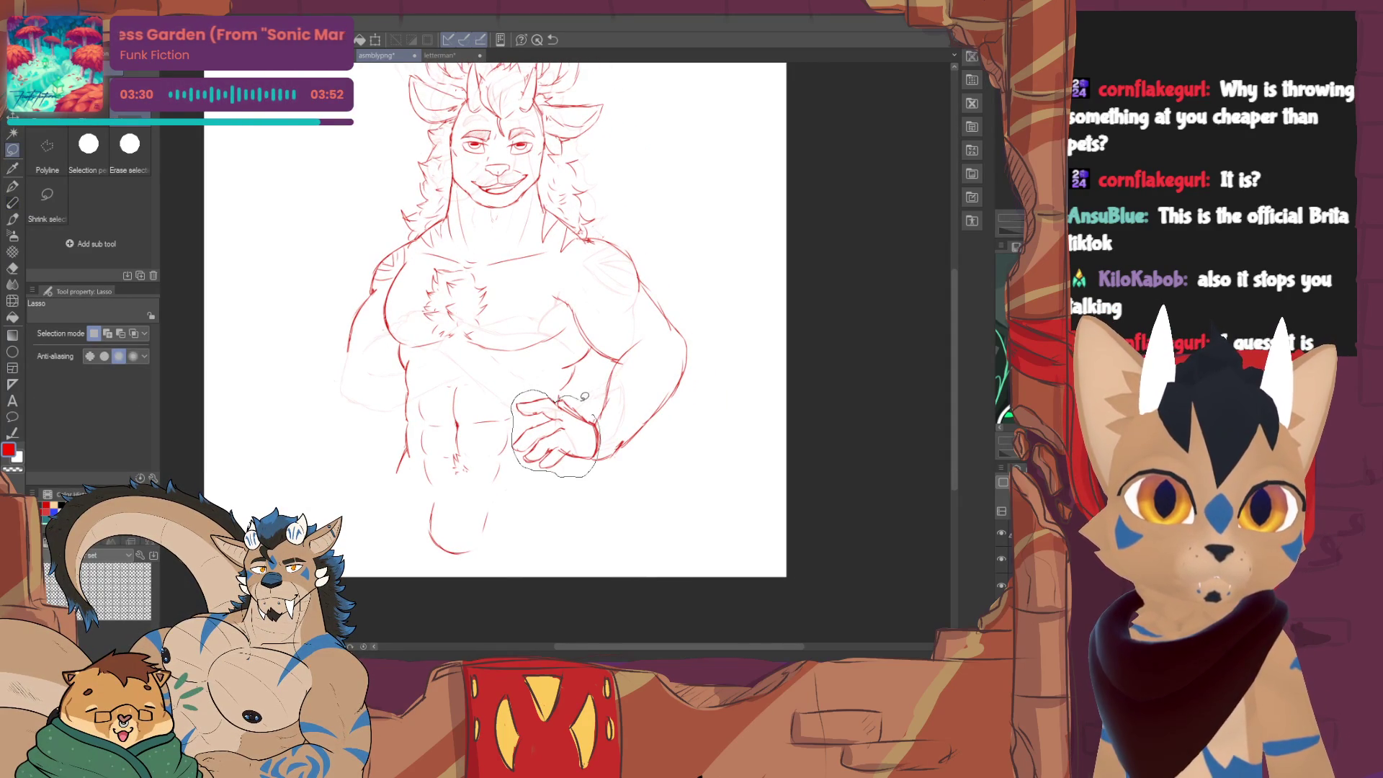
- Lasso the hip hand, shrink and tilt it slightly with Scale/Rotate, confirm and deselect
drag(583, 397, 606, 450)
click(604, 494)
mouse_move(602, 402)
mouse_down()
mouse_move(552, 409)
mouse_move(611, 409)
mouse_up()
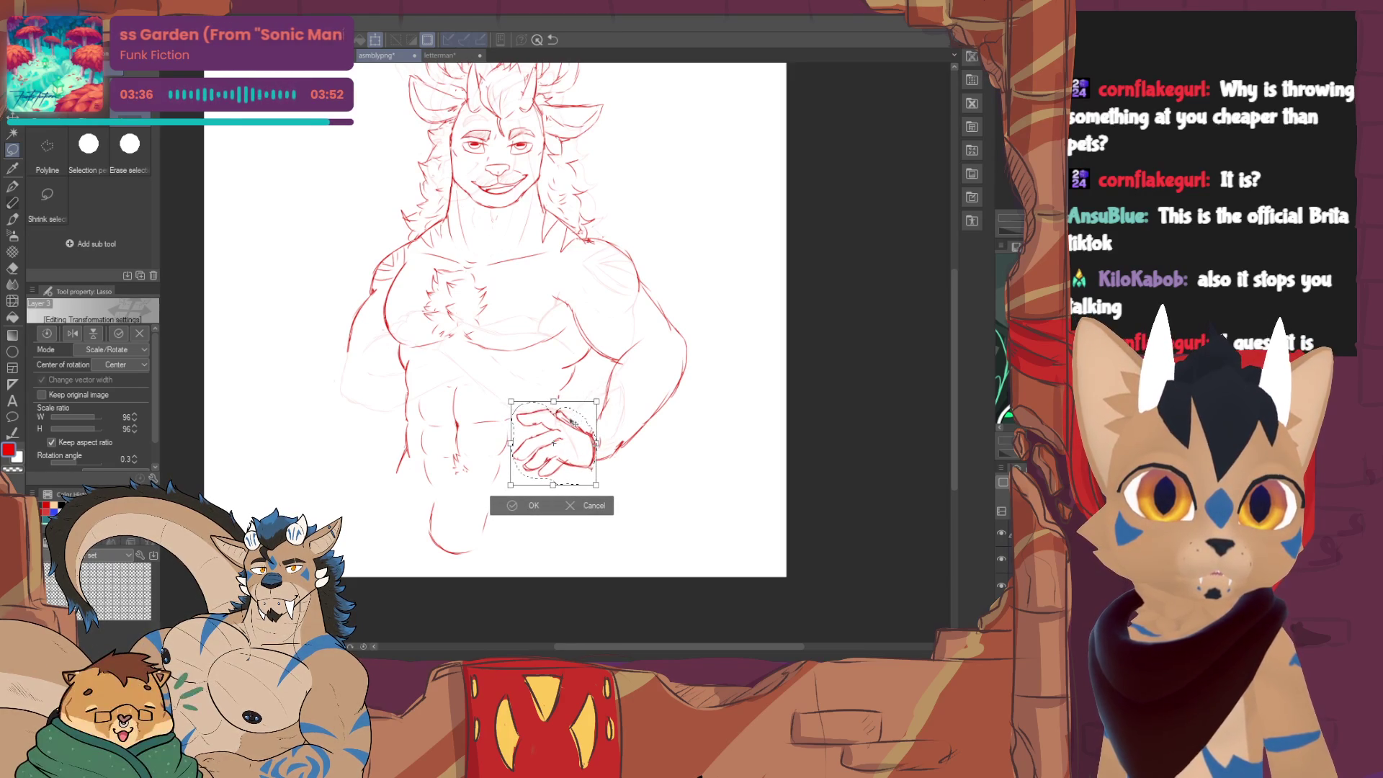
click(527, 512)
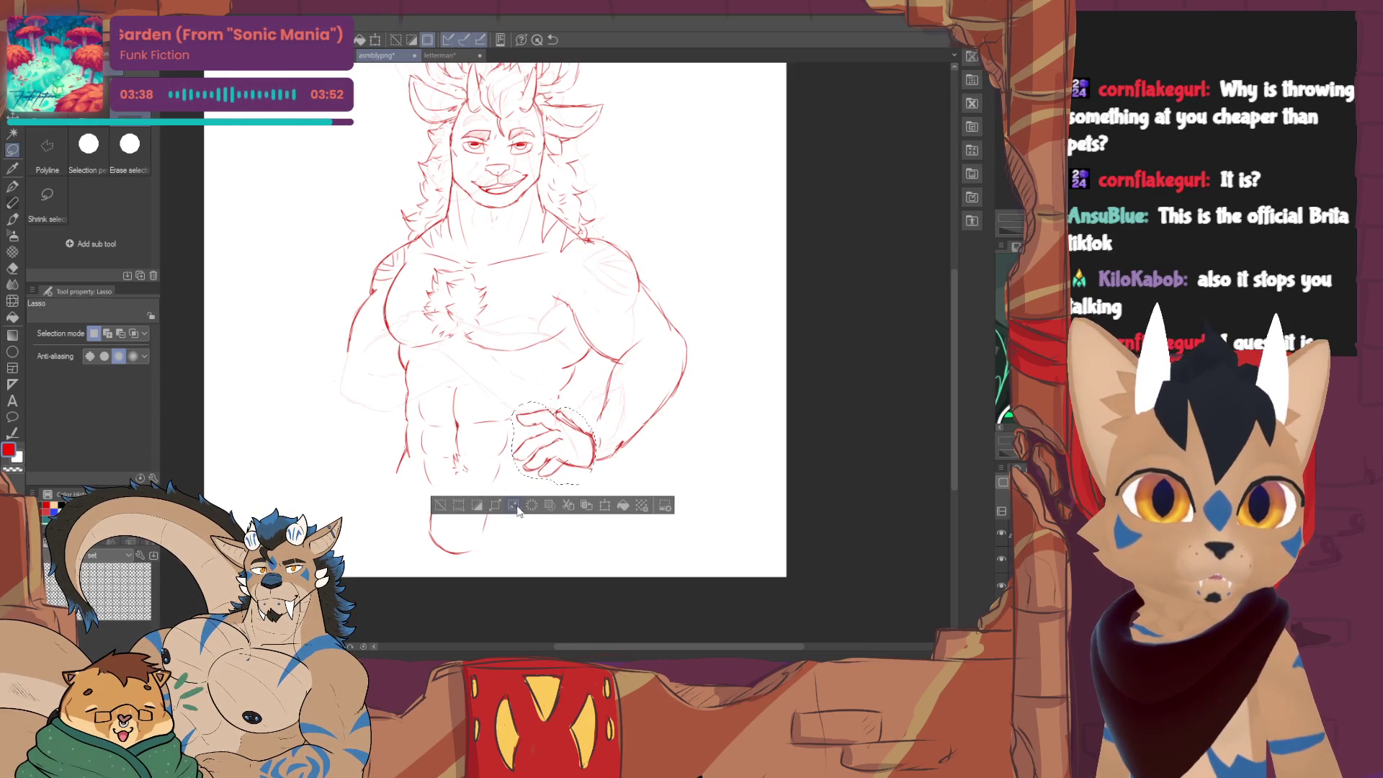
click(437, 506)
click(14, 205)
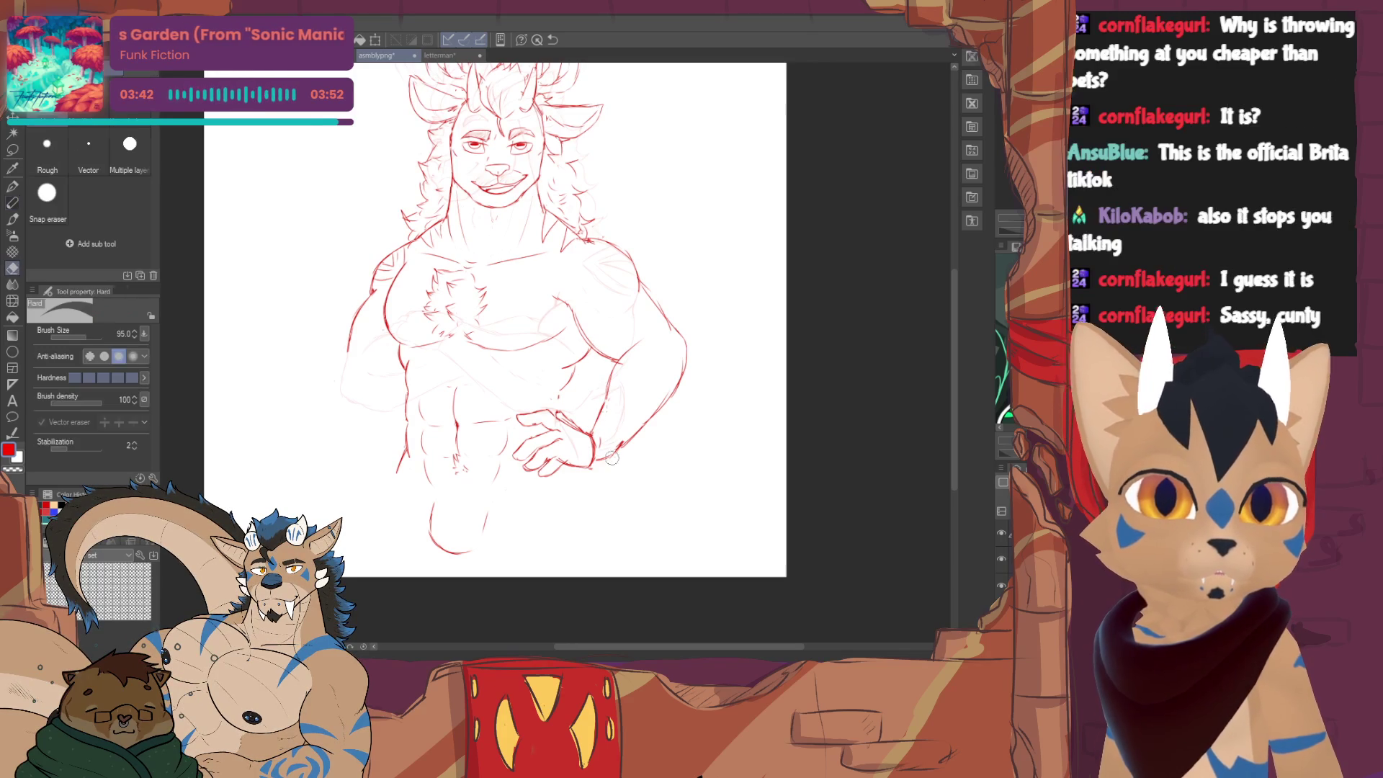
drag(627, 444, 618, 461)
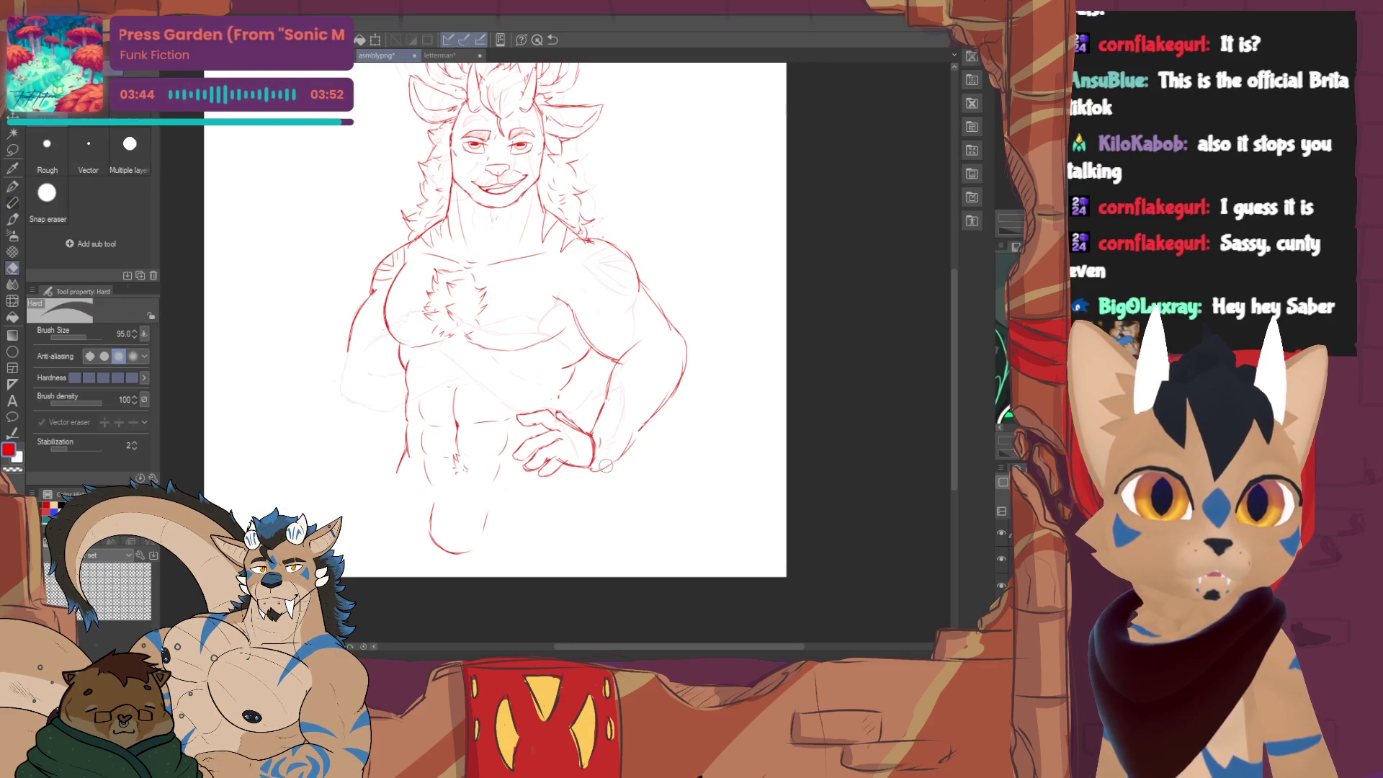
key(ctrl+z)
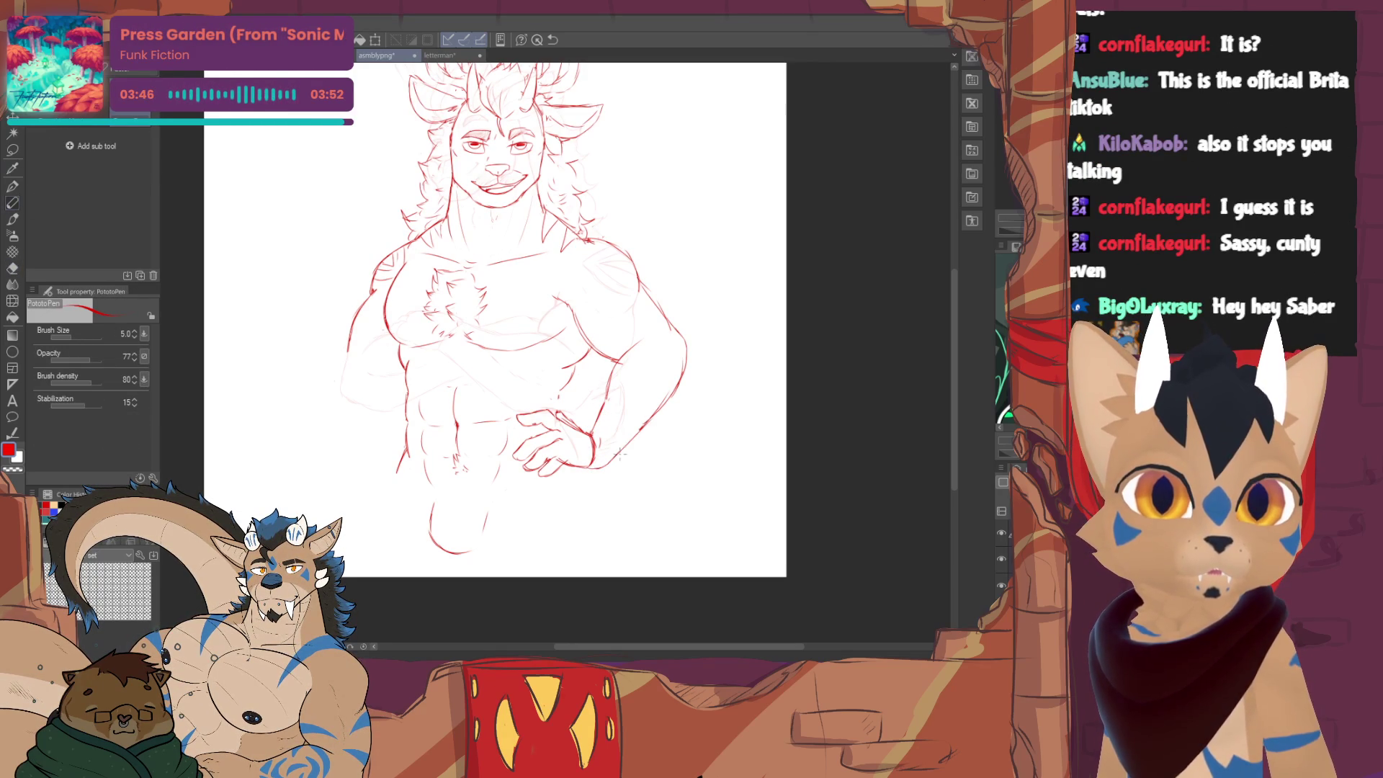
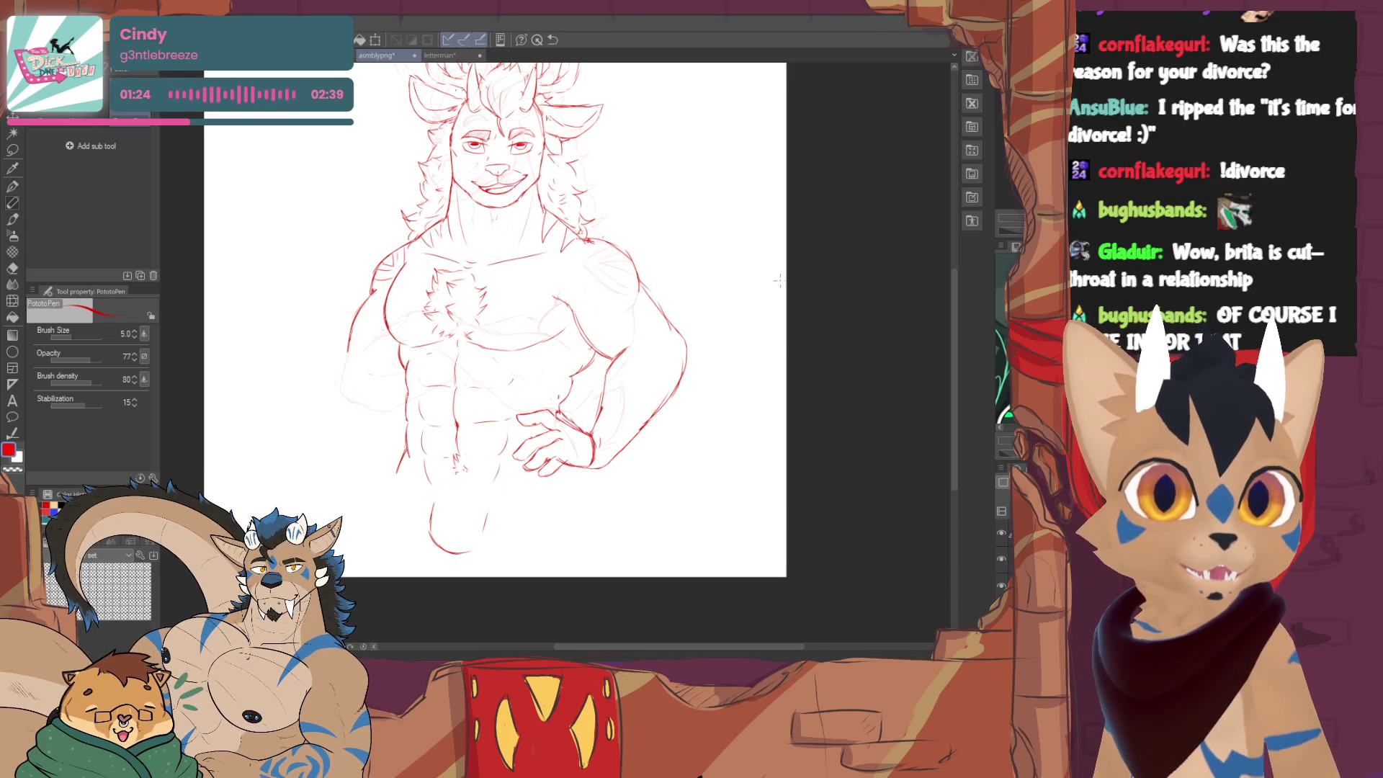
- Create a new blank illustration canvas alongside the horned character sketch
drag(540, 324, 527, 344)
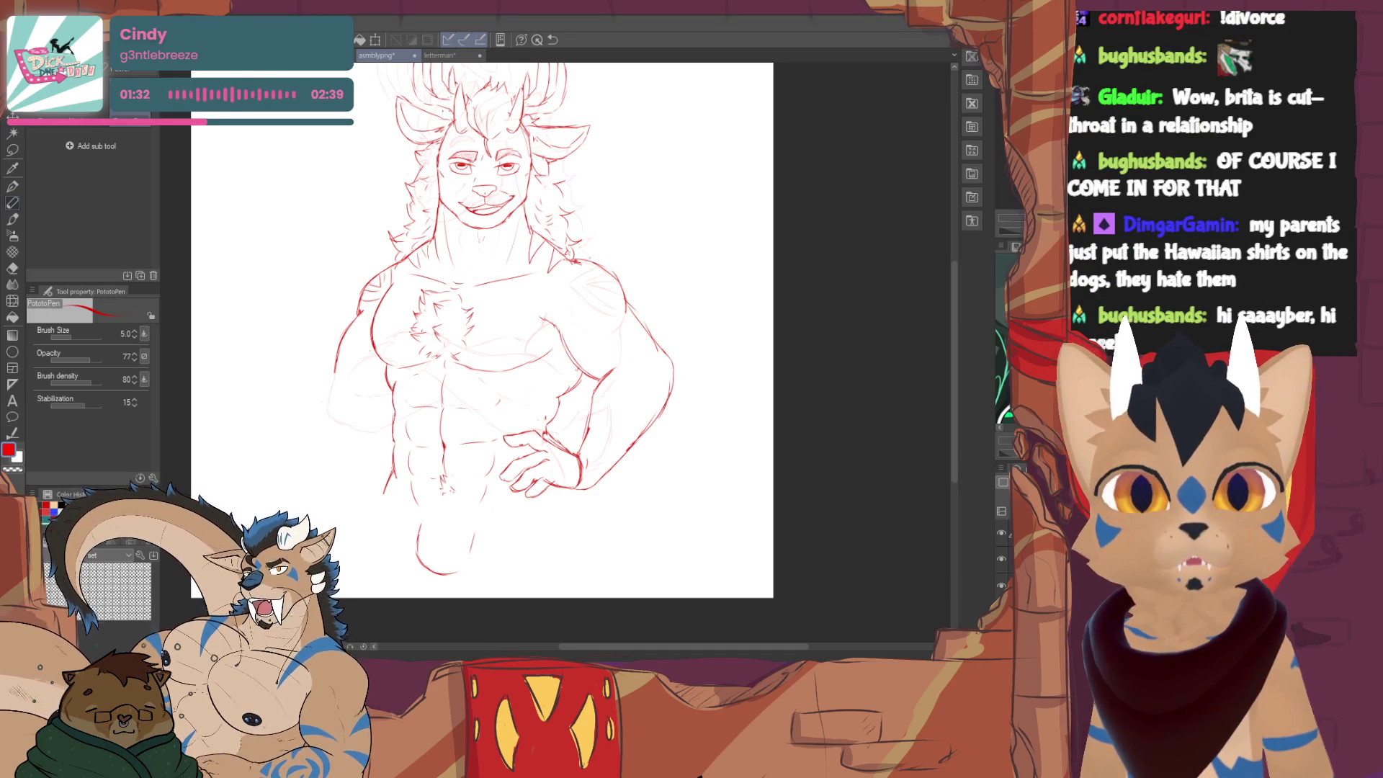
key(ctrl+n)
key(Return)
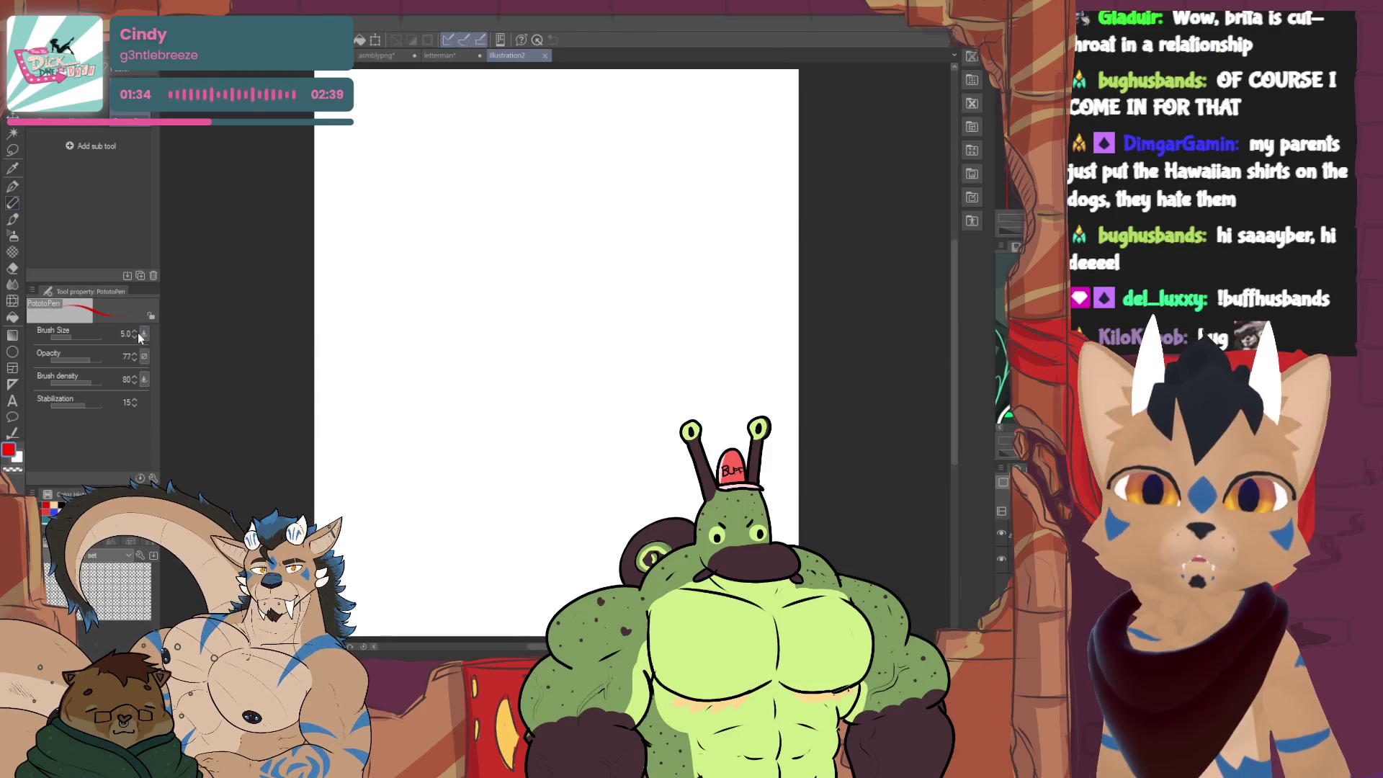
- Thicken the PotatoPen to size 10 and sketch the snail's head, body curve and eyestalks
drag(136, 335, 139, 320)
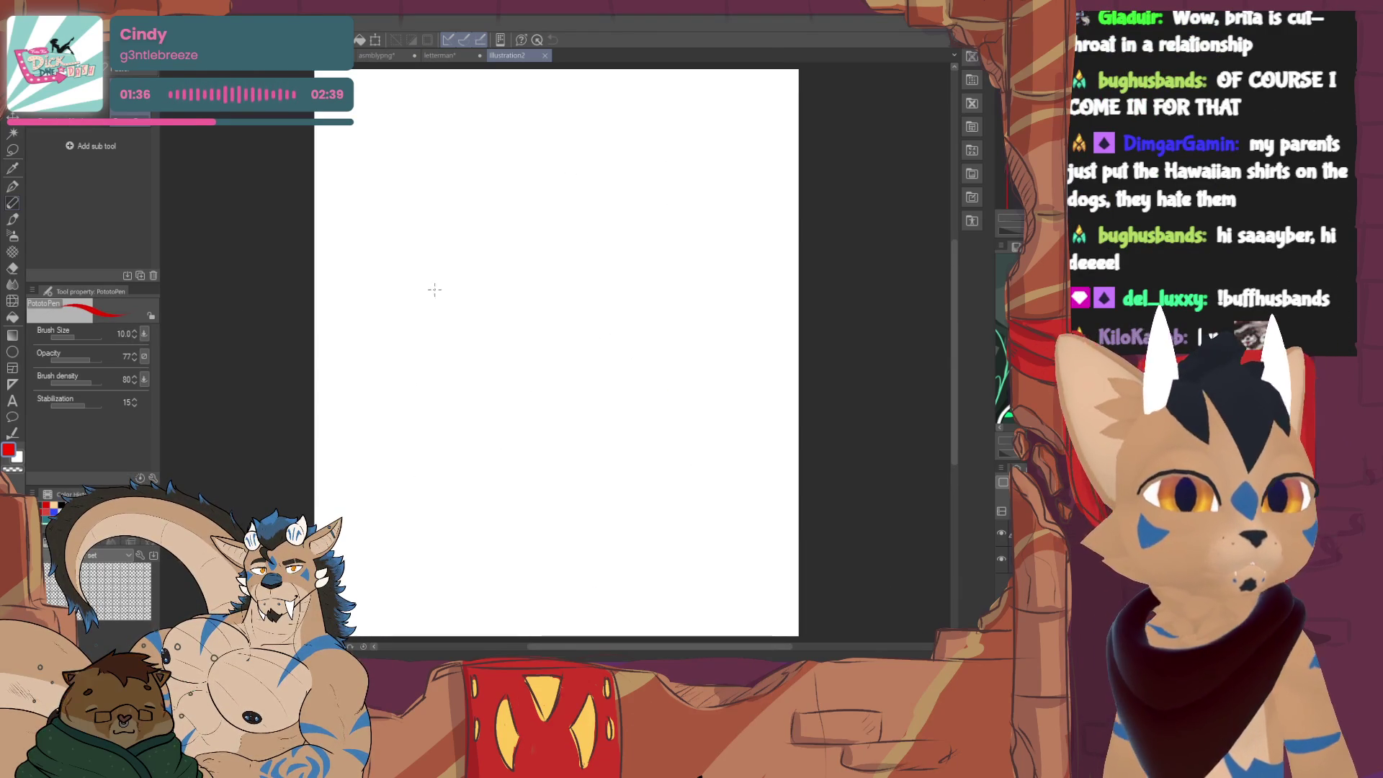
mouse_move(432, 291)
mouse_down()
mouse_move(457, 262)
mouse_move(447, 296)
mouse_up()
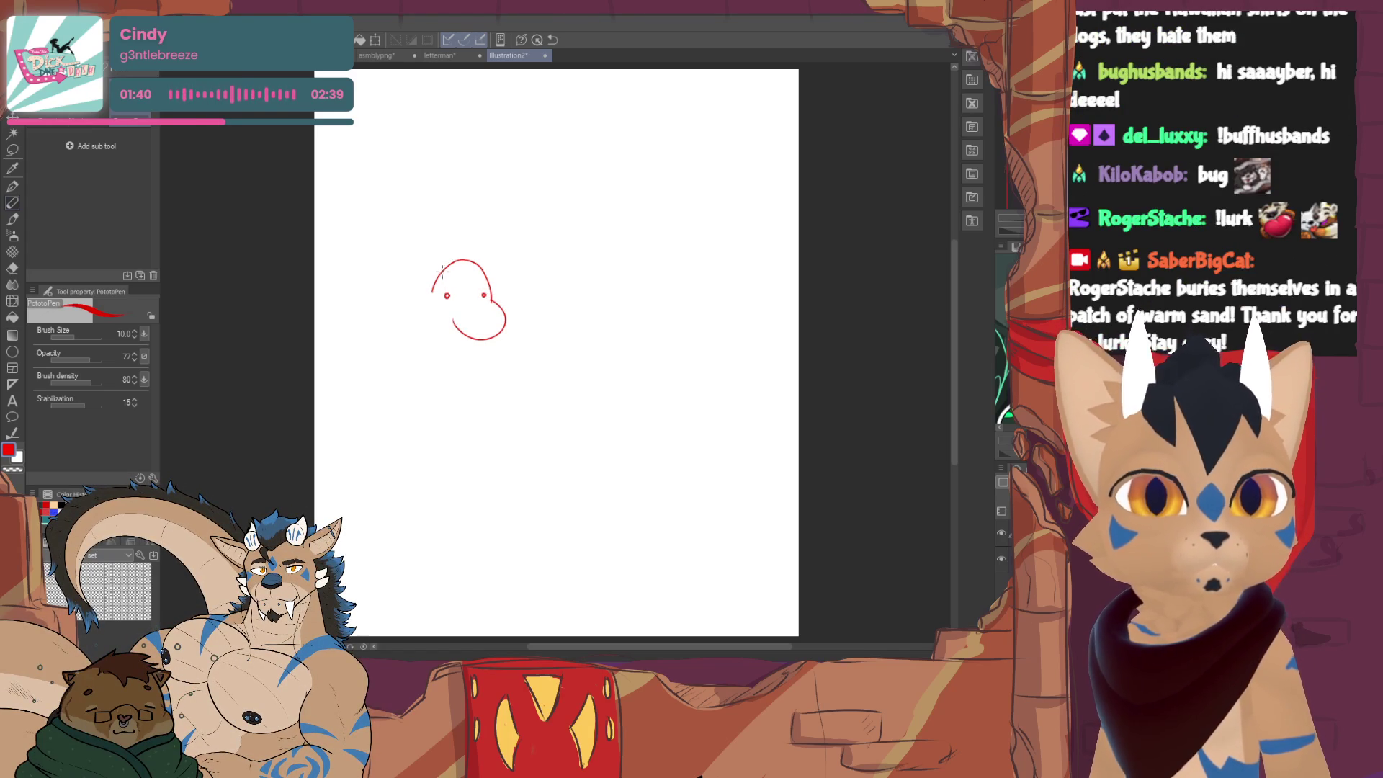
mouse_move(452, 322)
mouse_down()
mouse_move(435, 337)
mouse_move(504, 331)
mouse_up()
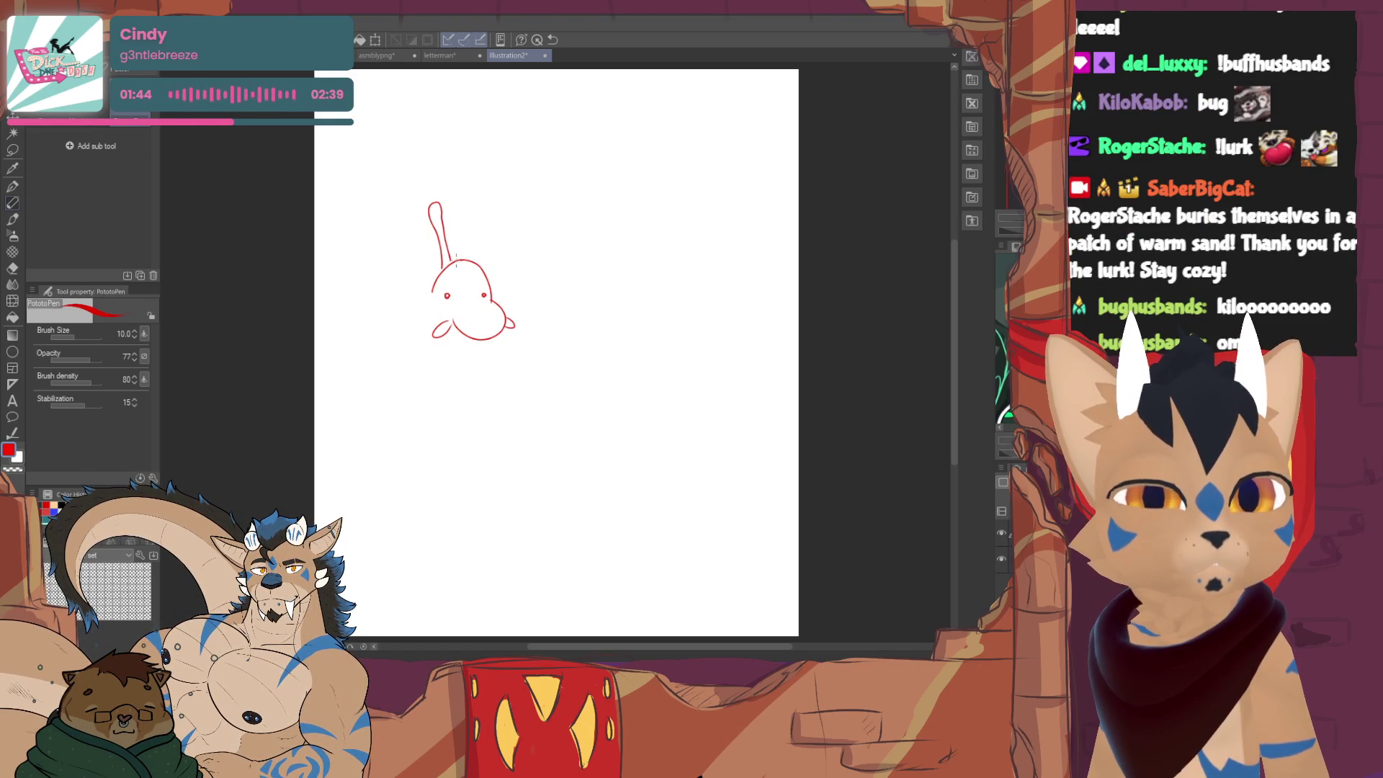
mouse_move(499, 220)
mouse_down()
mouse_move(485, 260)
mouse_move(510, 260)
mouse_up()
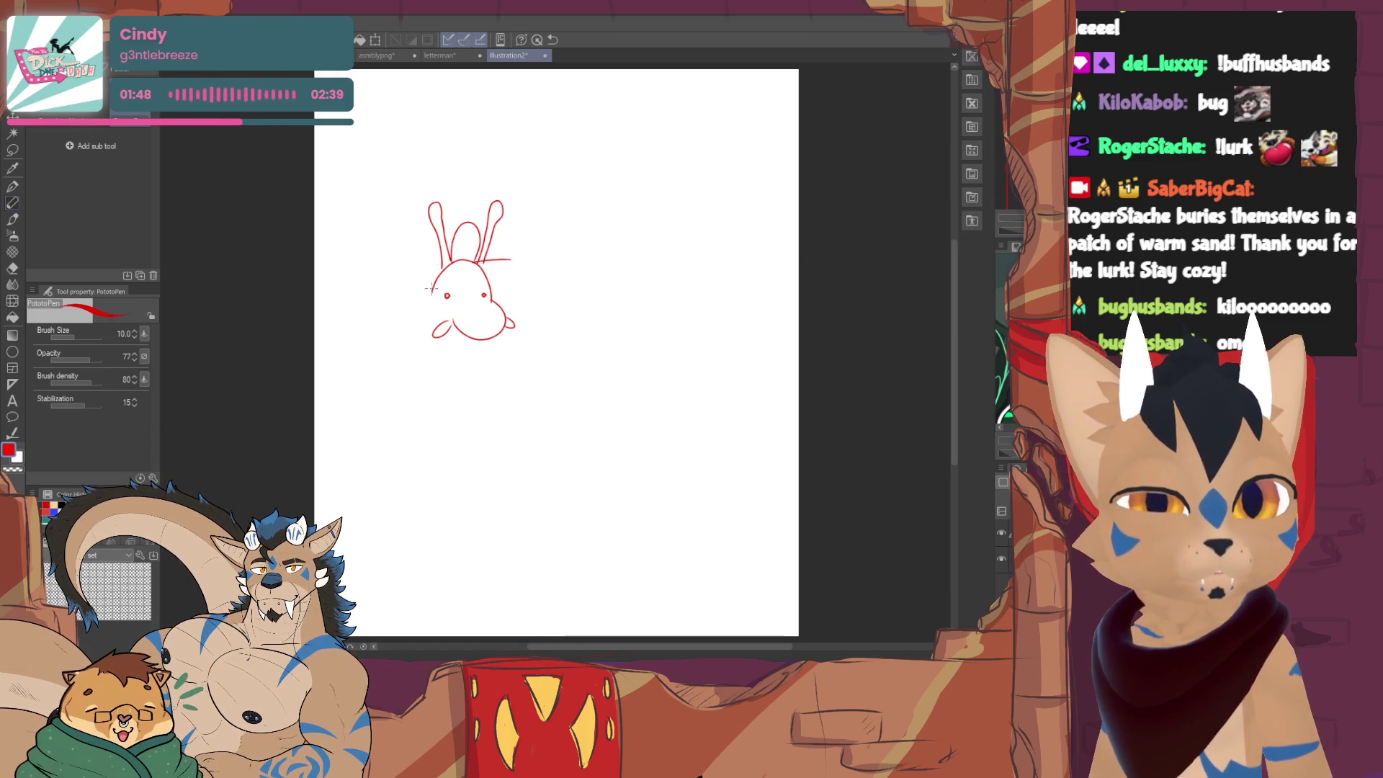
mouse_move(408, 342)
mouse_down()
mouse_move(324, 313)
mouse_move(373, 358)
mouse_move(394, 358)
mouse_up()
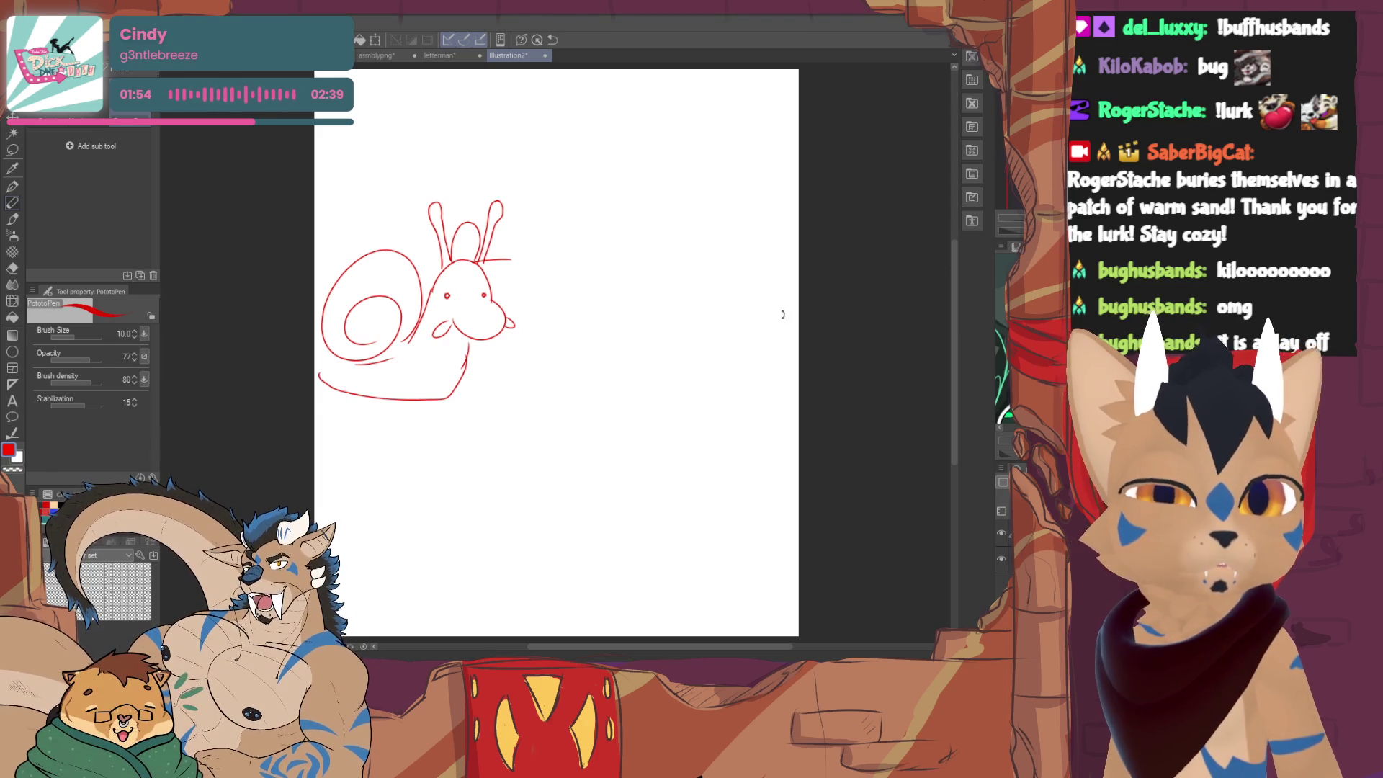
- Move the snail lower on the canvas to free space above it
key(ctrl+t)
drag(485, 418, 478, 500)
click(475, 538)
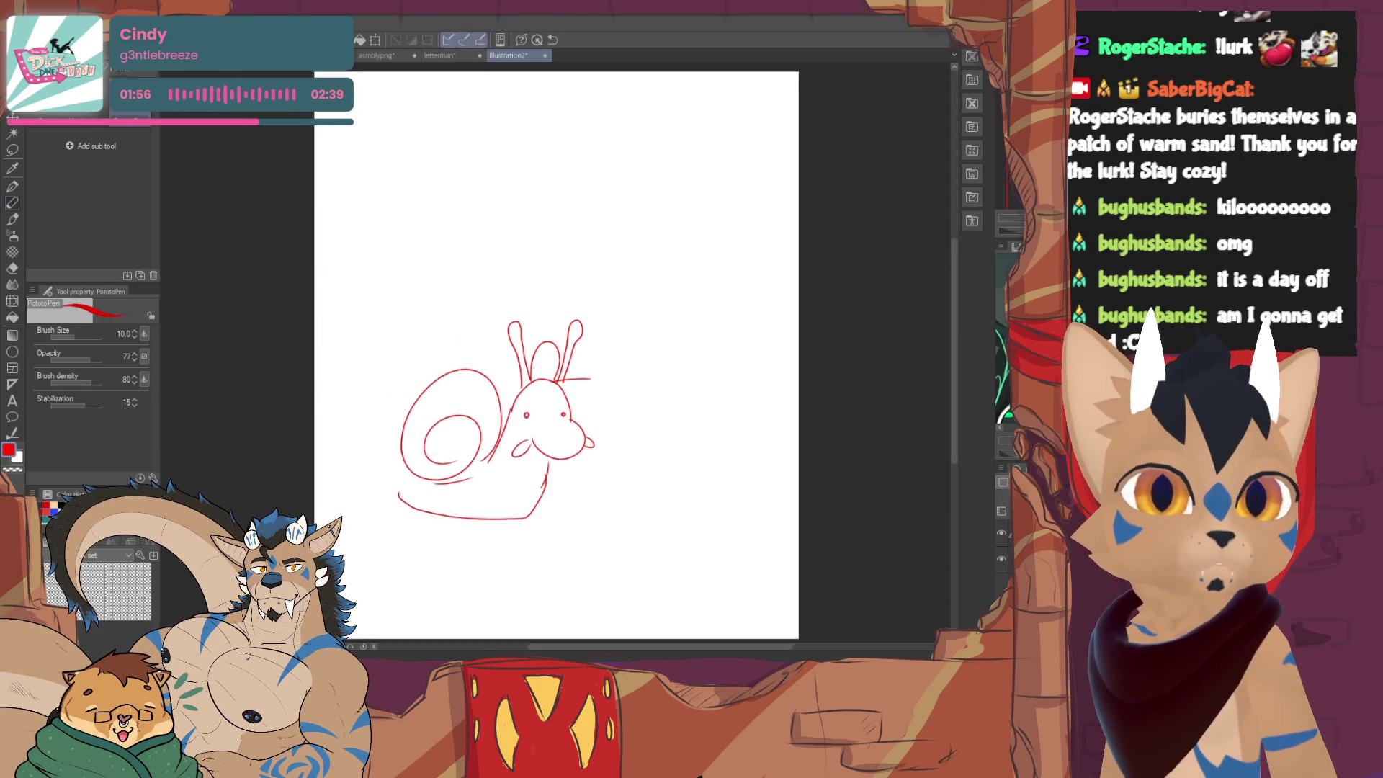
drag(526, 70, 548, 129)
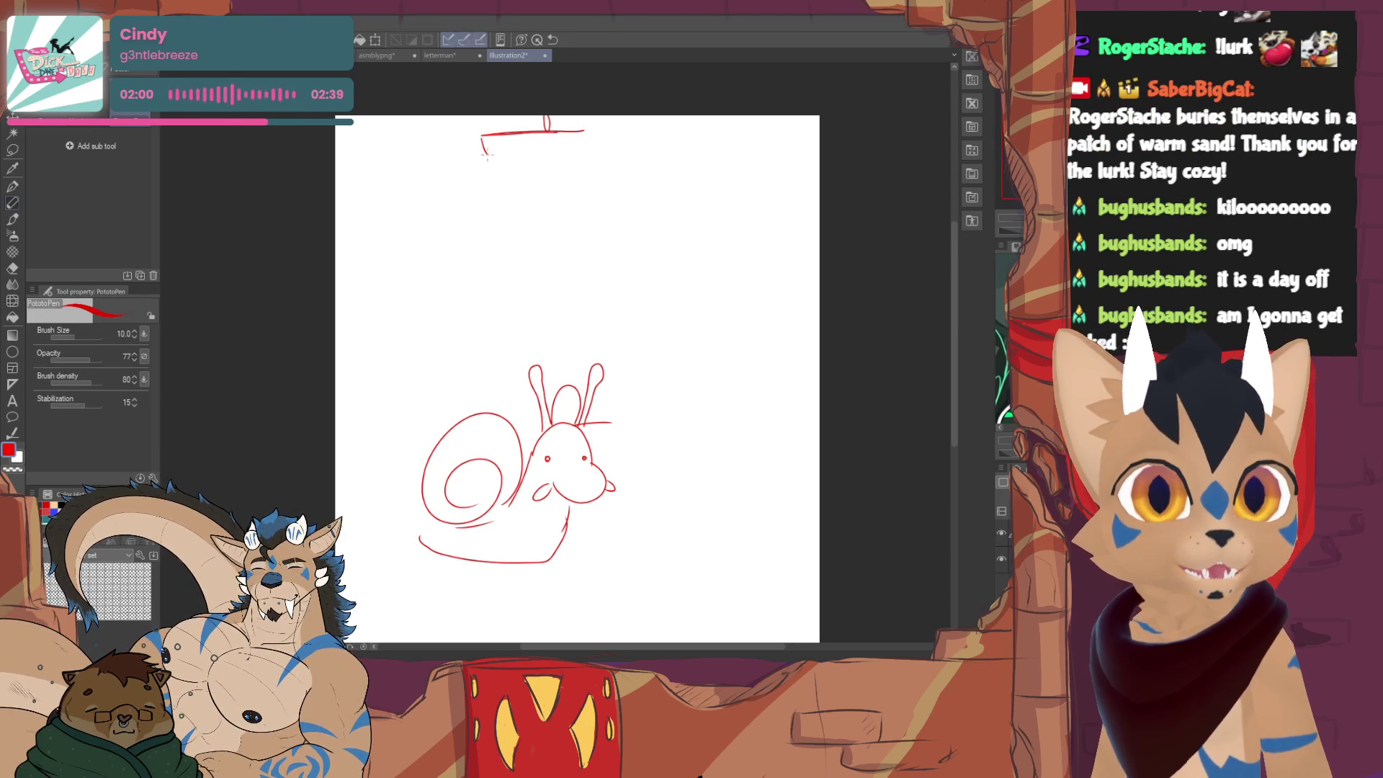
- Draw the anvil shape near the canvas top and lasso it for transforming
drag(521, 181, 608, 200)
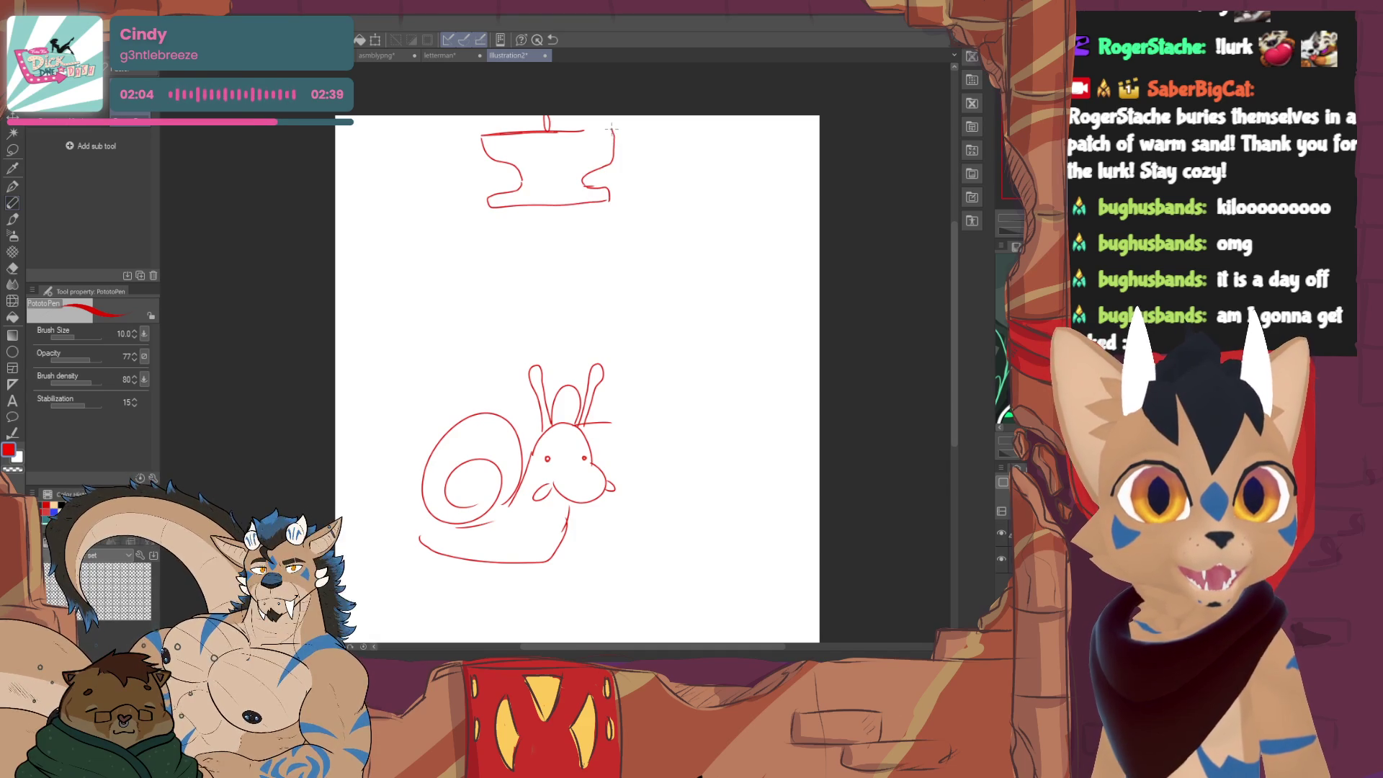
drag(612, 129, 586, 131)
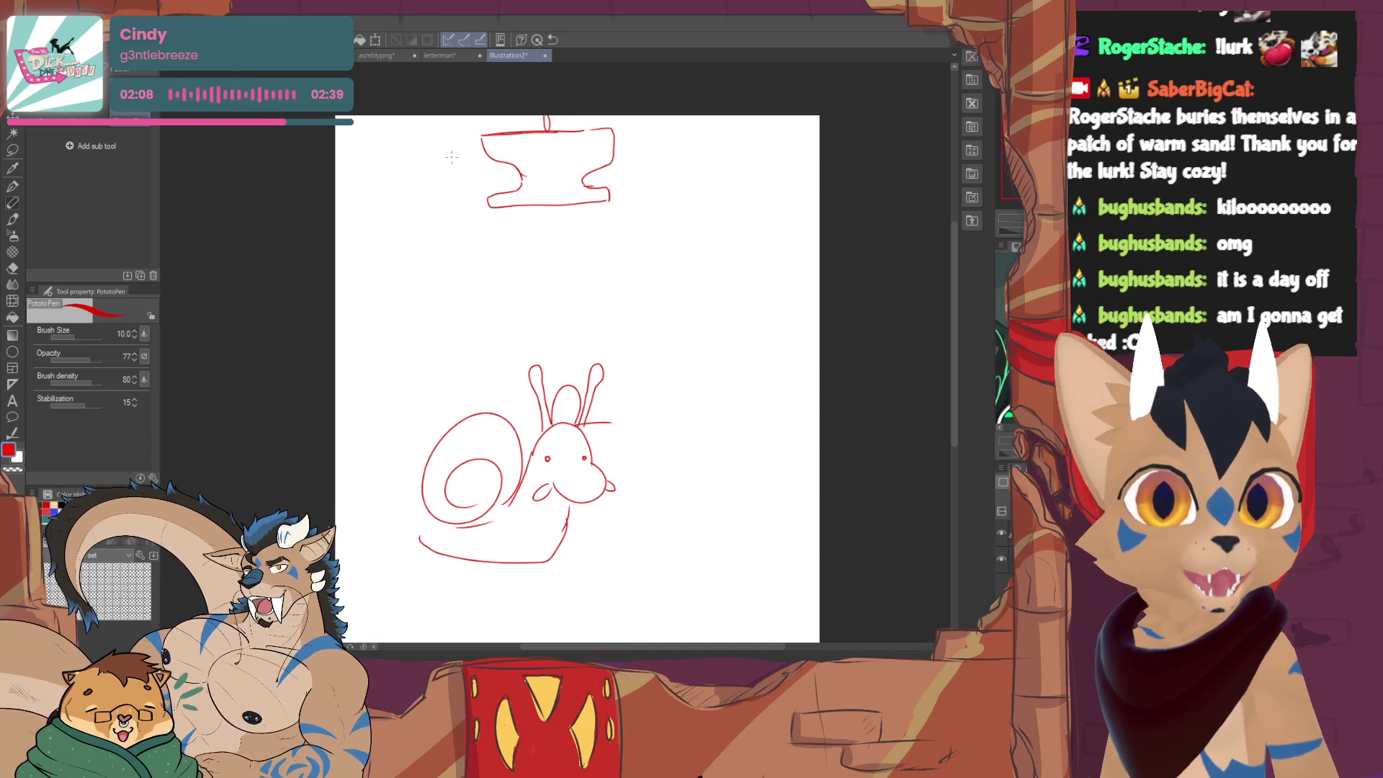
key(m)
drag(526, 232, 521, 269)
- Scale the lassoed anvil to about 187%, shift it left over the snail and commit
key(ctrl+t)
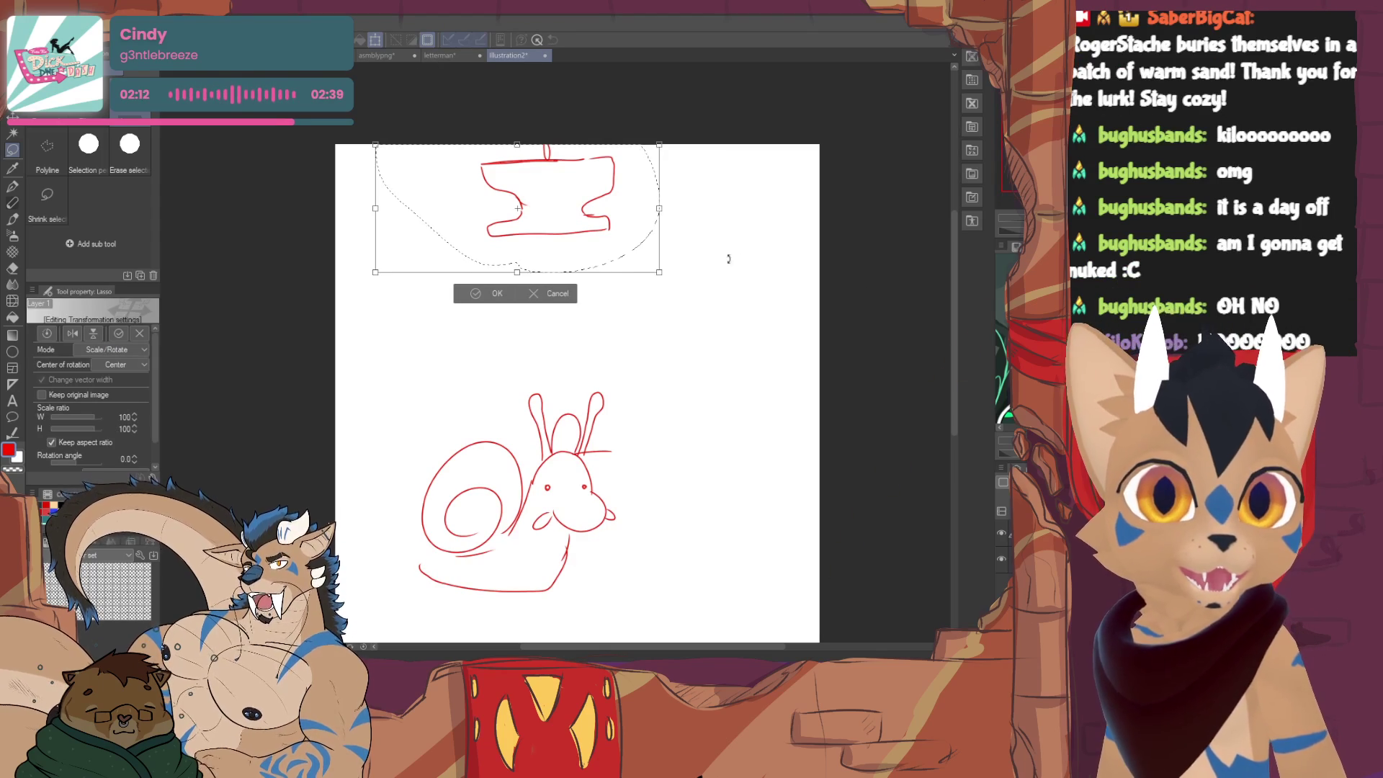
mouse_move(729, 259)
mouse_down()
mouse_move(585, 368)
mouse_move(508, 376)
mouse_up()
drag(611, 303, 585, 302)
key(Return)
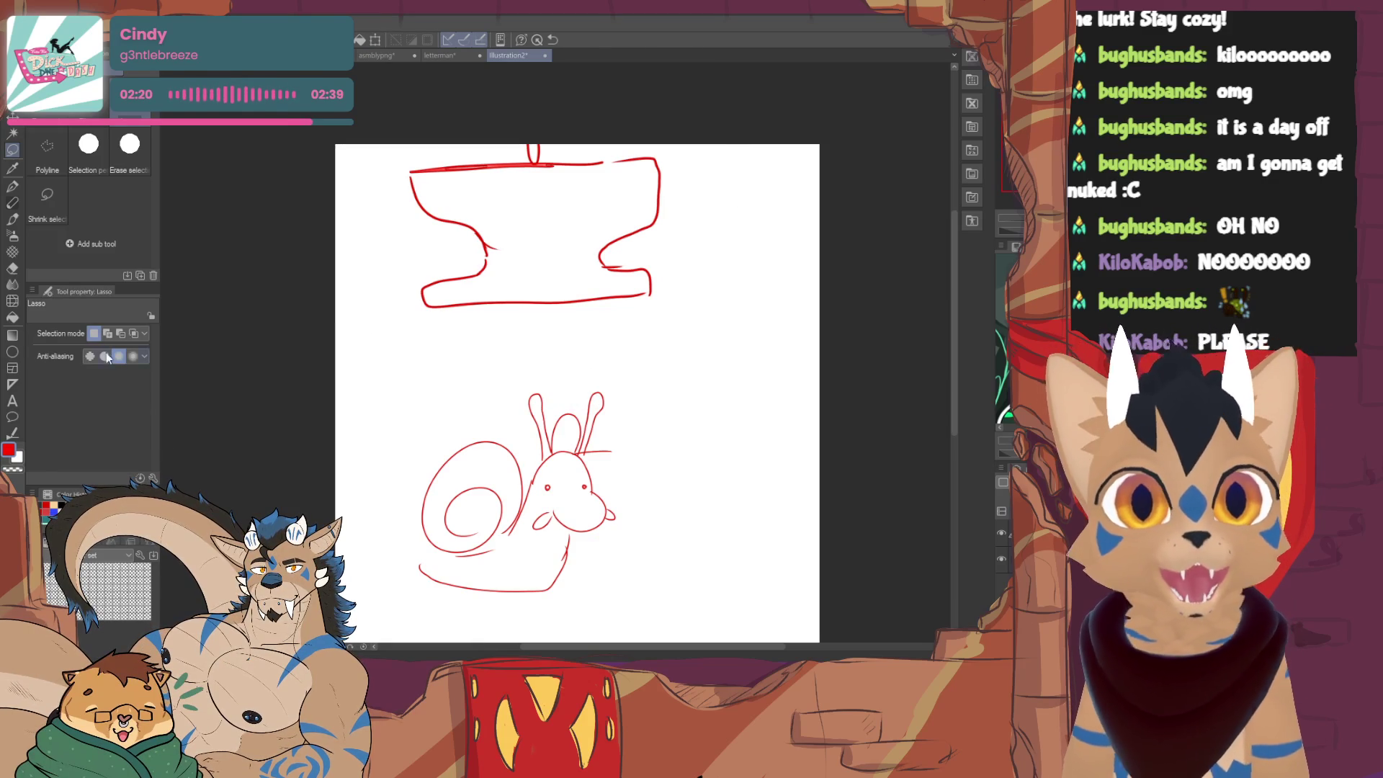
key(p)
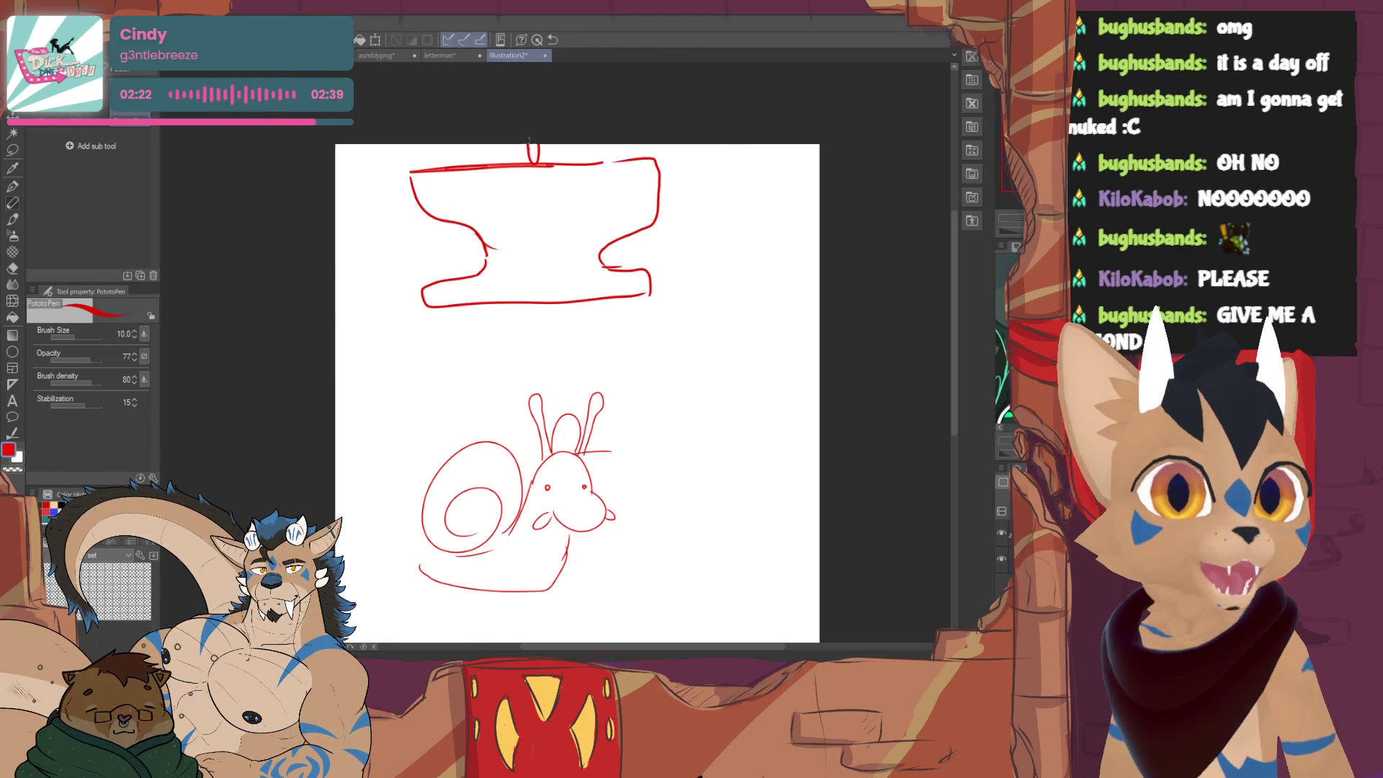
- Draw a band with hatching marks across the anvil's waist
drag(483, 235, 596, 256)
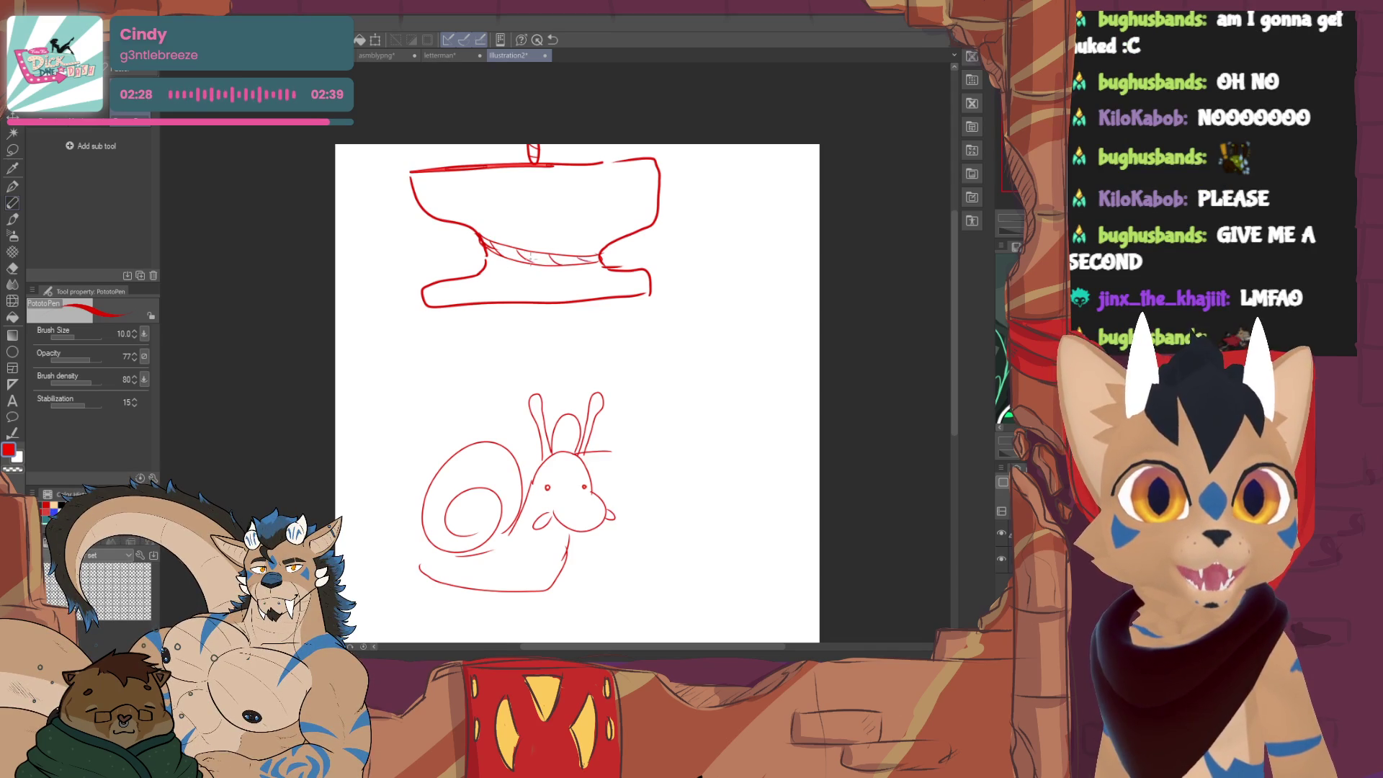
drag(485, 257, 503, 266)
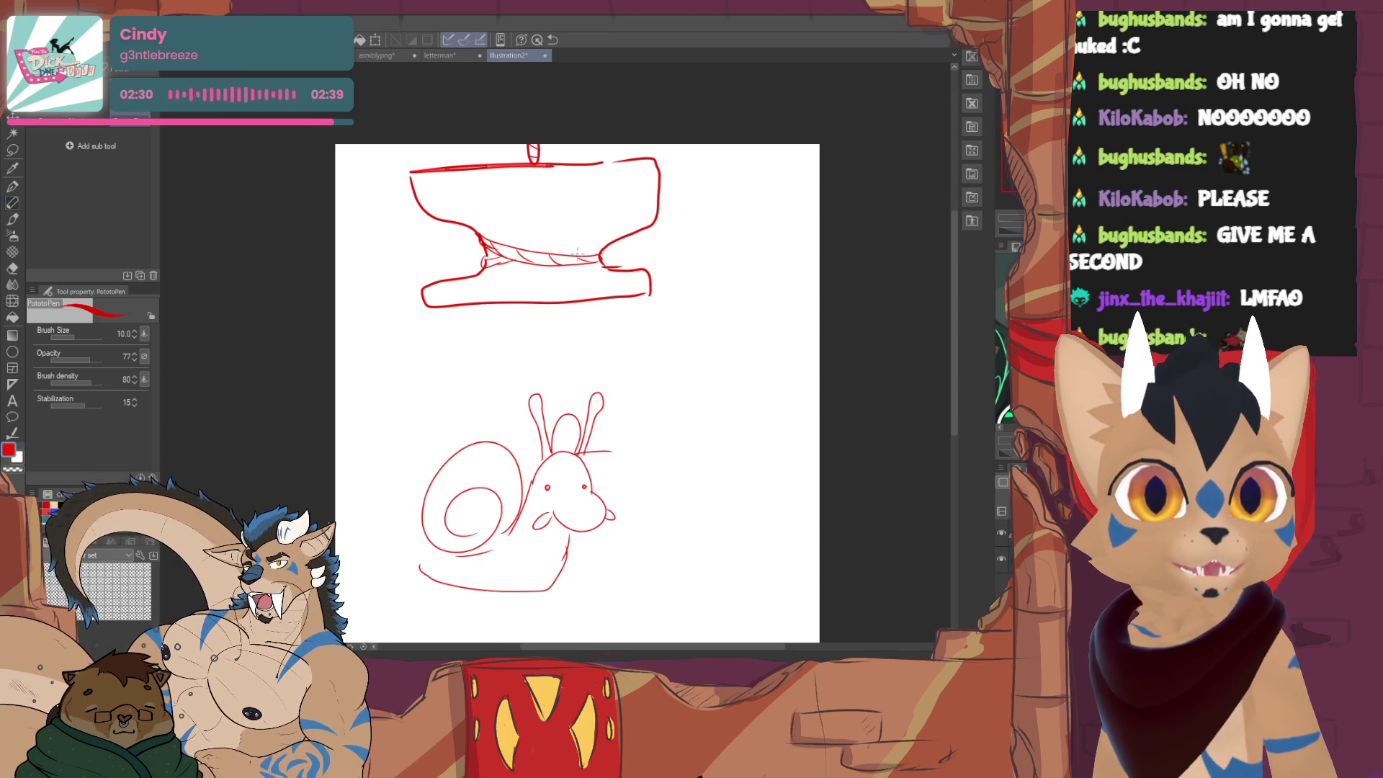
- Add a leaf and ground under the snail, extend its tail and reinforce the anvil base
mouse_move(605, 584)
mouse_down()
mouse_move(576, 482)
mouse_move(555, 489)
mouse_up()
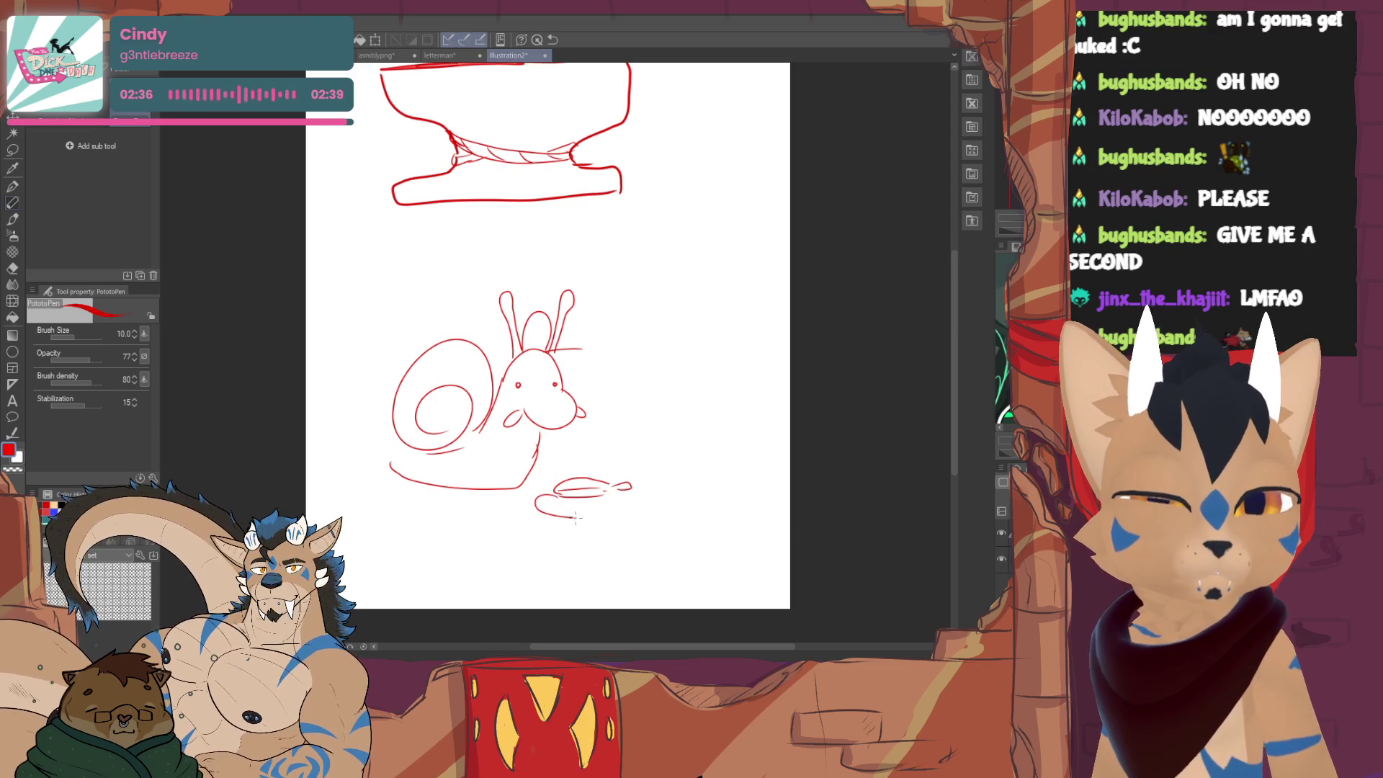
drag(591, 511, 609, 514)
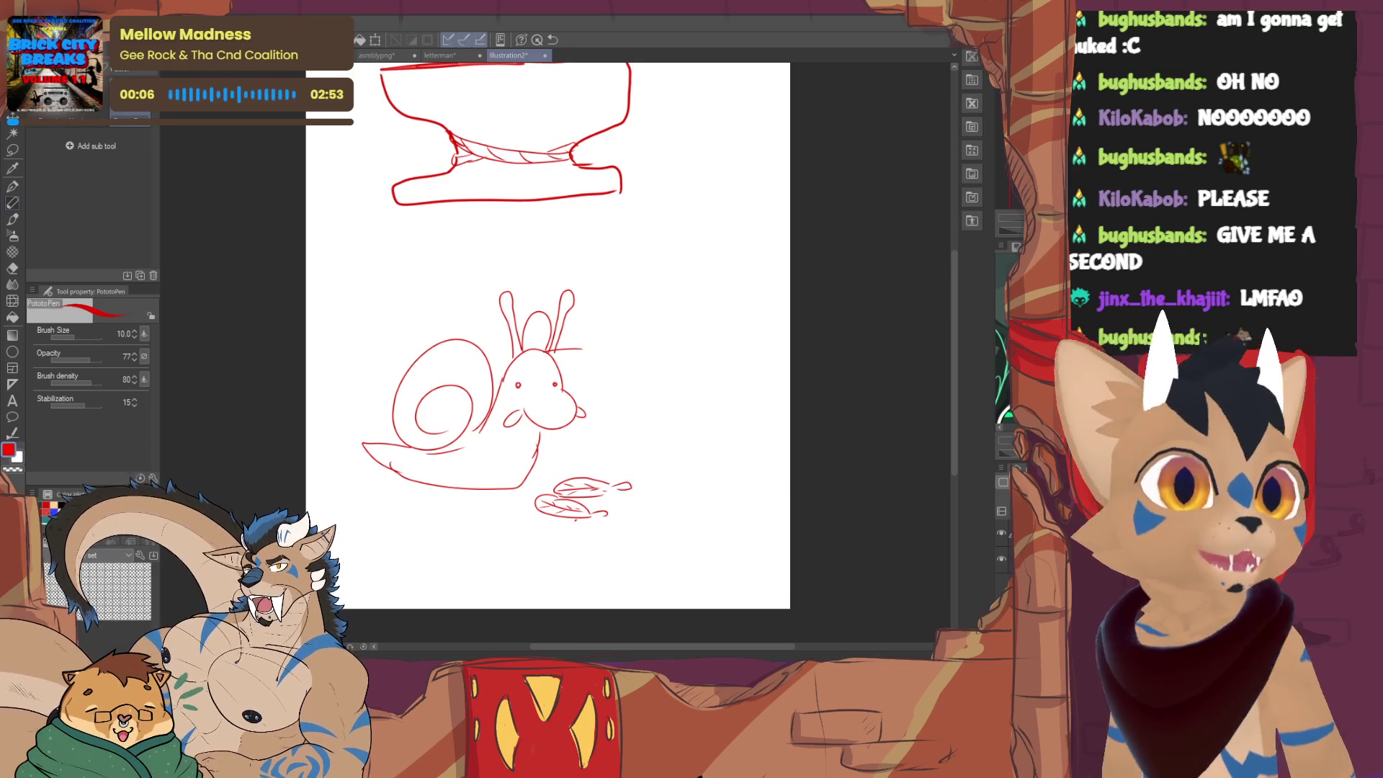
drag(631, 476, 641, 494)
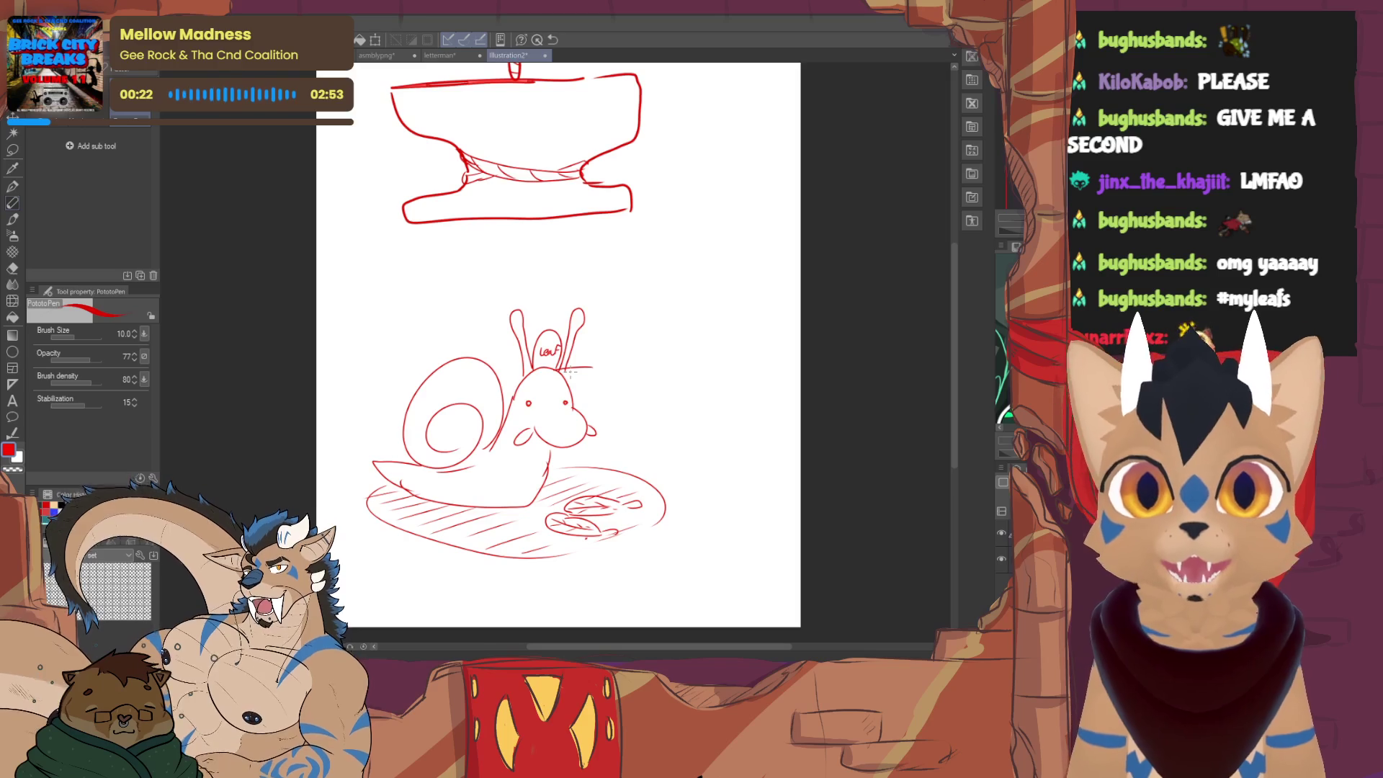
drag(411, 219, 599, 208)
drag(552, 325, 533, 400)
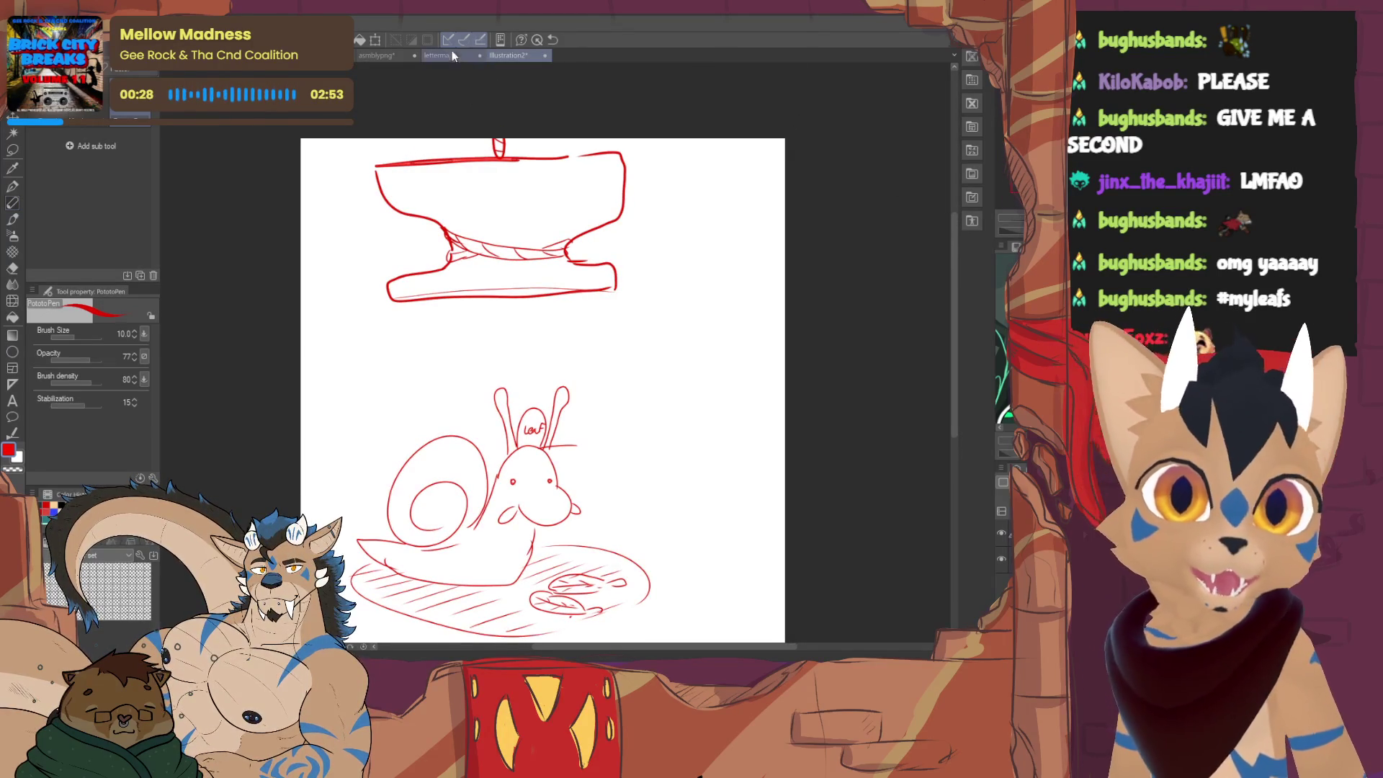
click(396, 55)
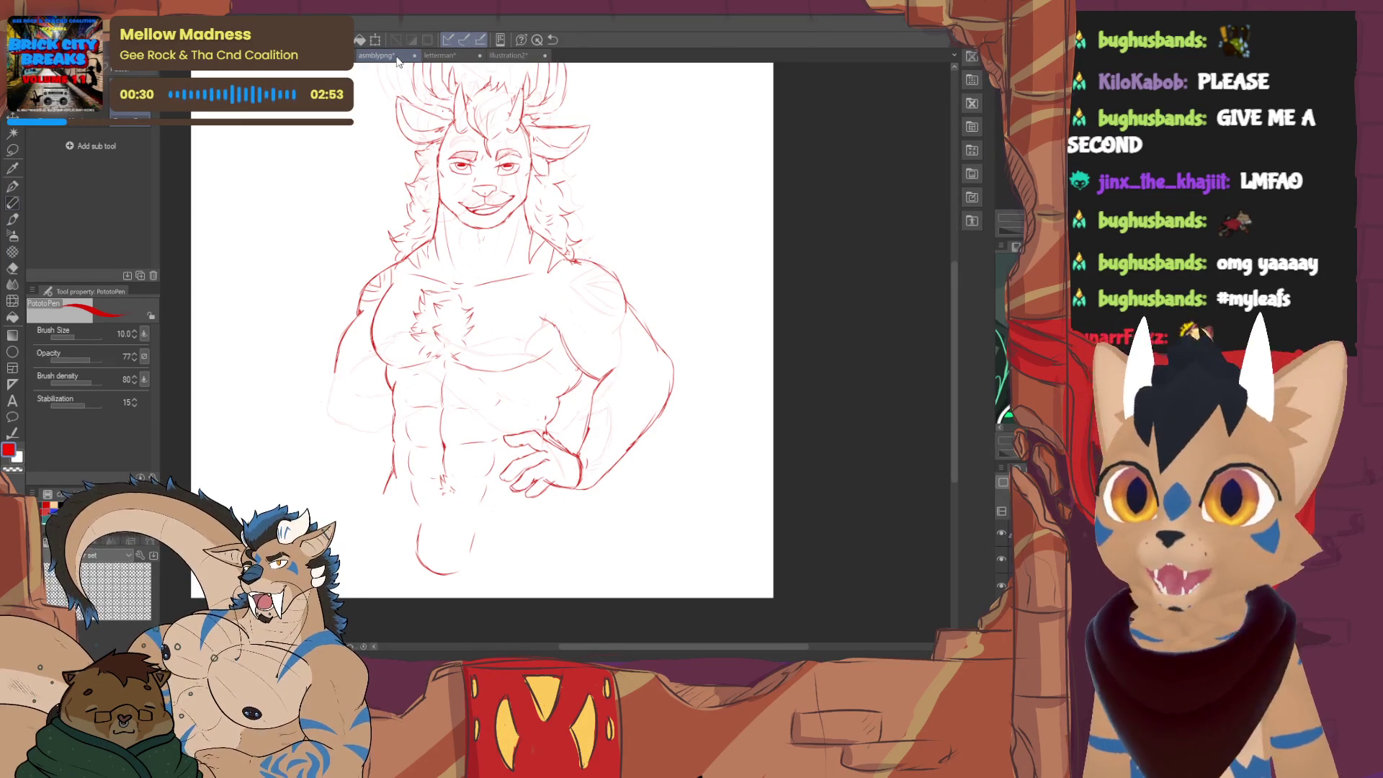
drag(363, 368, 402, 340)
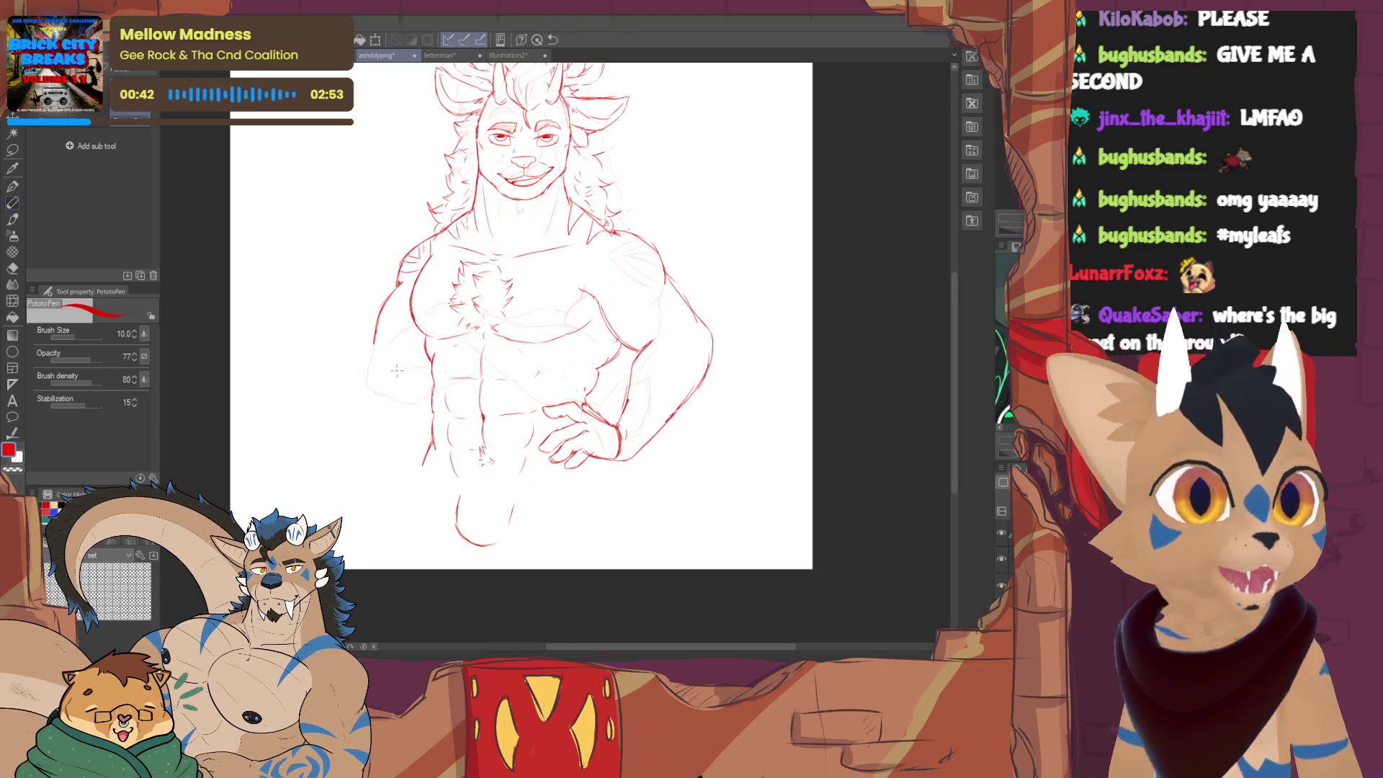
scroll(397, 370, up, 2)
key(e)
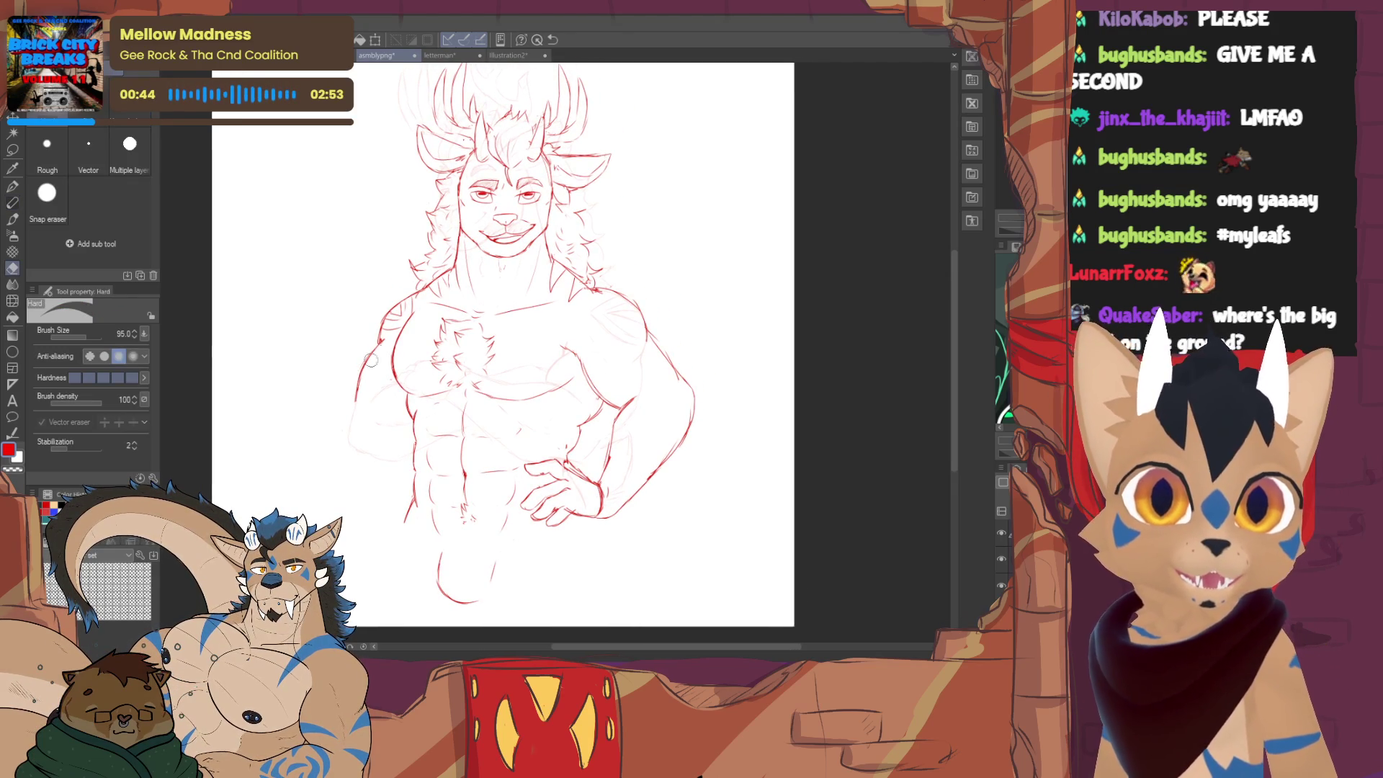
key(p)
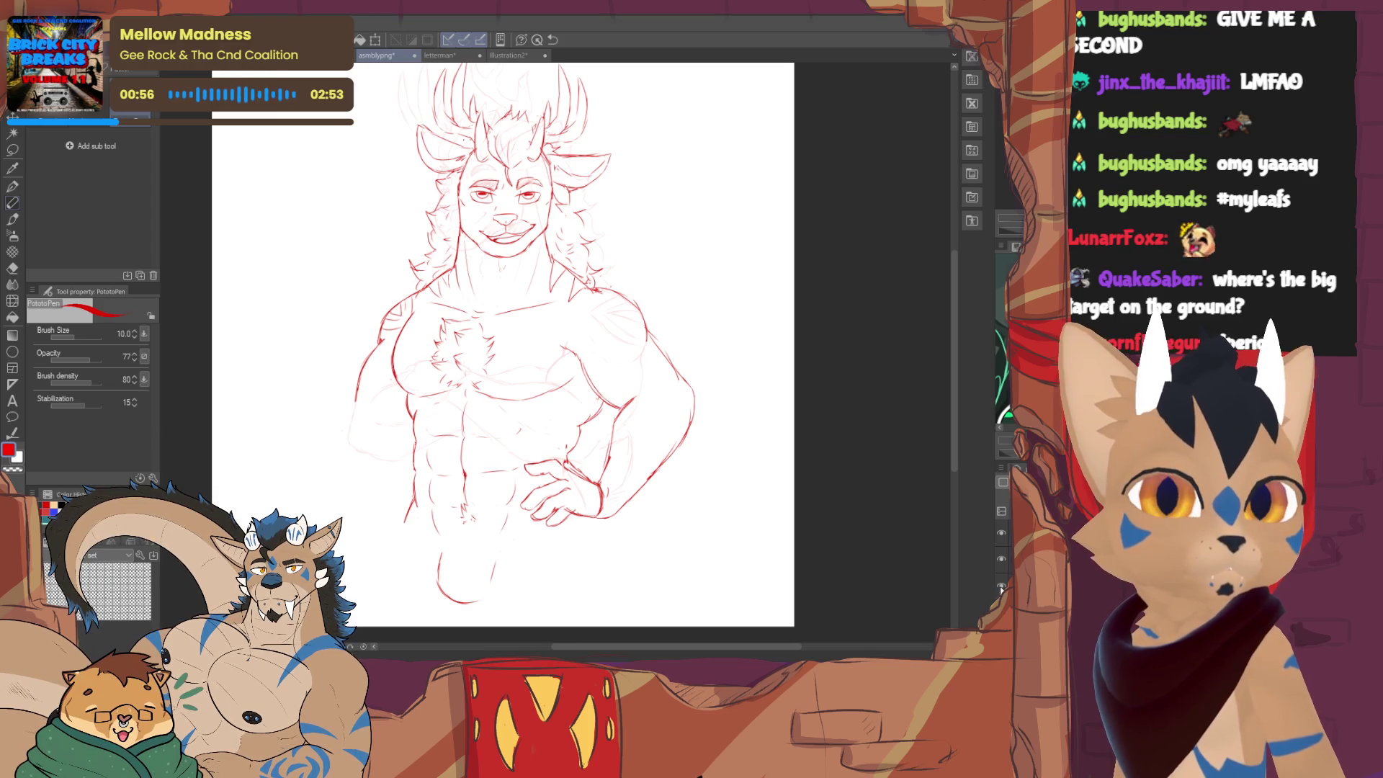
key(ctrl+z)
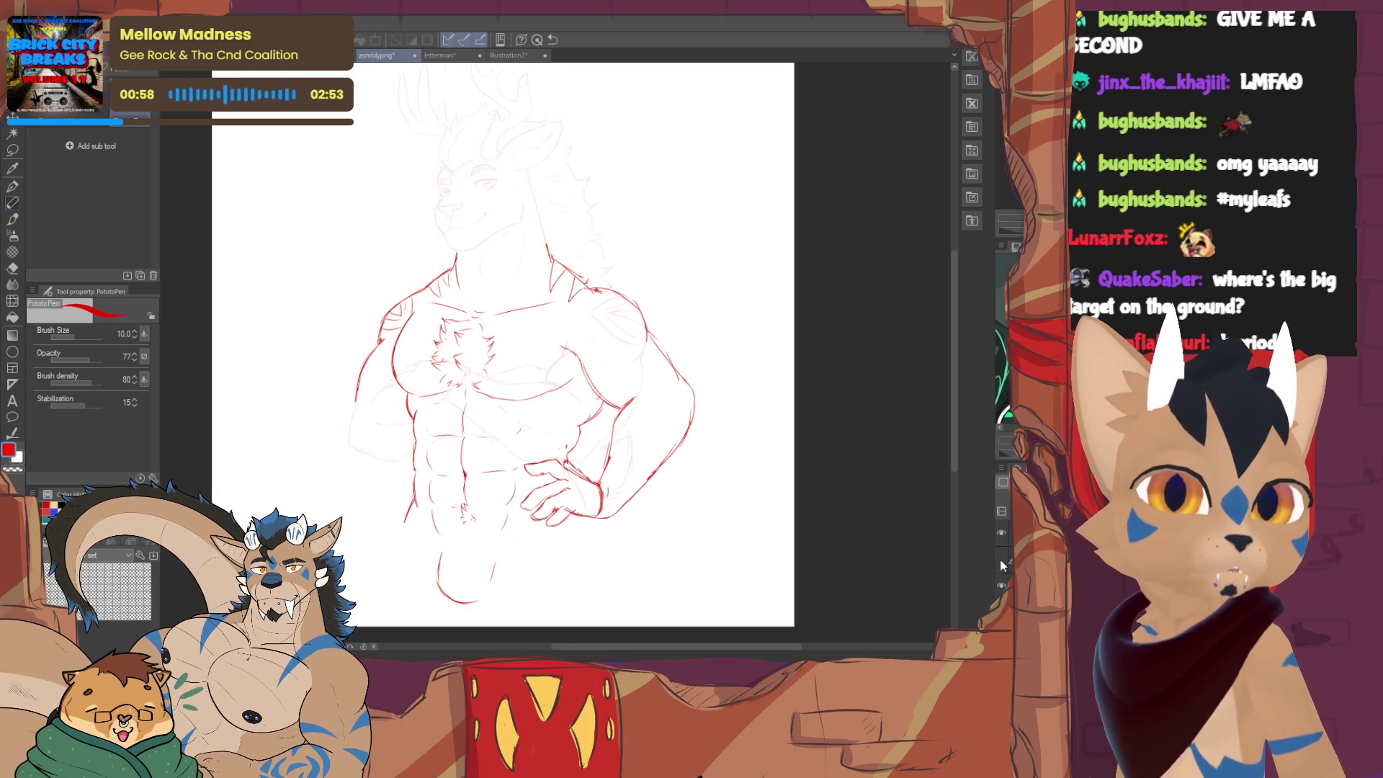
key(ctrl+y)
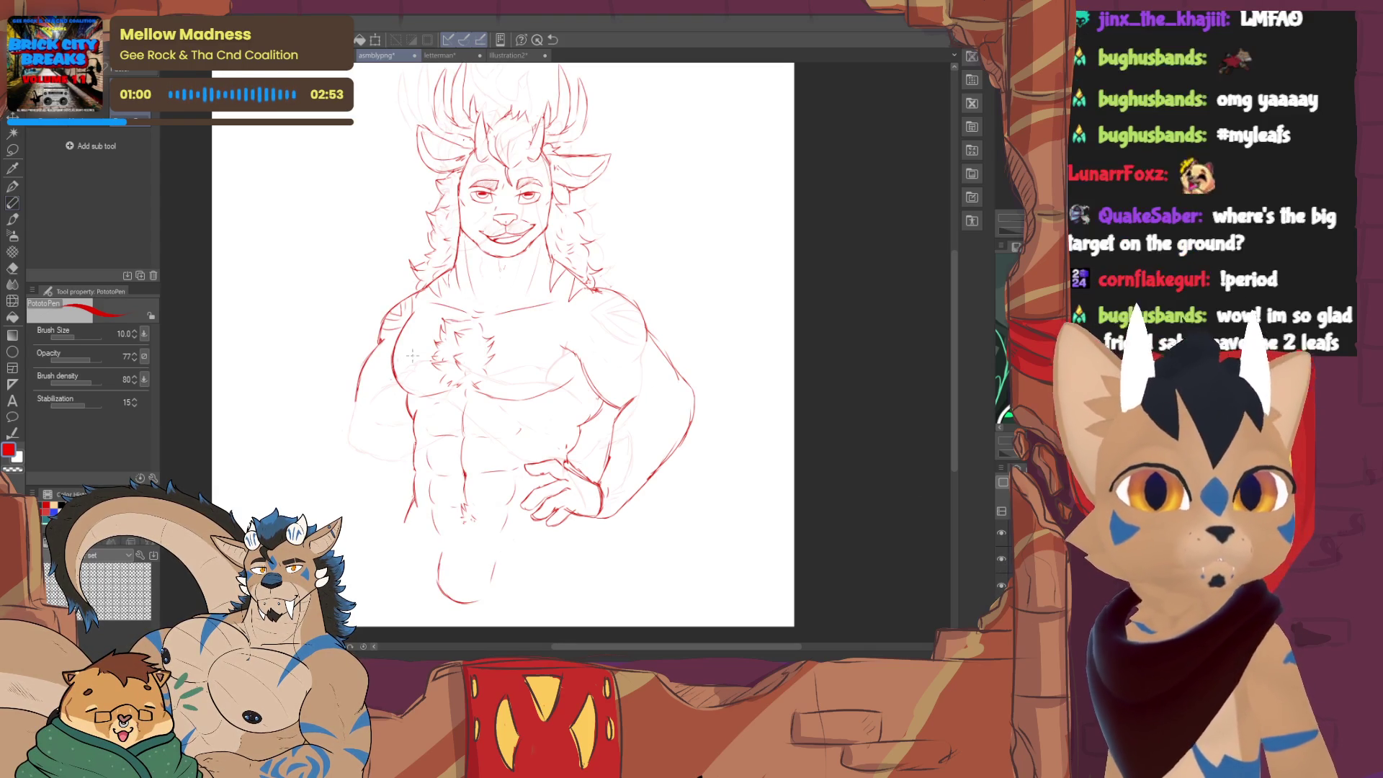
key(e)
key(p)
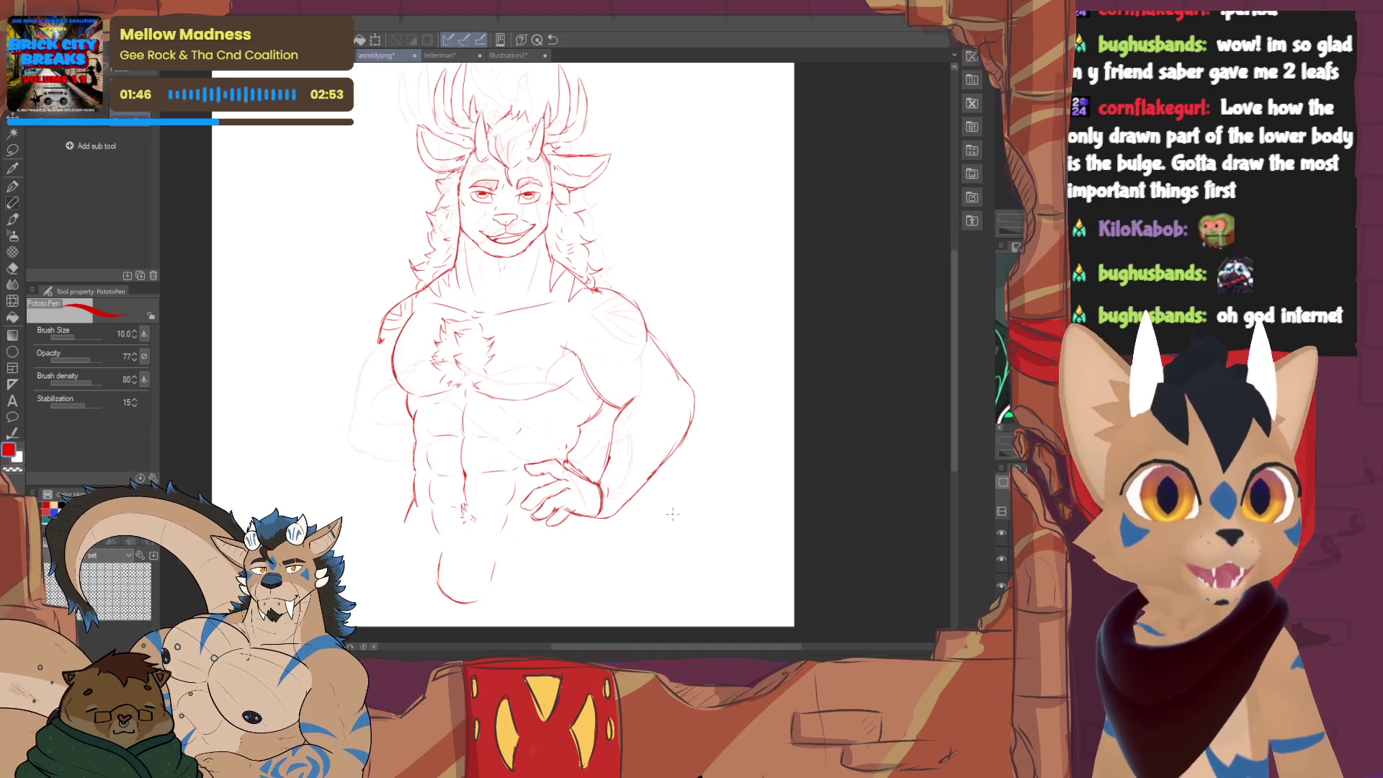
- Lasso the character's bent arm and shoulder for transforming
drag(672, 515, 649, 508)
drag(497, 346, 433, 297)
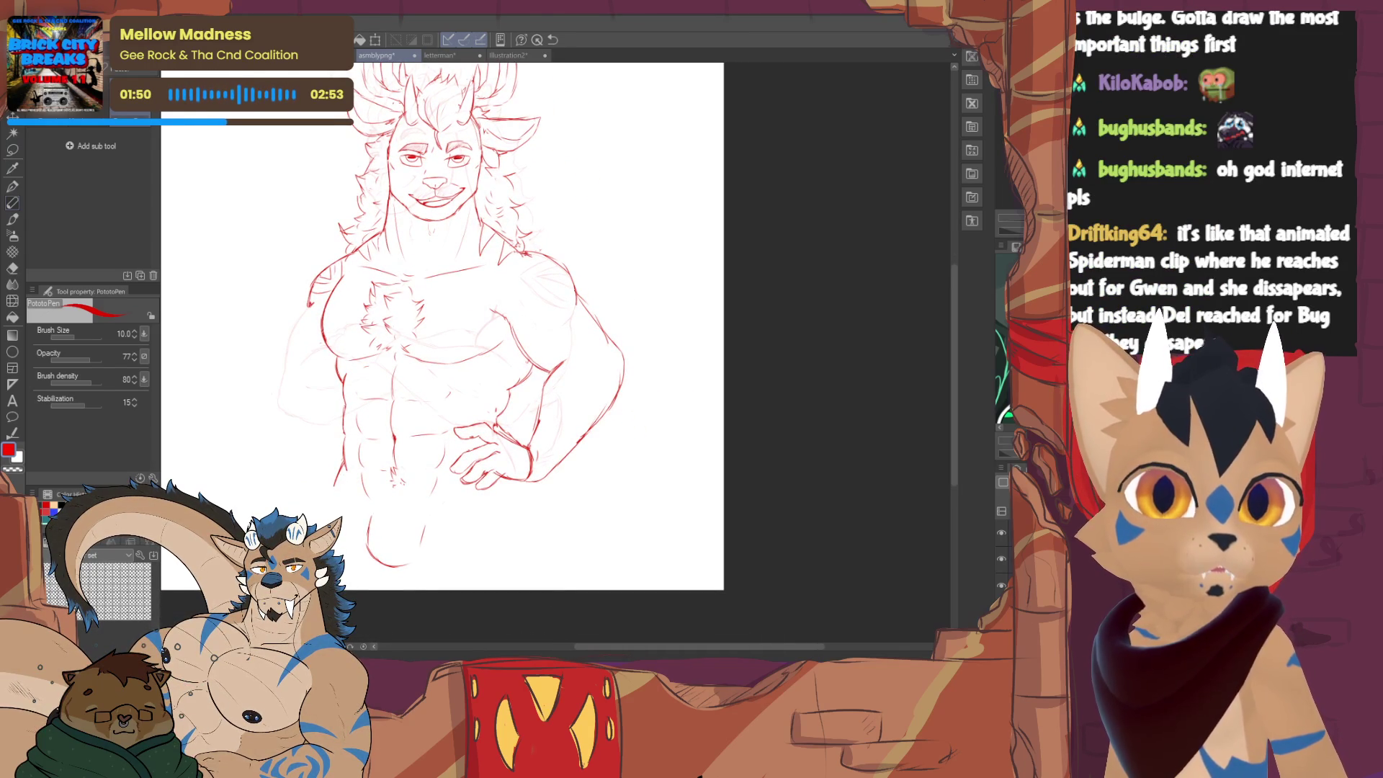
click(14, 149)
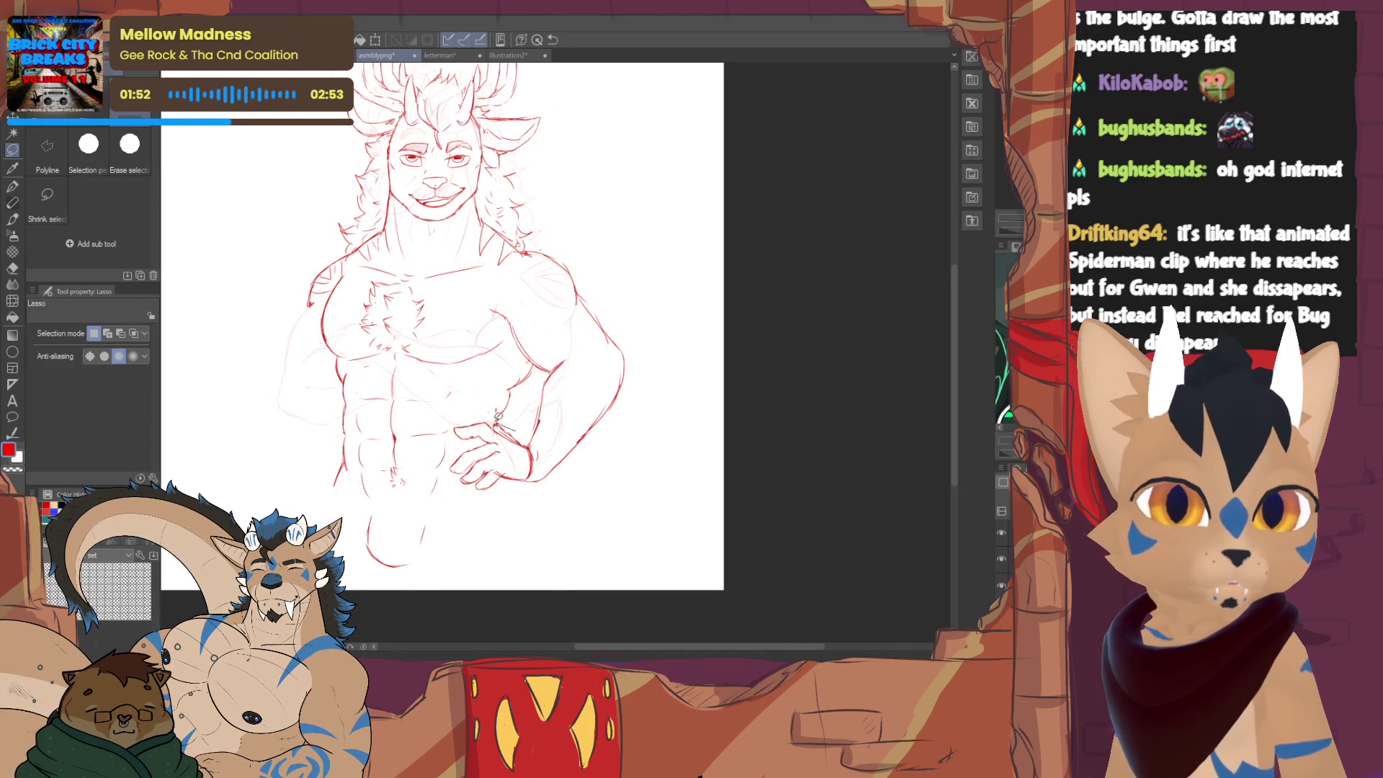
drag(497, 415, 450, 432)
mouse_move(549, 517)
mouse_down()
mouse_move(624, 271)
mouse_move(533, 244)
mouse_move(492, 315)
mouse_move(542, 374)
mouse_up()
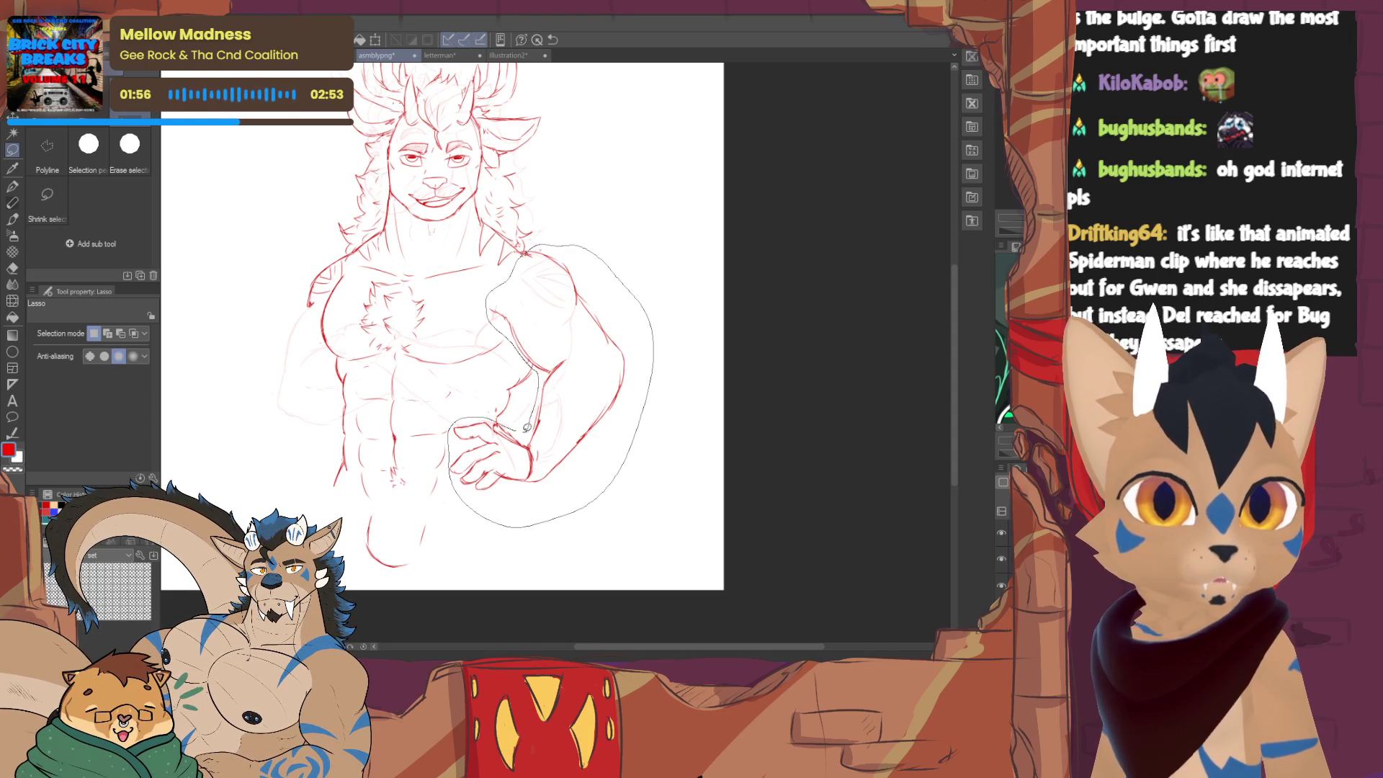
drag(526, 427, 528, 422)
- Scale the arm to 104% with a 0.9° tilt, commit and deselect
click(604, 552)
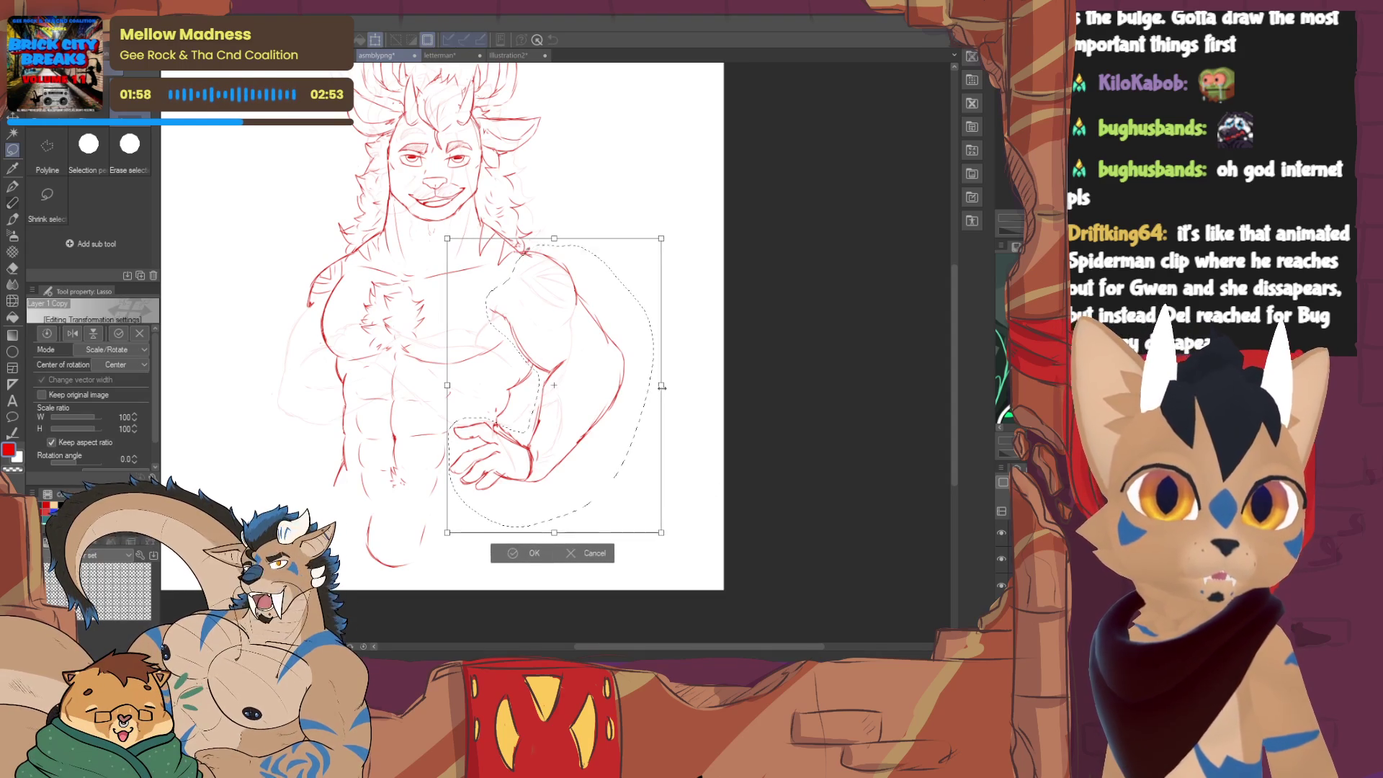
drag(652, 386, 642, 385)
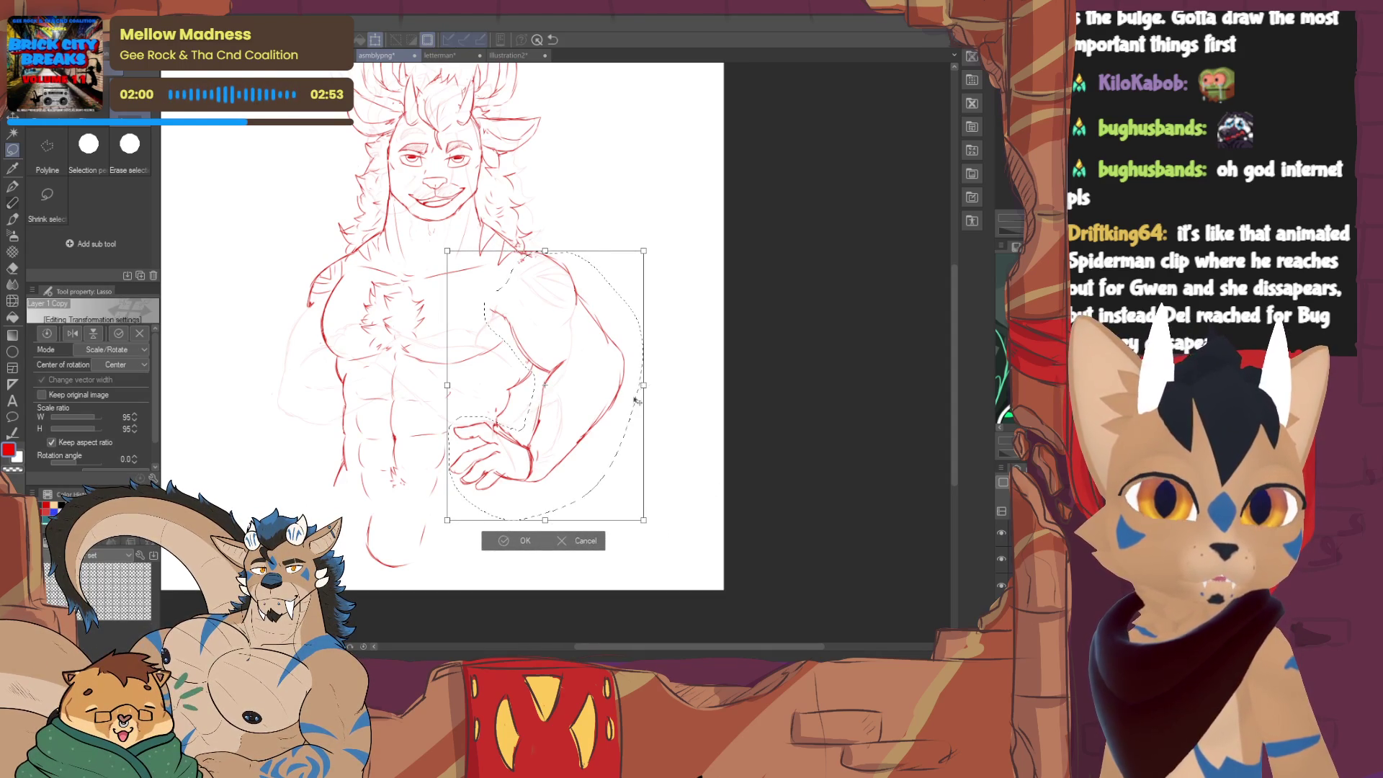
click(535, 538)
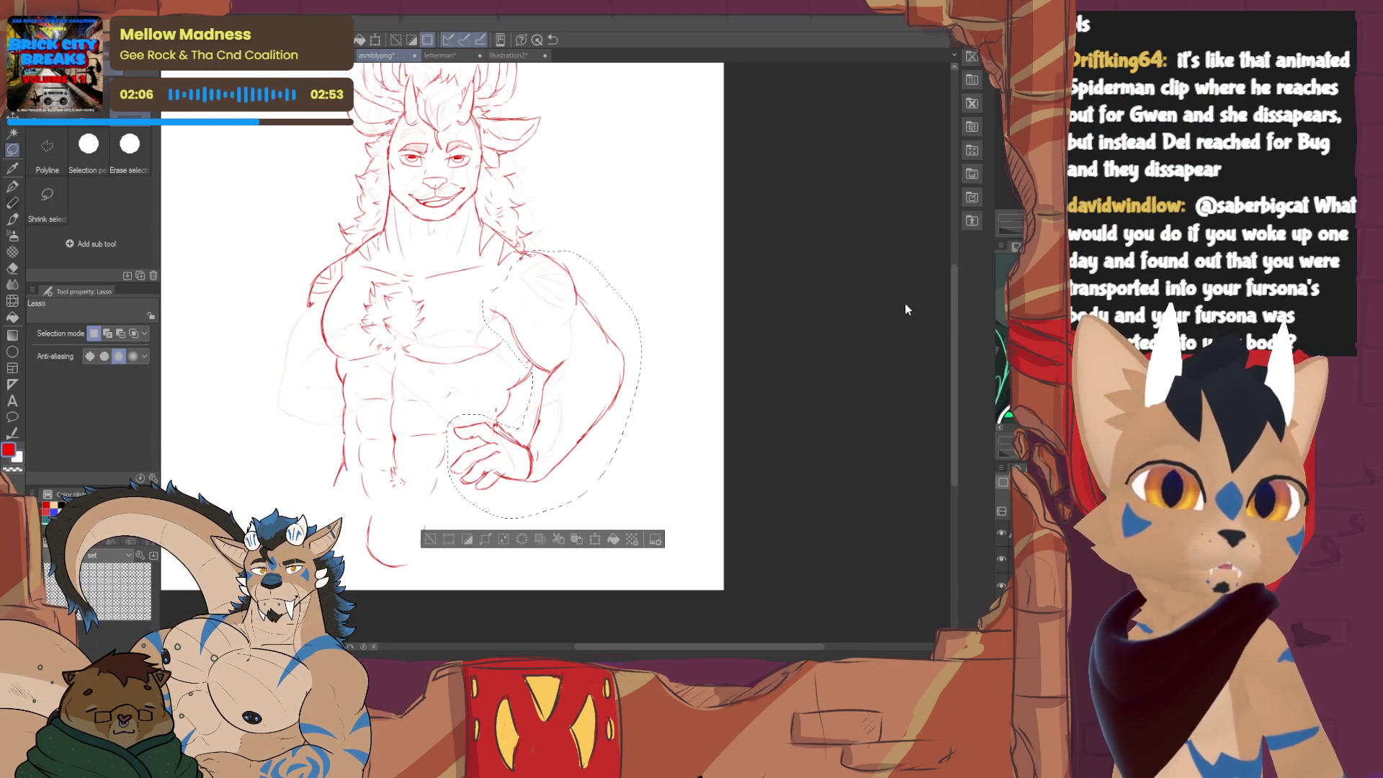
key(ctrl+t)
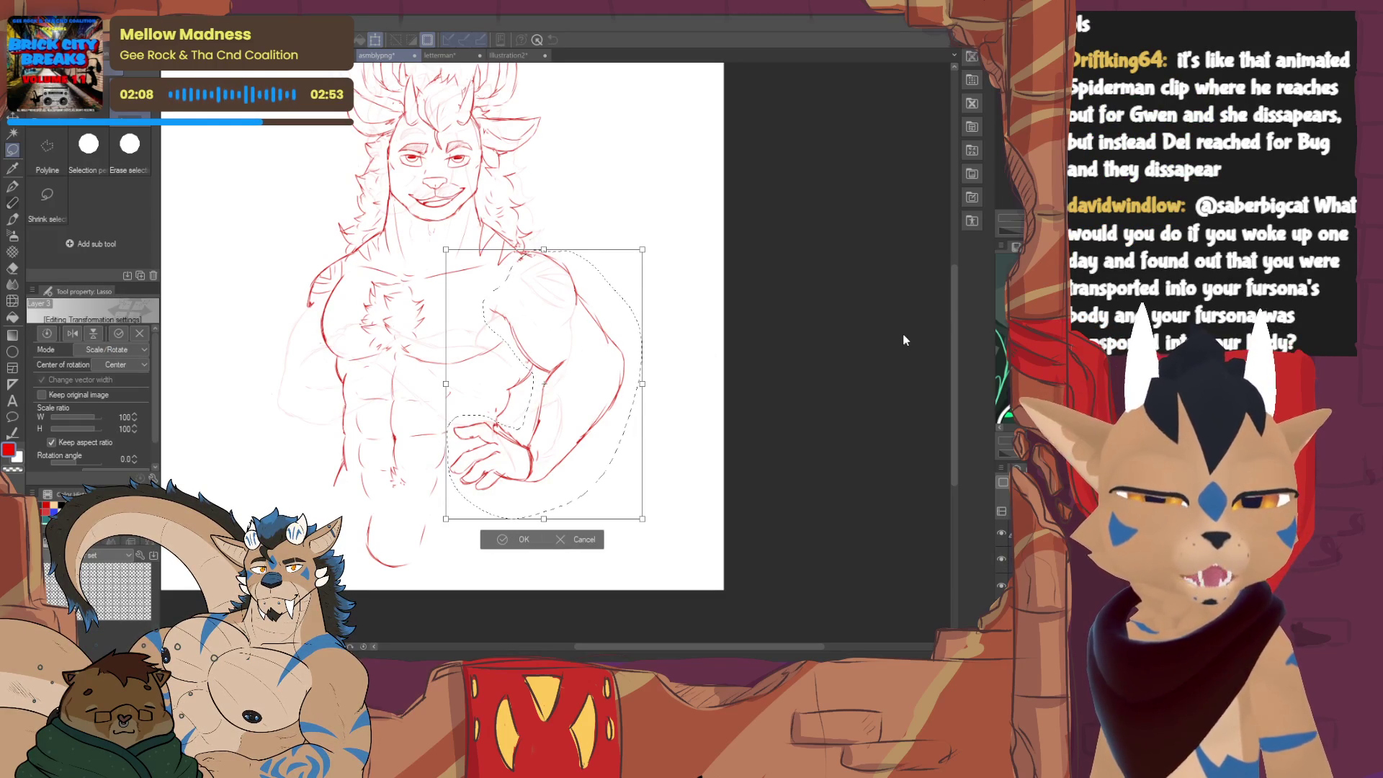
drag(580, 505, 549, 535)
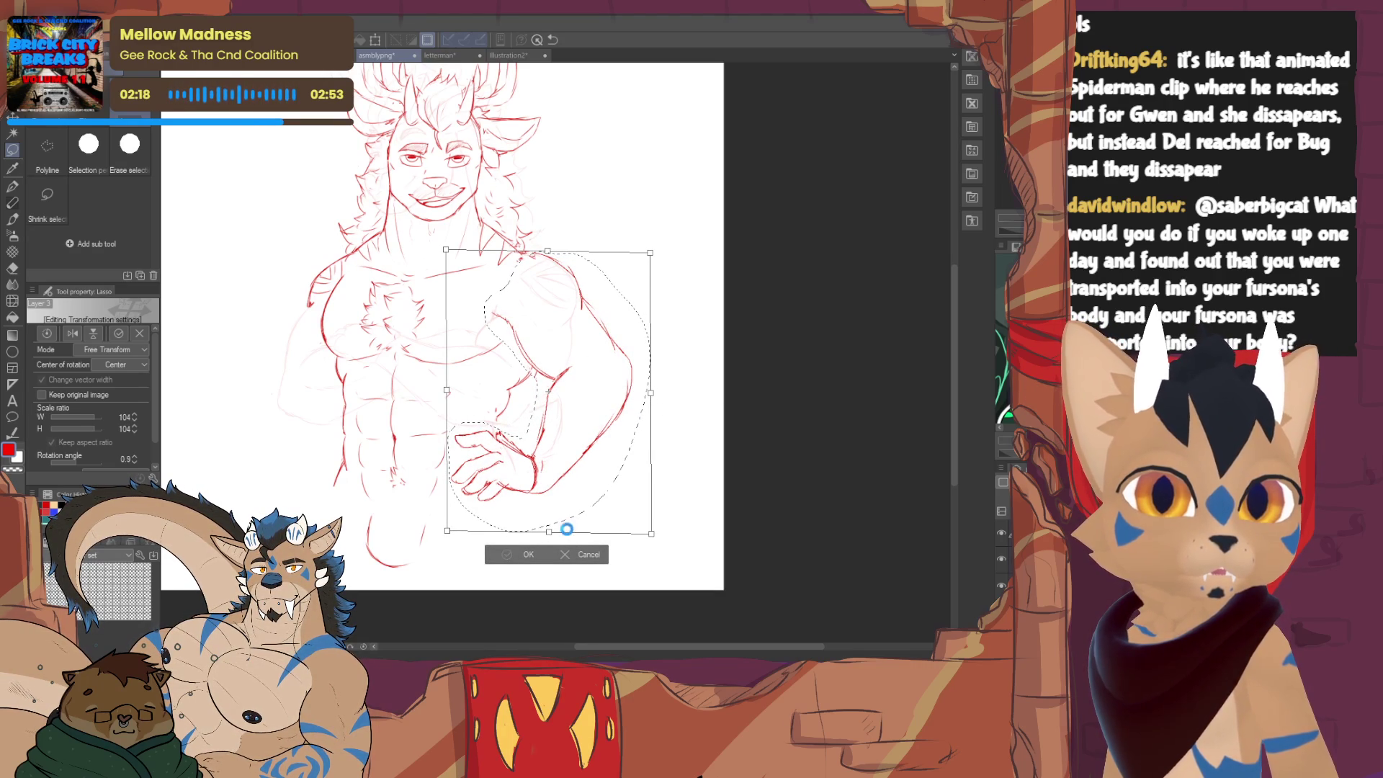
key(Return)
click(438, 553)
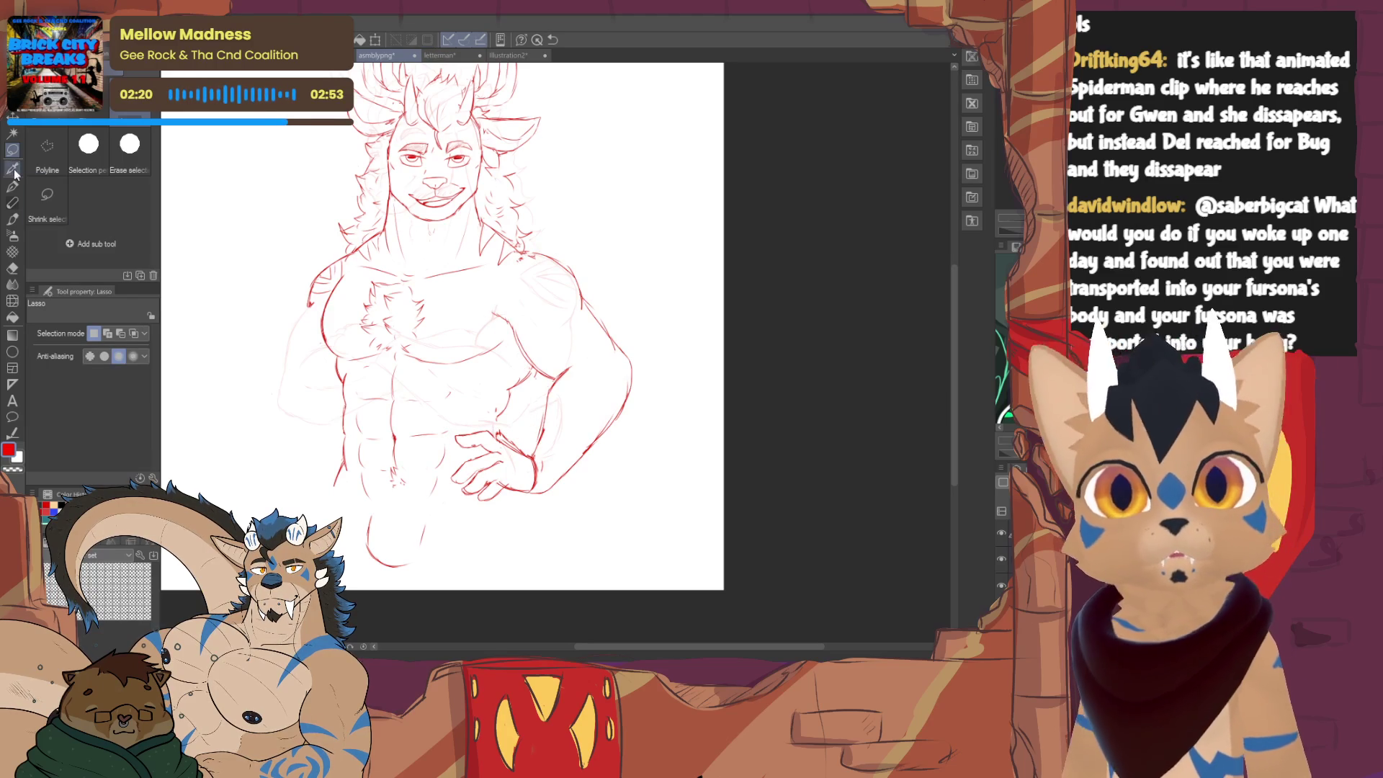
- Lasso the shoulder area, rotate it slightly counter-clockwise at about 103% and commit
drag(559, 367, 501, 298)
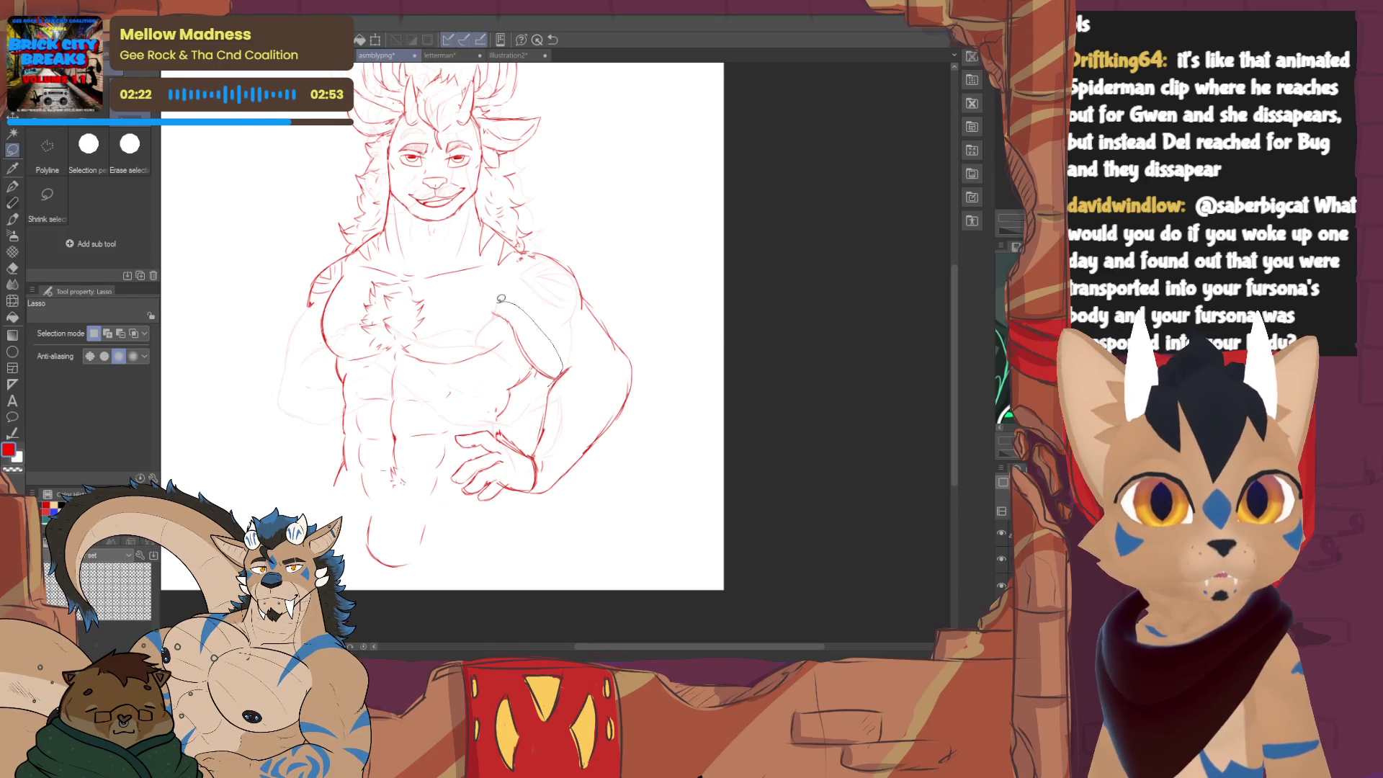
drag(549, 376, 565, 386)
key(ctrl+t)
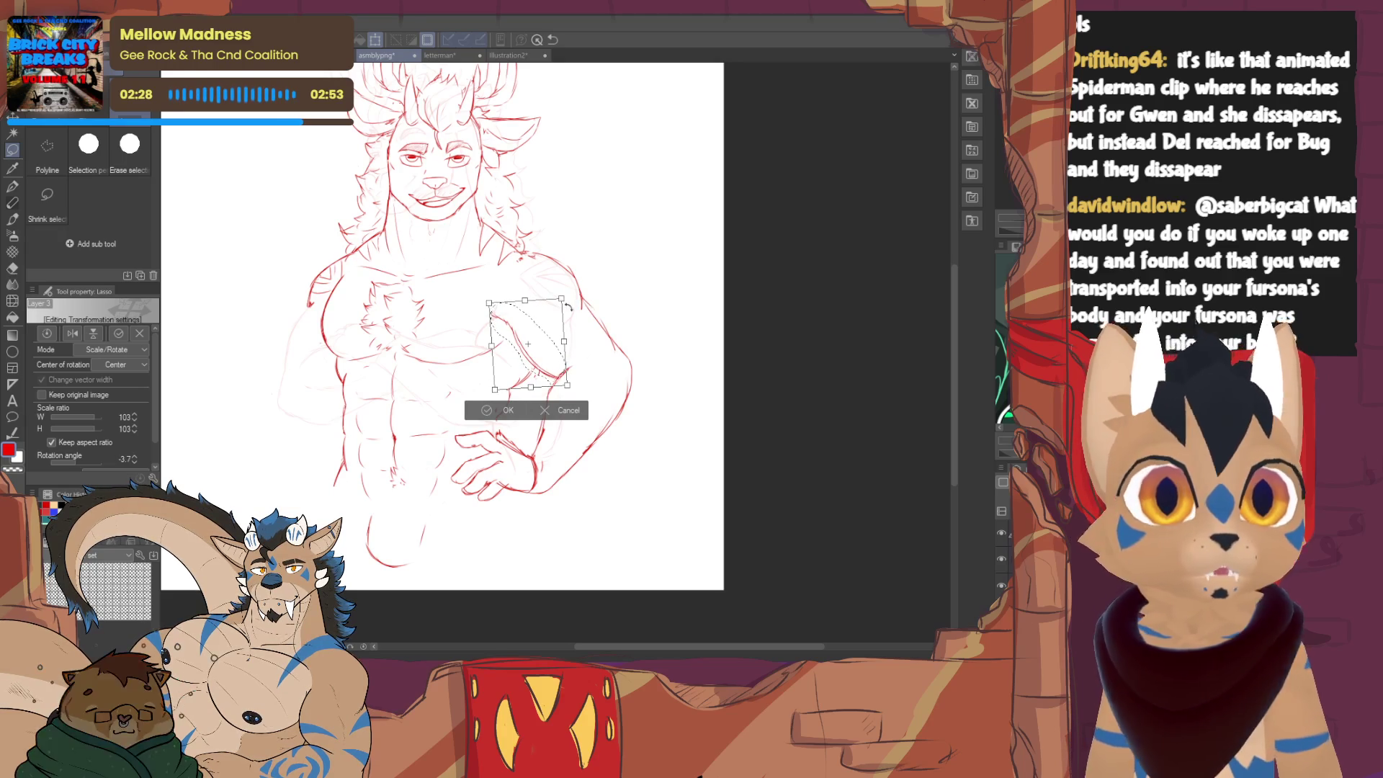
drag(591, 320, 607, 308)
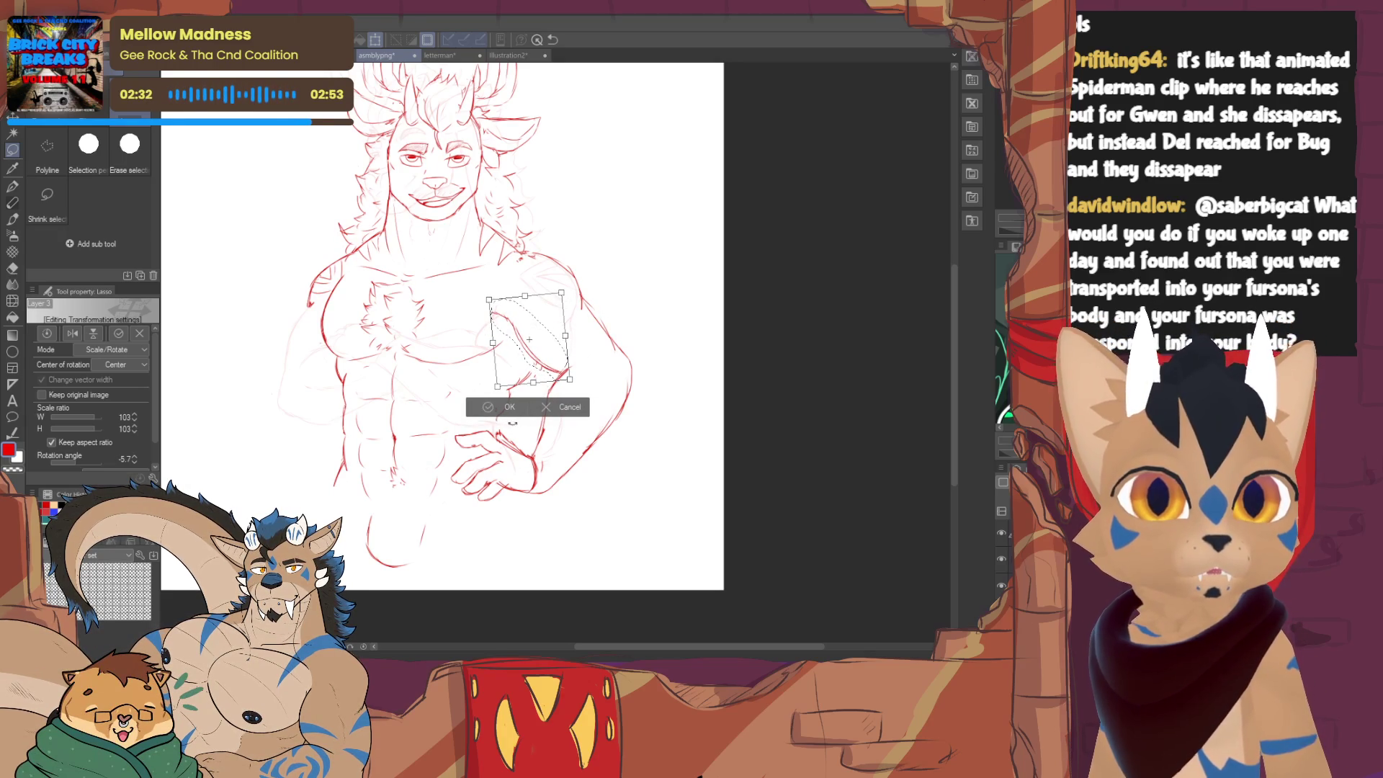
click(501, 408)
- Rework the upper arm line, alternating PotatoPen and Hard eraser strokes
key(e)
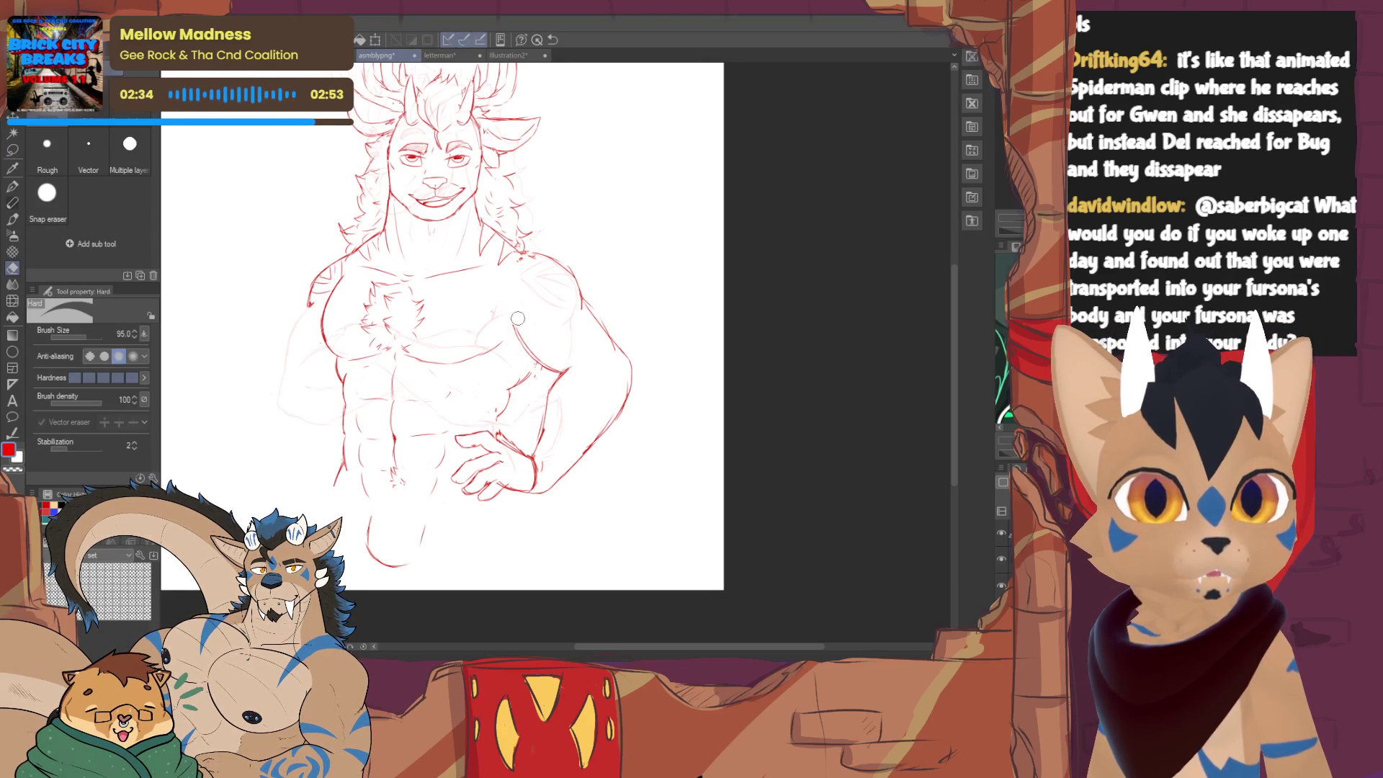
key(p)
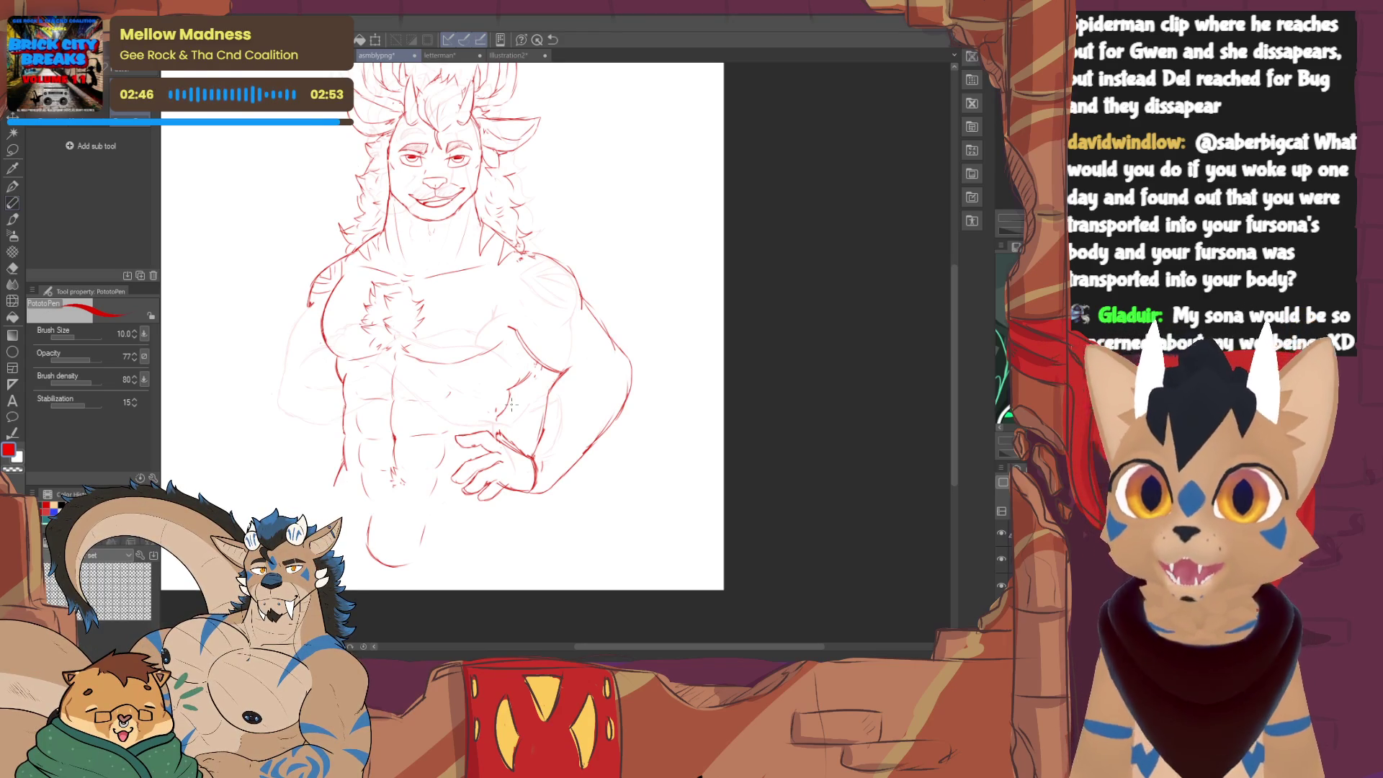
key(e)
key(p)
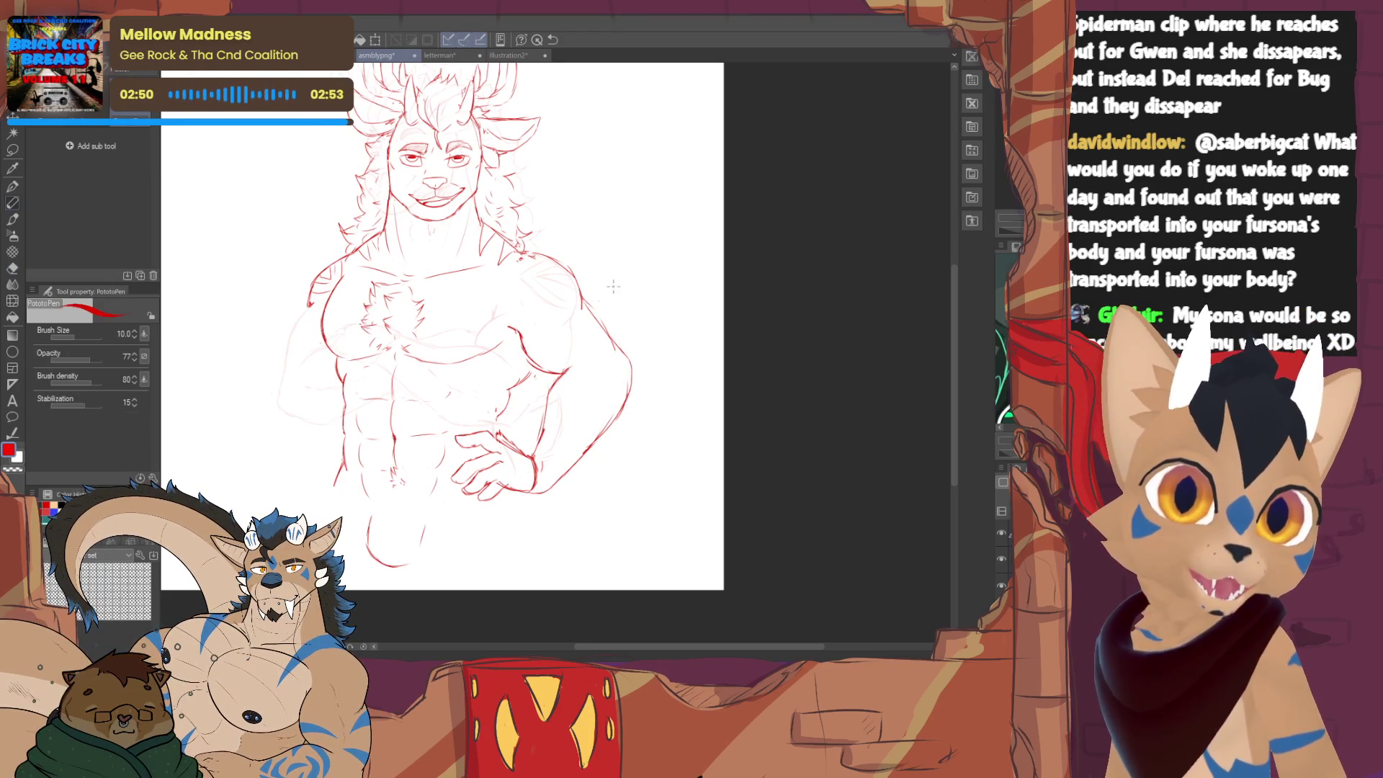
key(e)
key(p)
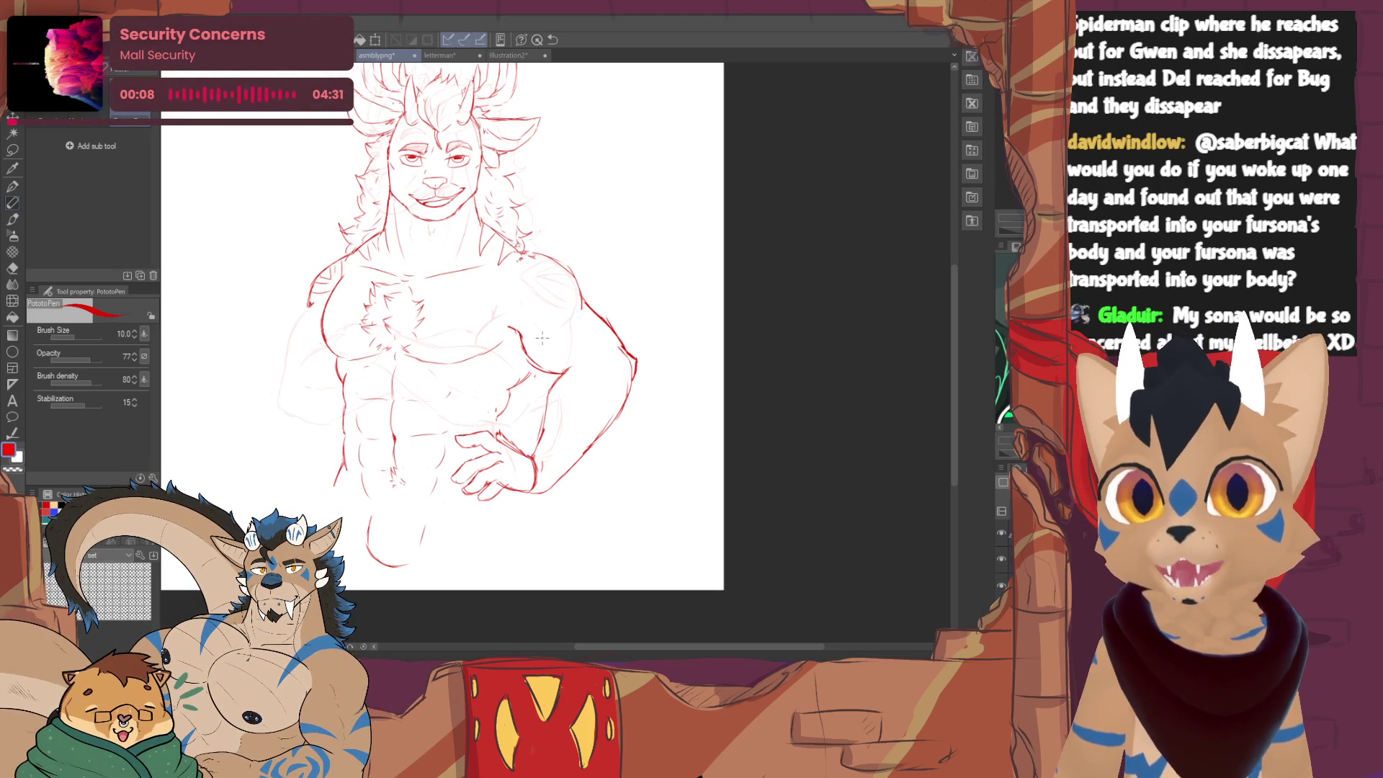
key(e)
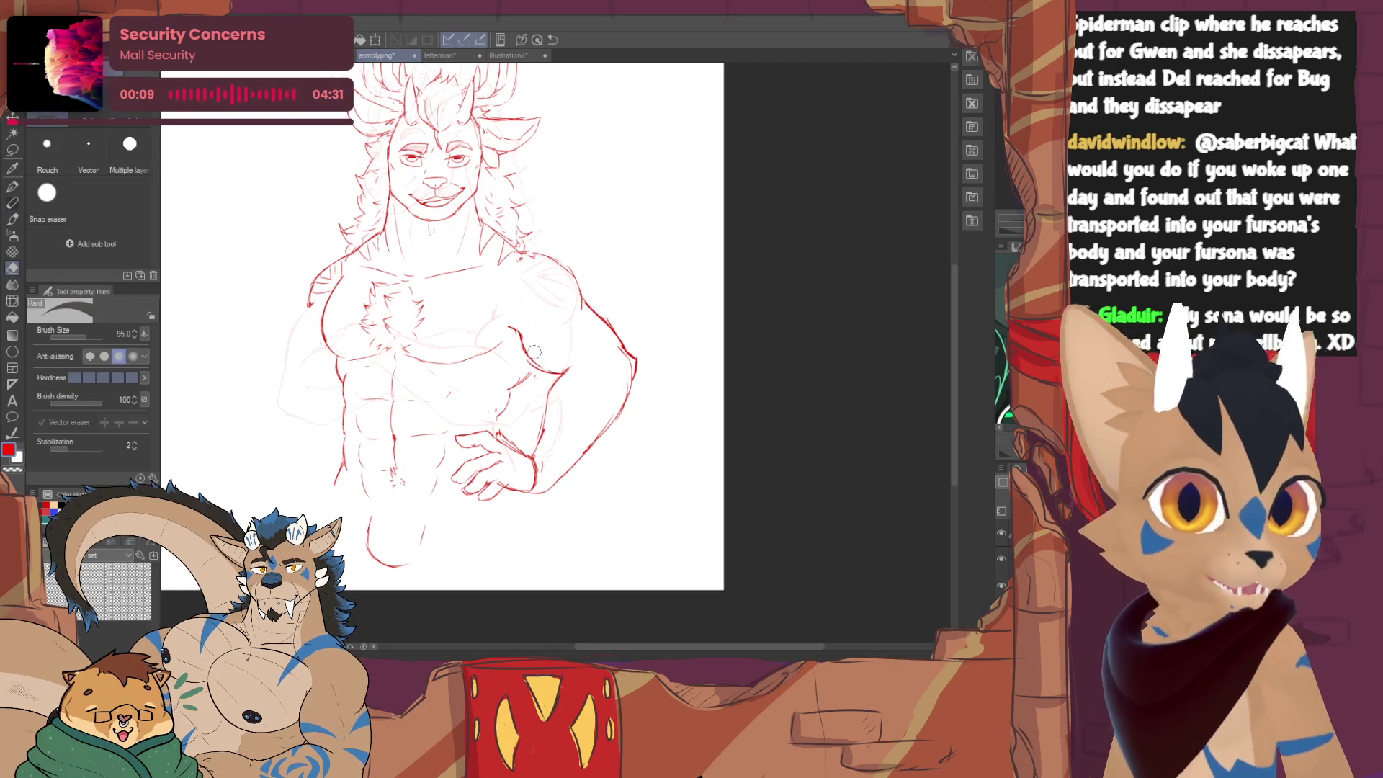
key(p)
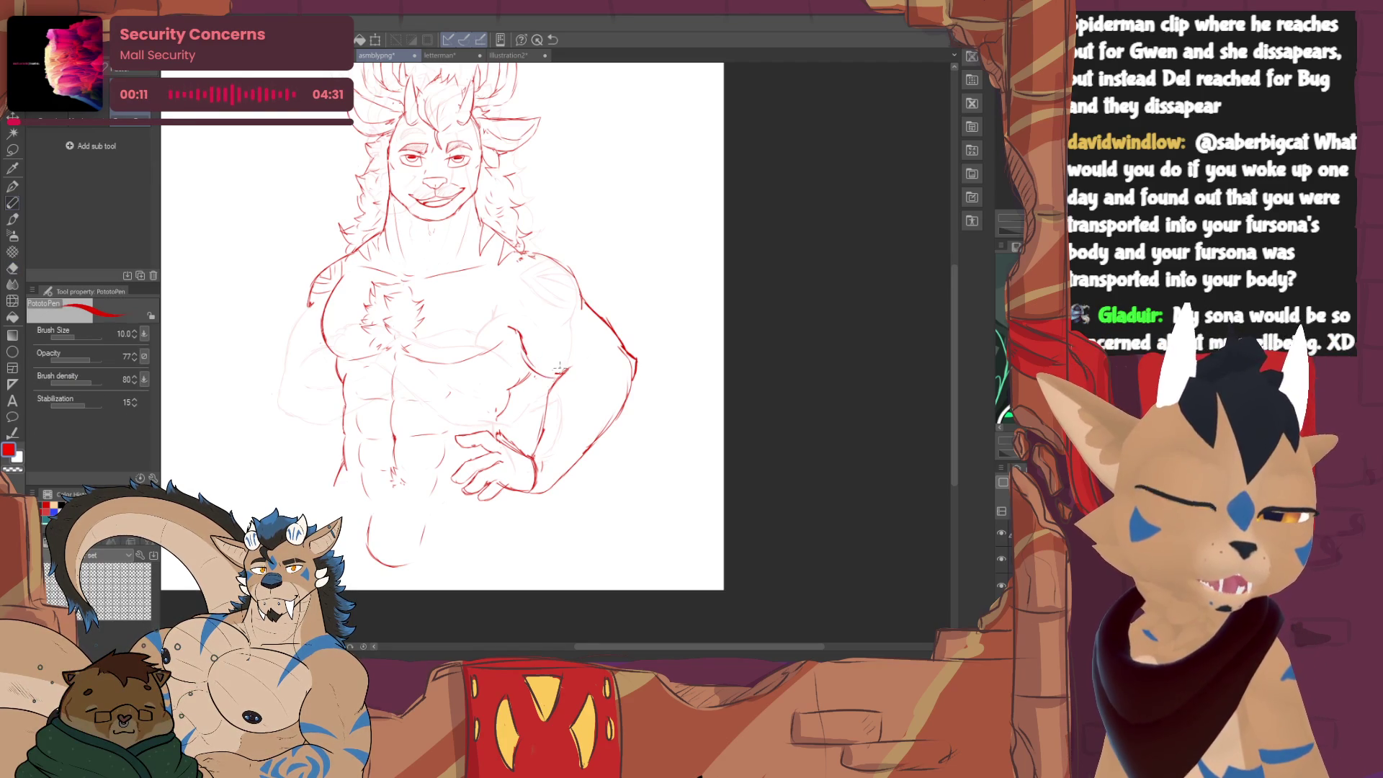
key(e)
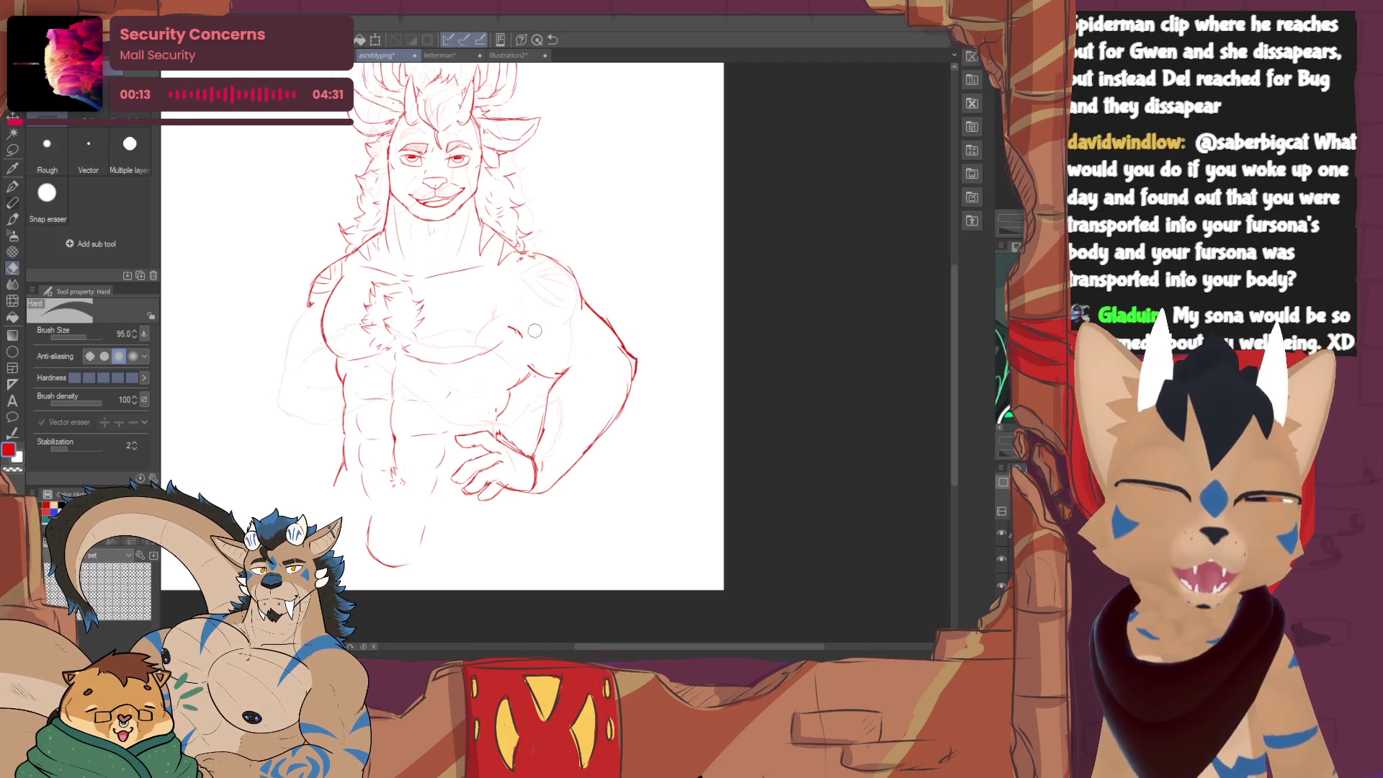
key(p)
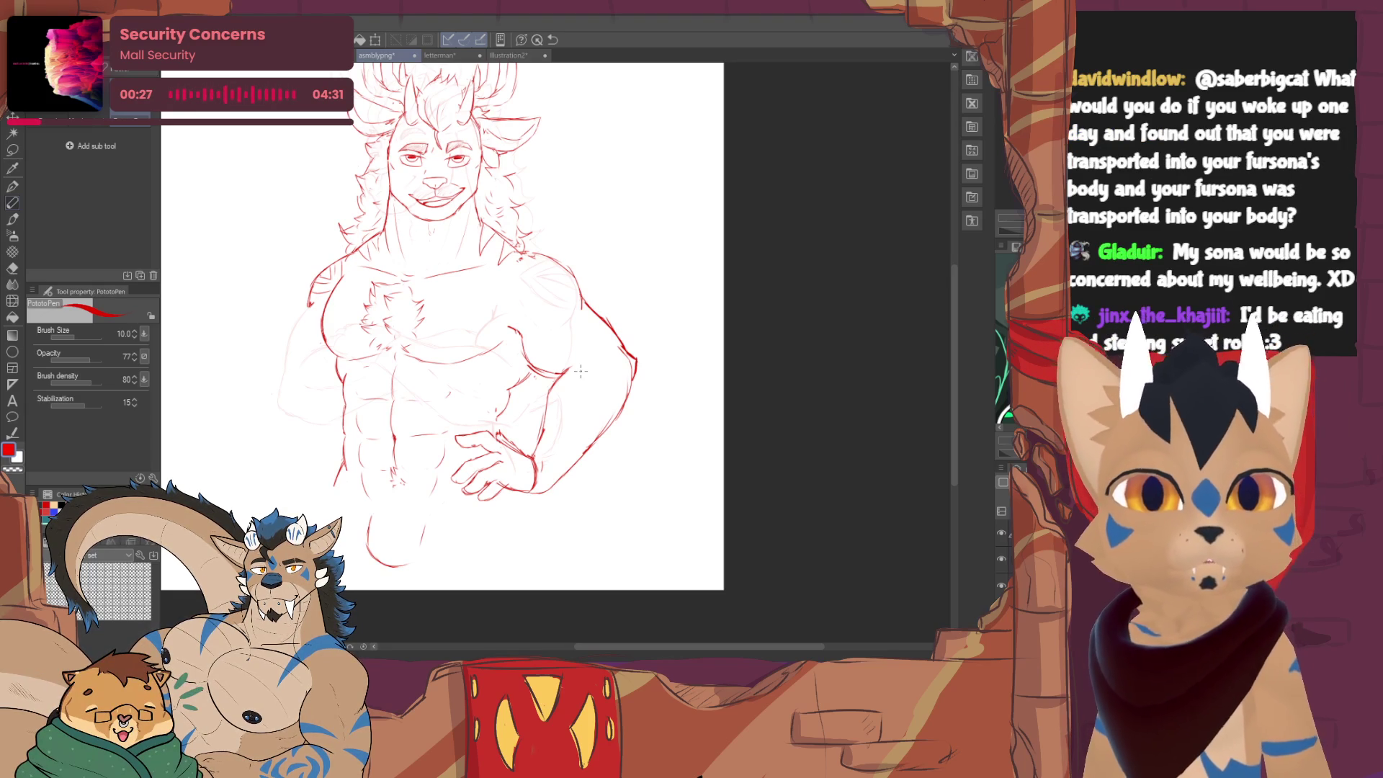
- Finish cleanup and draw the outer arm contour from shoulder down to the hand
key(e)
key(p)
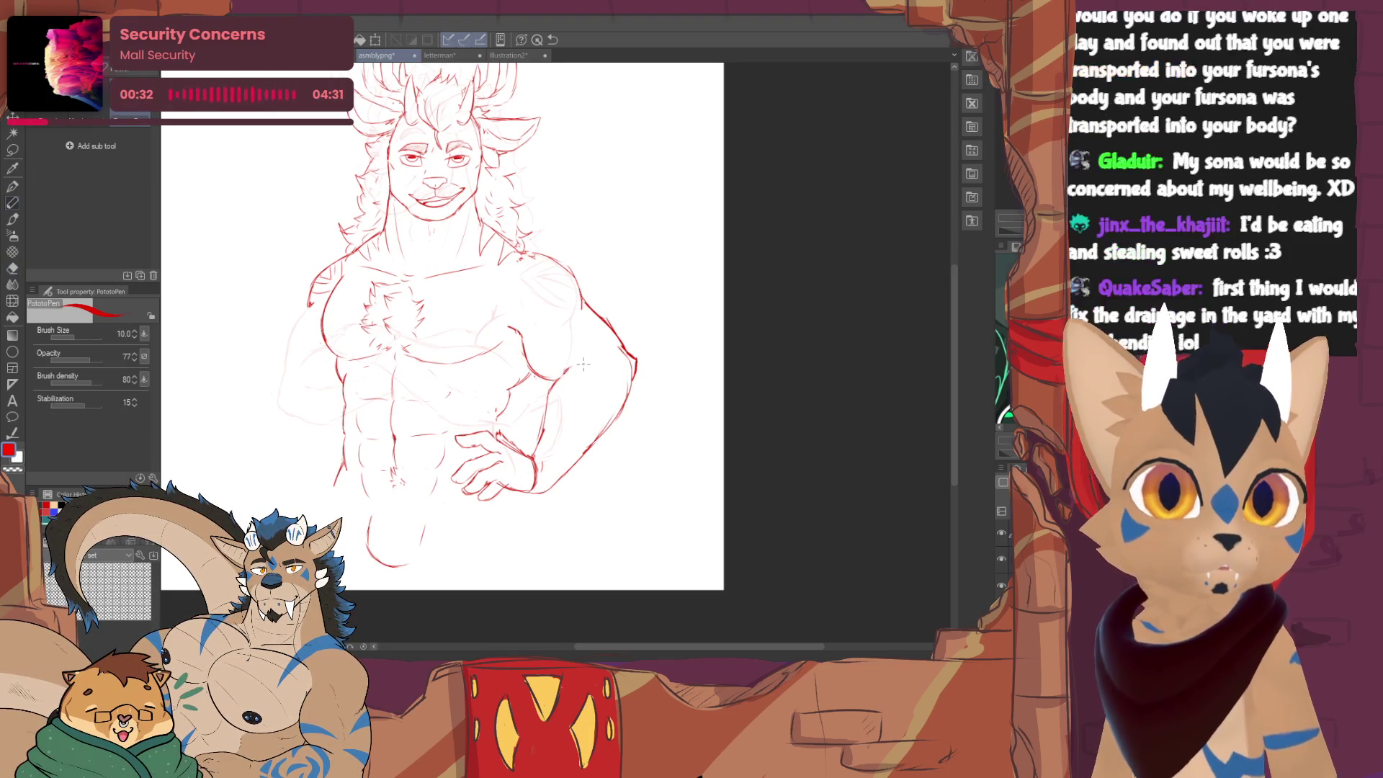
scroll(519, 345, up, 1)
scroll(519, 346, up, 1)
scroll(519, 346, up, 1)
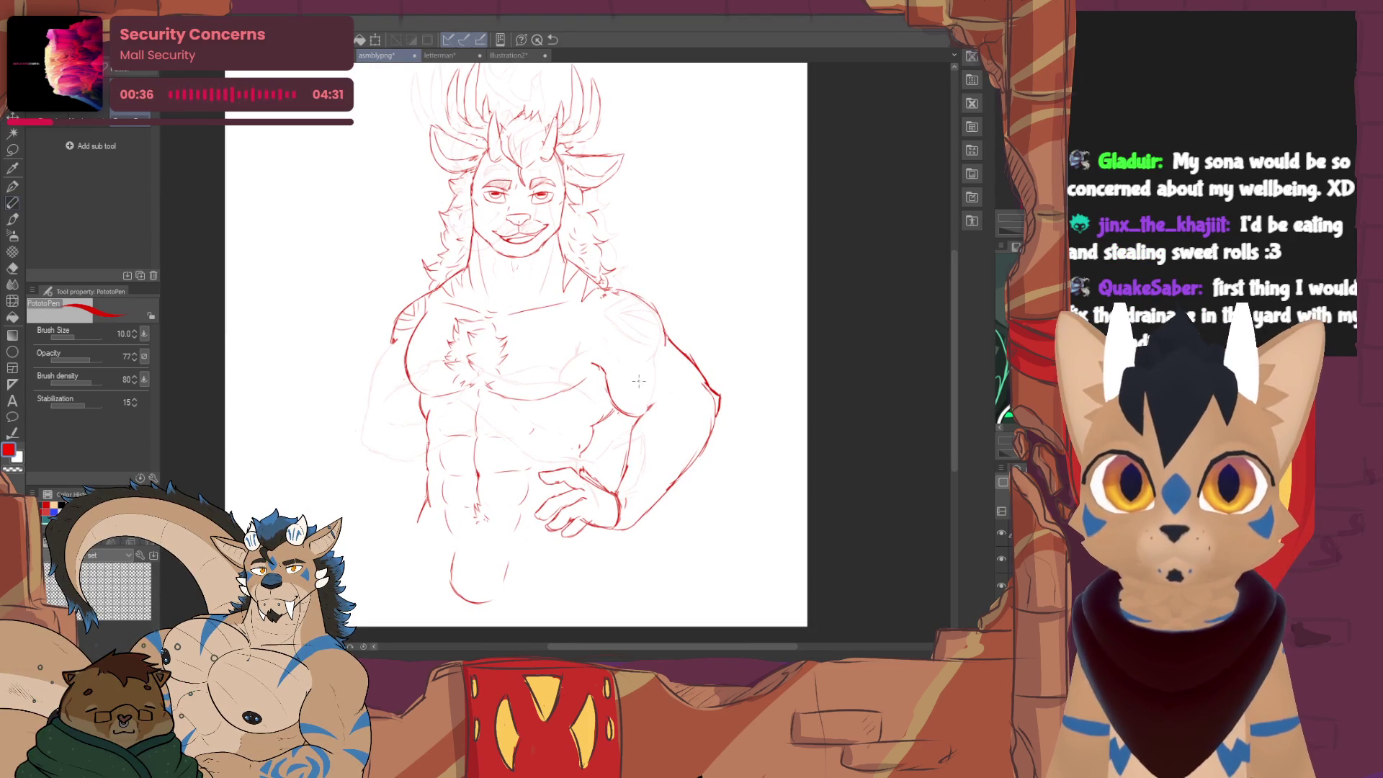
key(e)
key(p)
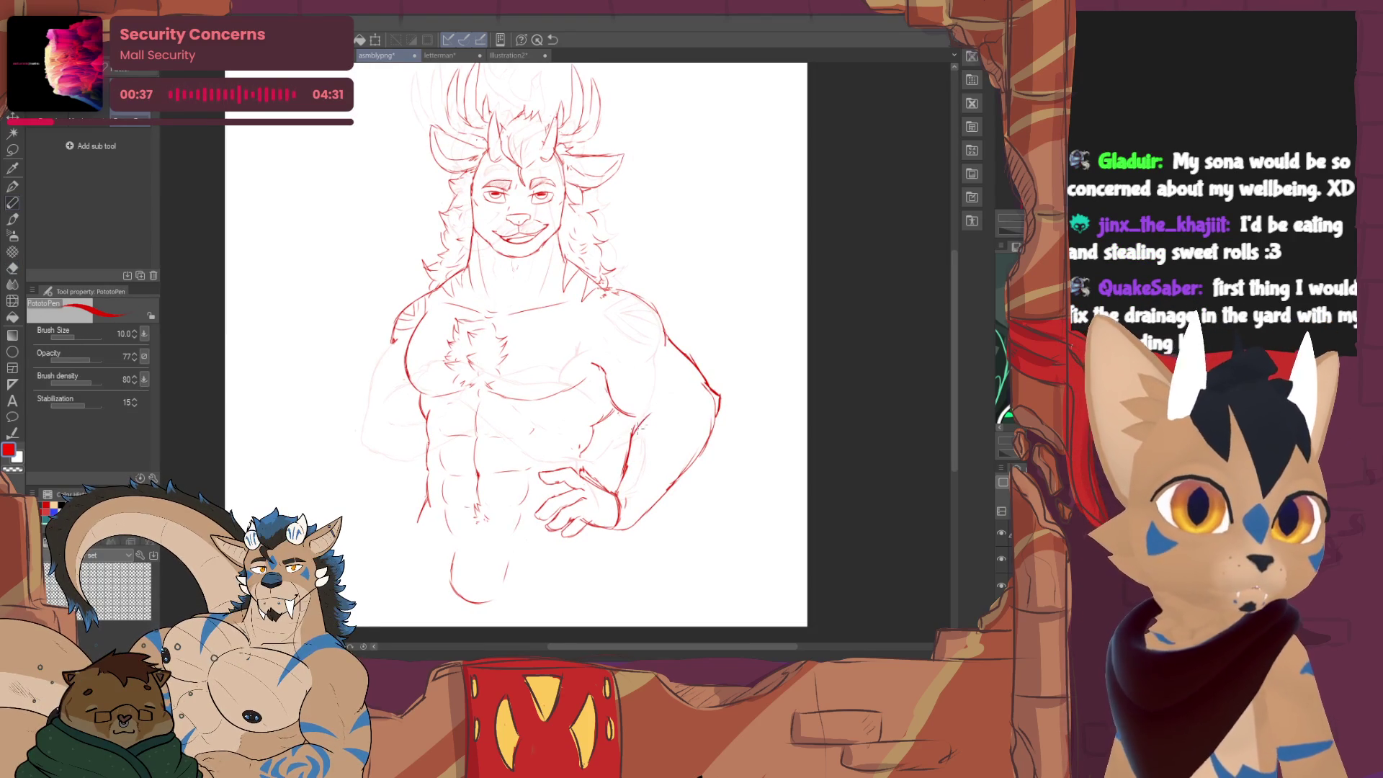
key(e)
key(p)
drag(717, 411, 625, 526)
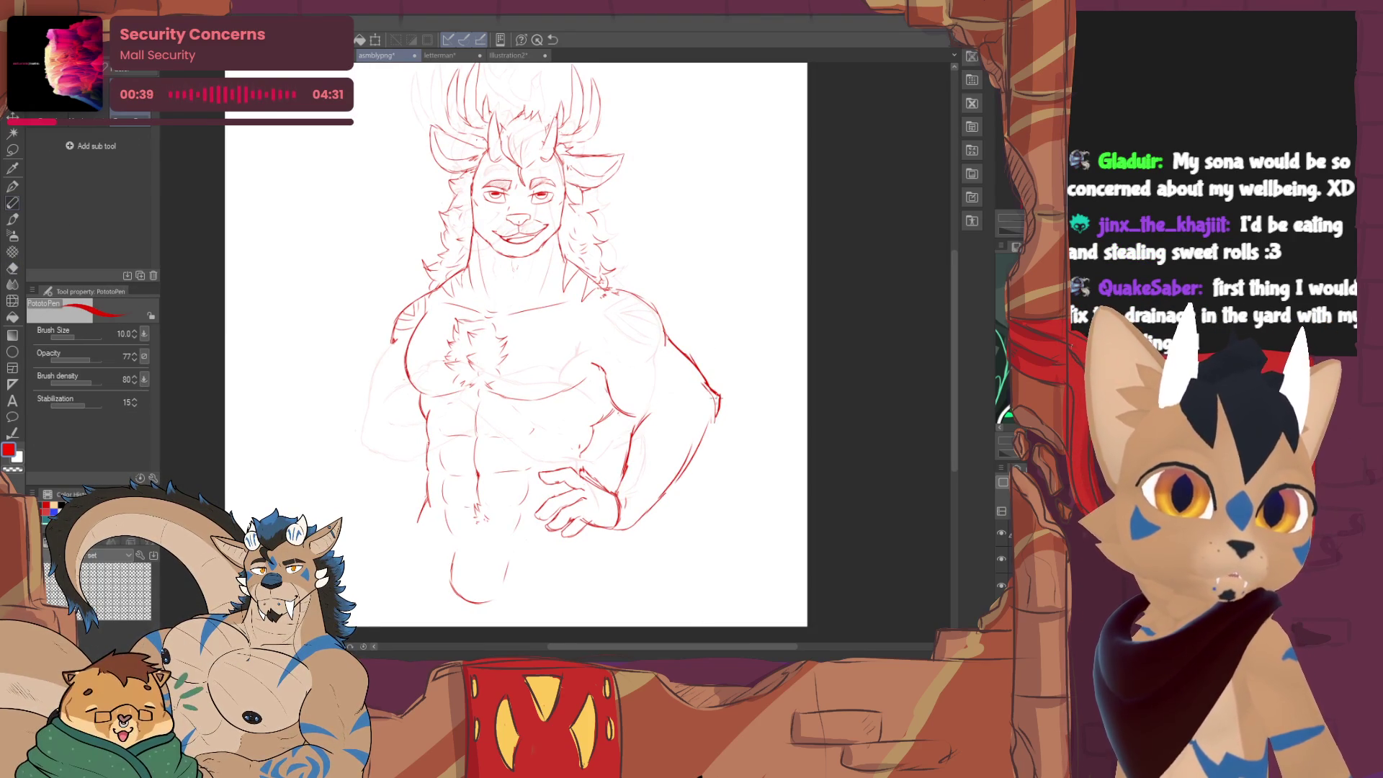